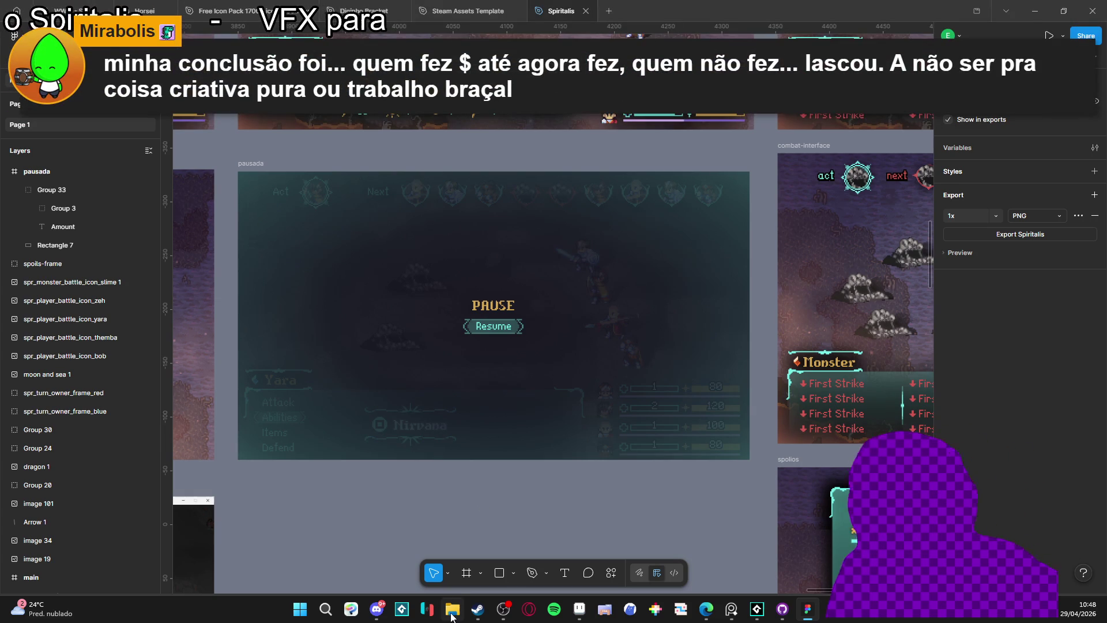
Switch from Figma to the Edge window with the Posterizador de Imagens page.
mouse_move(704, 611)
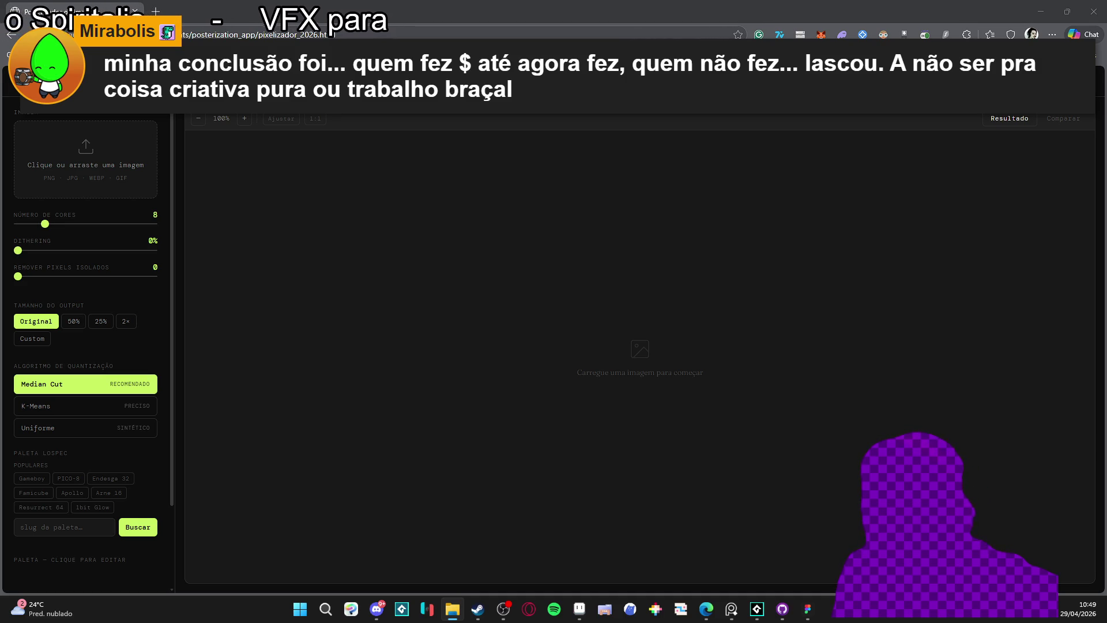
Load the Mario image at 25% output size and apply the PICO-8 palette.
left_click_drag(0, 153, 79, 153)
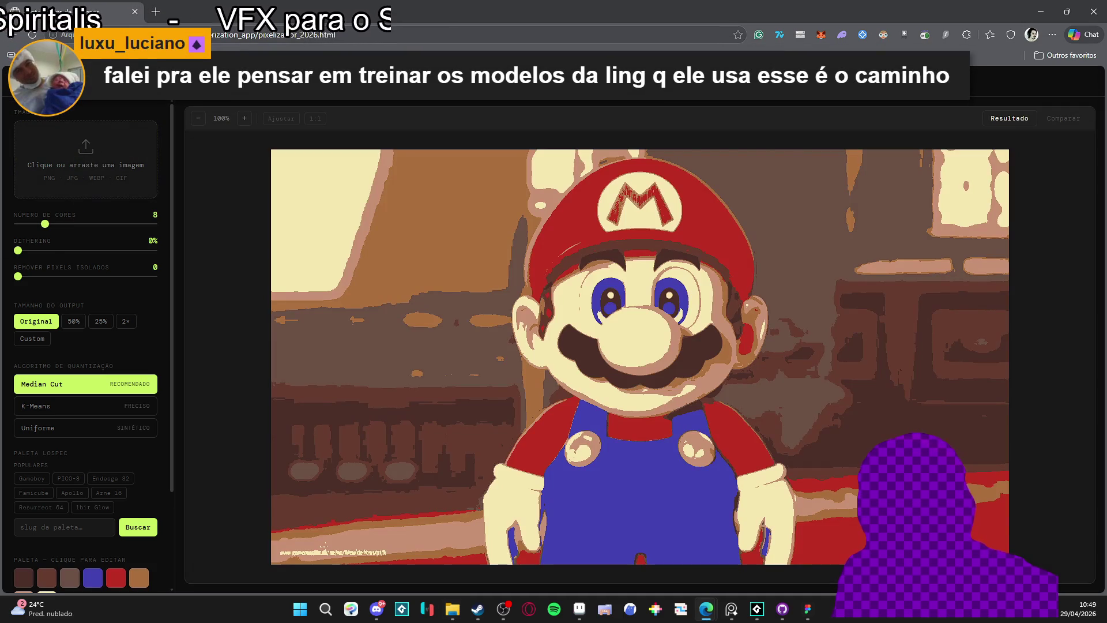
left_click(98, 324)
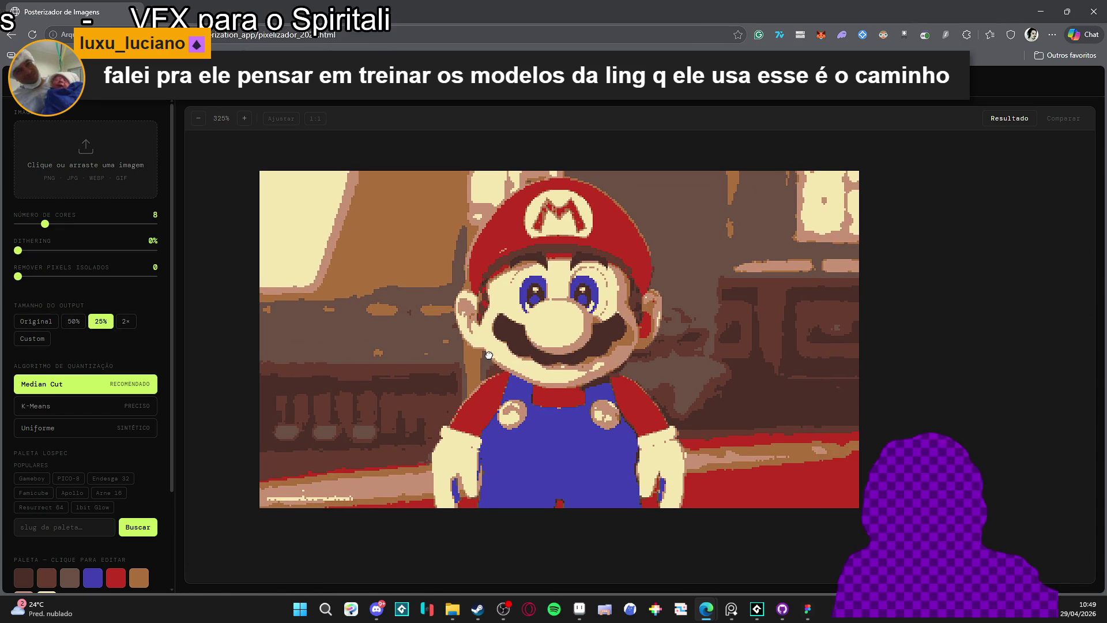
scroll(72, 461, "down", 2)
left_click(67, 405)
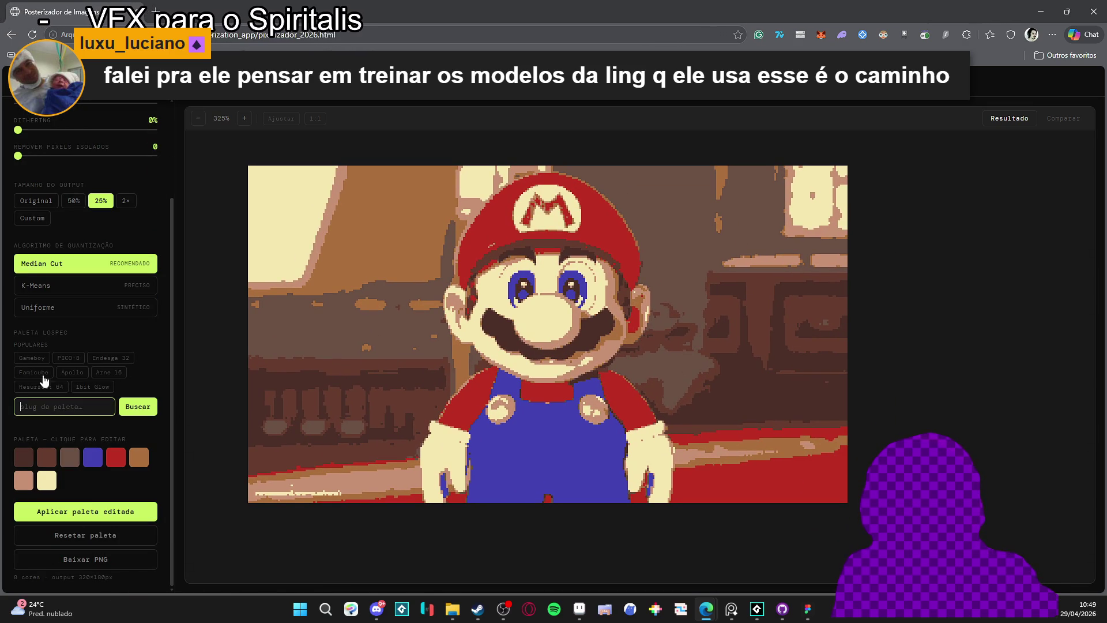
left_click(67, 360)
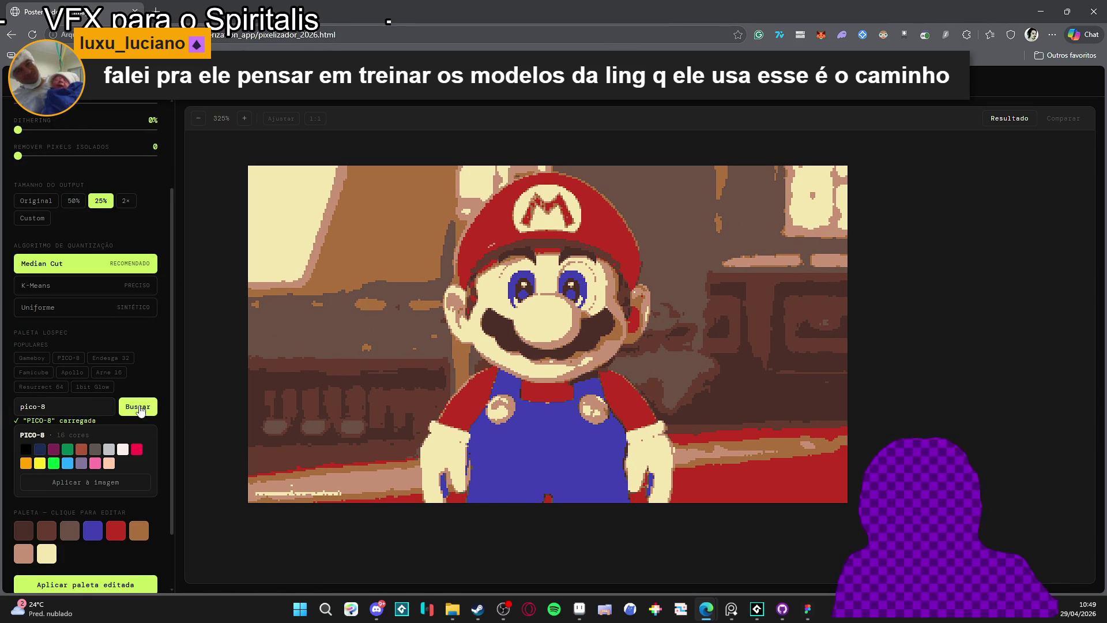
left_click(91, 484)
Raise the colour count to 25 and drop PICO-8 for automatic colours.
scroll(56, 497, "down", 3)
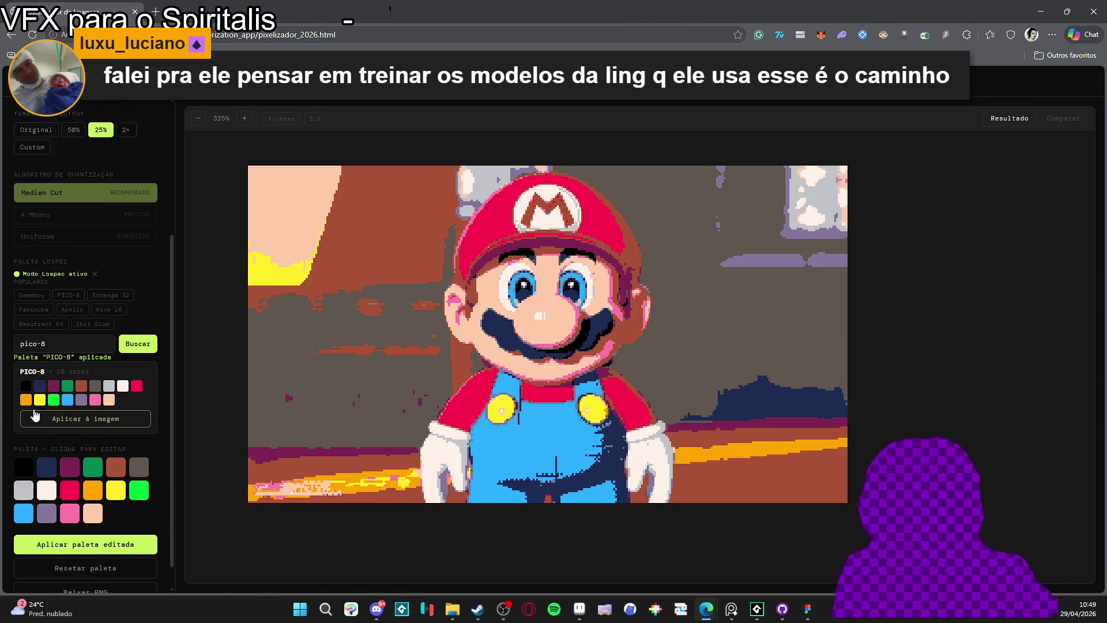
scroll(432, 389, "up", 1)
scroll(41, 359, "up", 2)
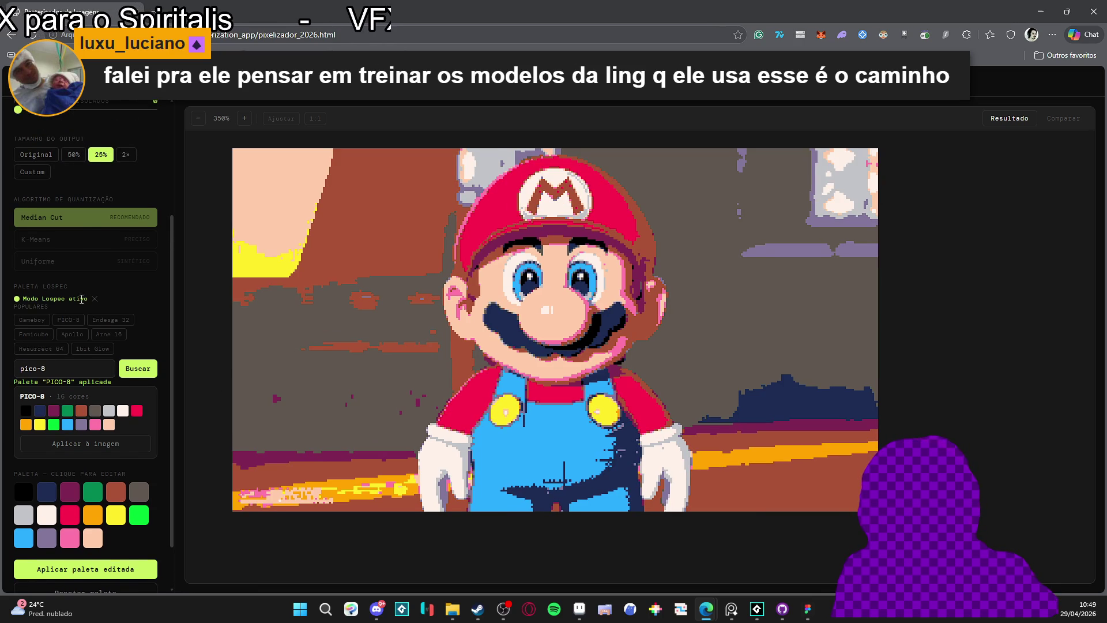
scroll(340, 379, "up", 1)
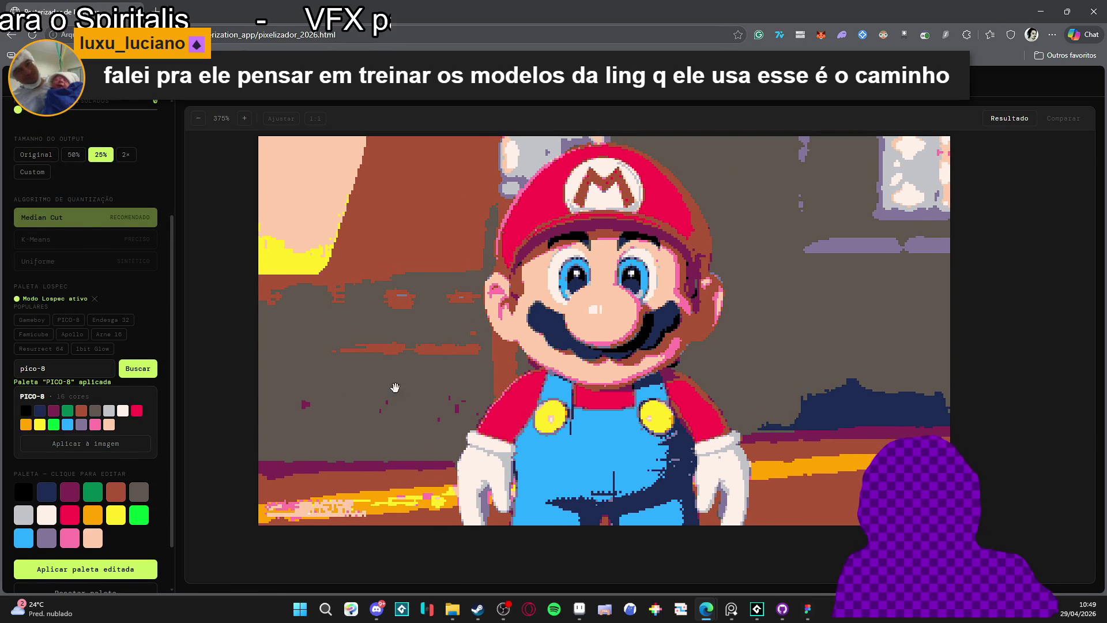
scroll(79, 259, "up", 3)
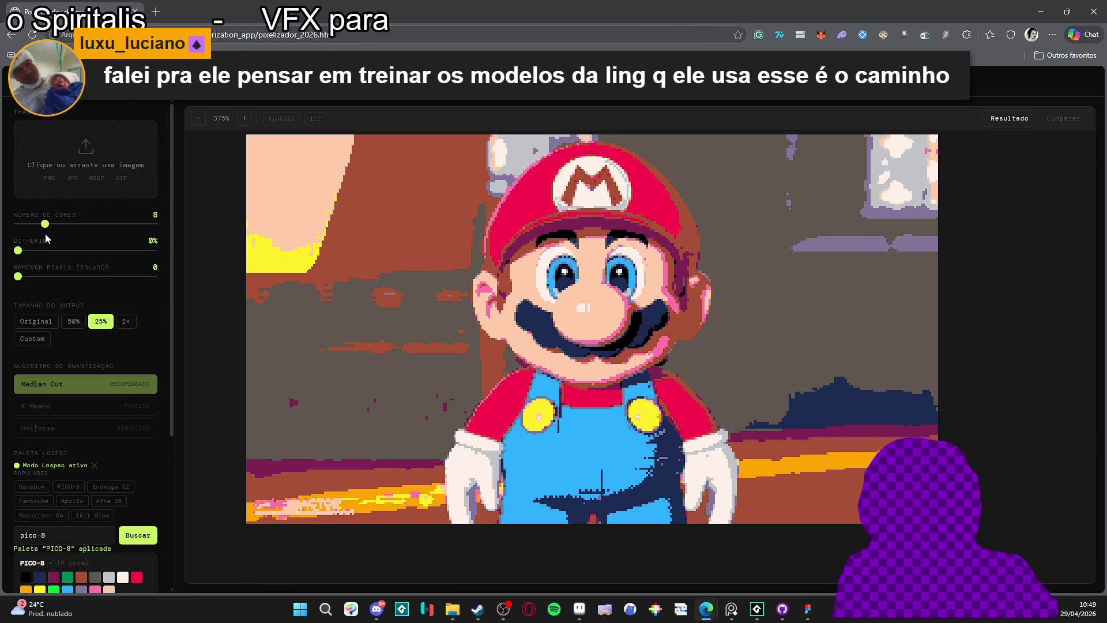
left_click_drag(75, 234, 115, 230)
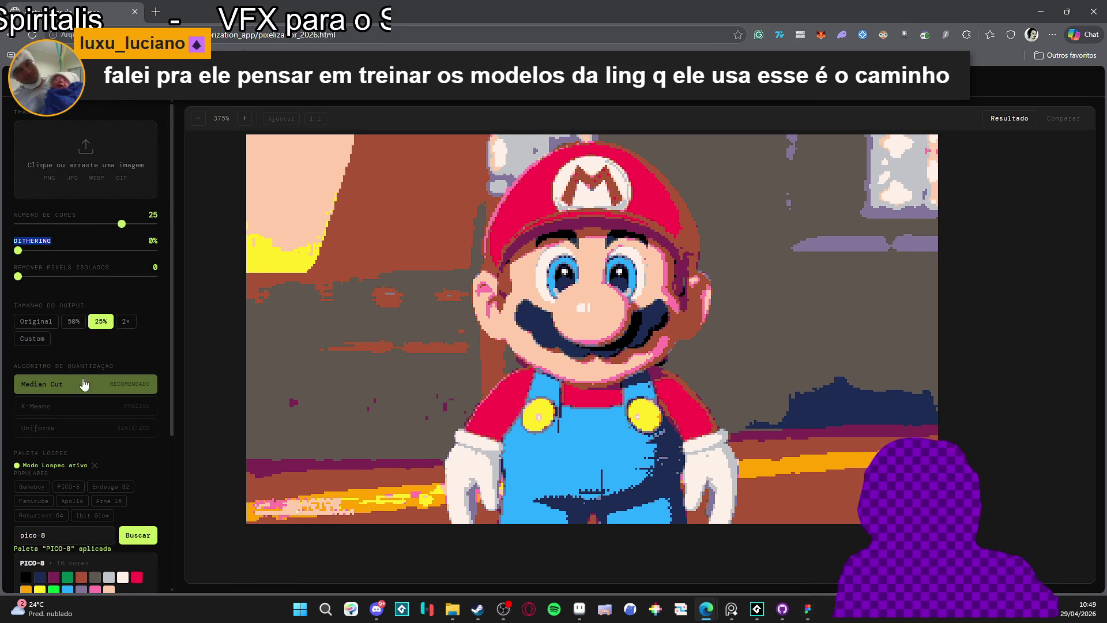
left_click(95, 465)
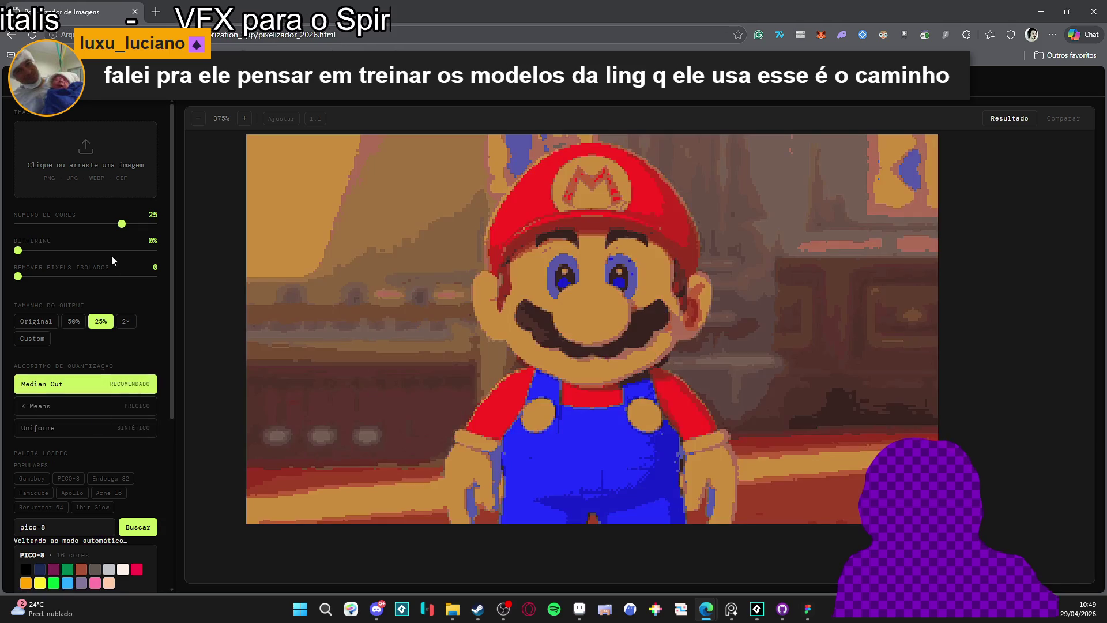
Lower Mario to 16 colours, set isolated-pixel removal to 1, then settle on 12 colours.
mouse_move(122, 230)
left_mouse_down()
mouse_move(81, 224)
mouse_move(115, 250)
mouse_move(18, 252)
mouse_move(97, 287)
left_mouse_up()
left_click(46, 277)
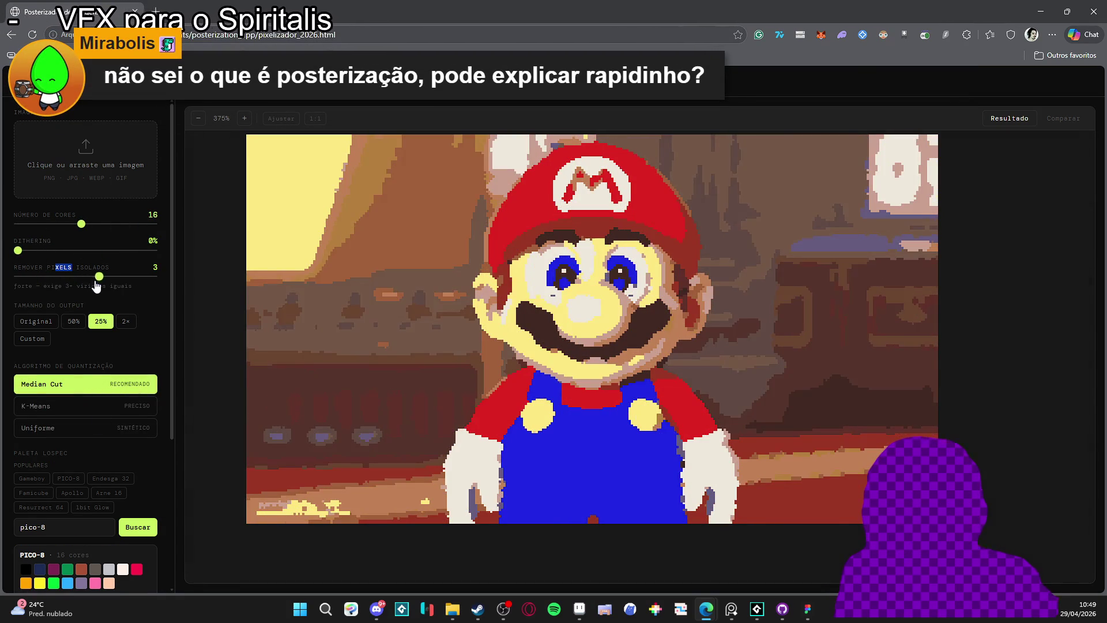
left_click(45, 277)
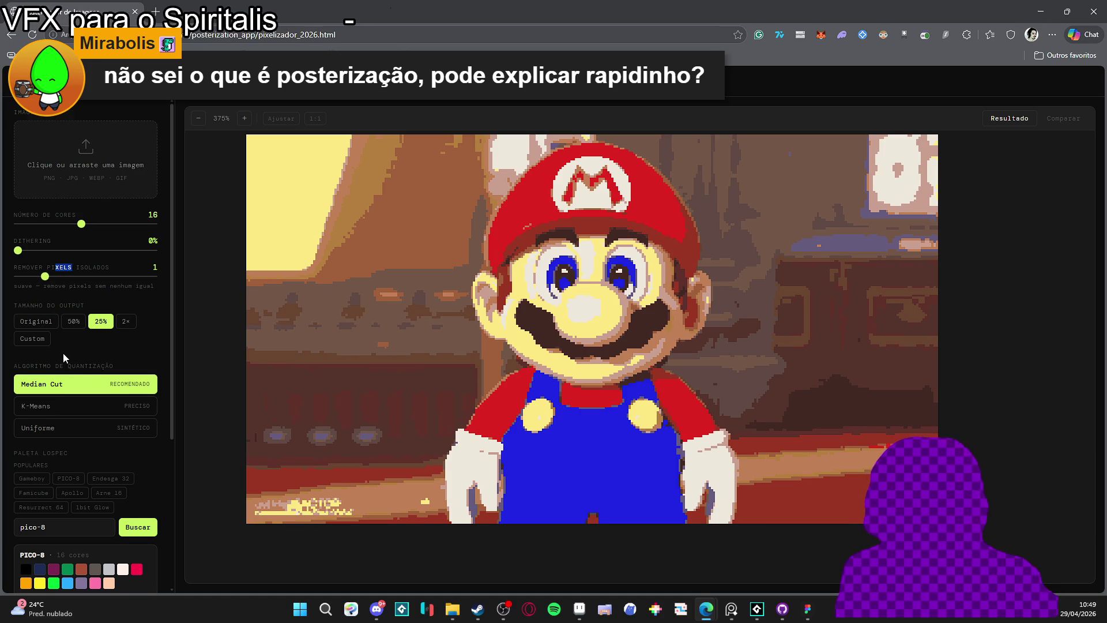
scroll(64, 355, "down", 4)
scroll(77, 320, "up", 4)
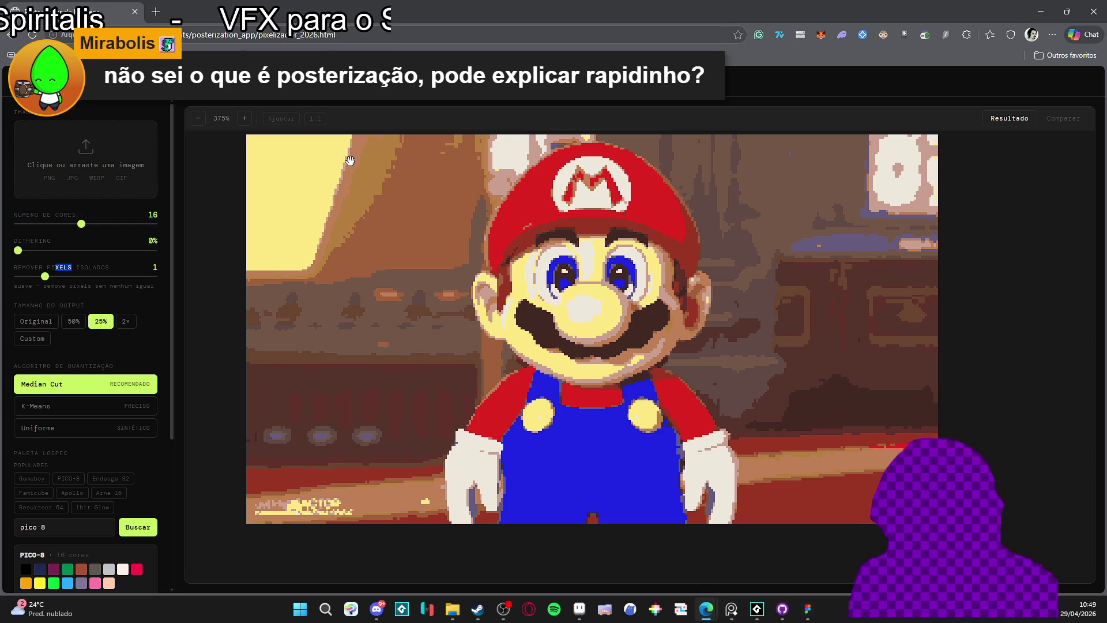
mouse_move(41, 224)
left_mouse_down()
mouse_move(28, 225)
mouse_move(65, 225)
mouse_move(49, 250)
mouse_move(2, 249)
mouse_move(64, 251)
mouse_move(18, 253)
left_mouse_up()
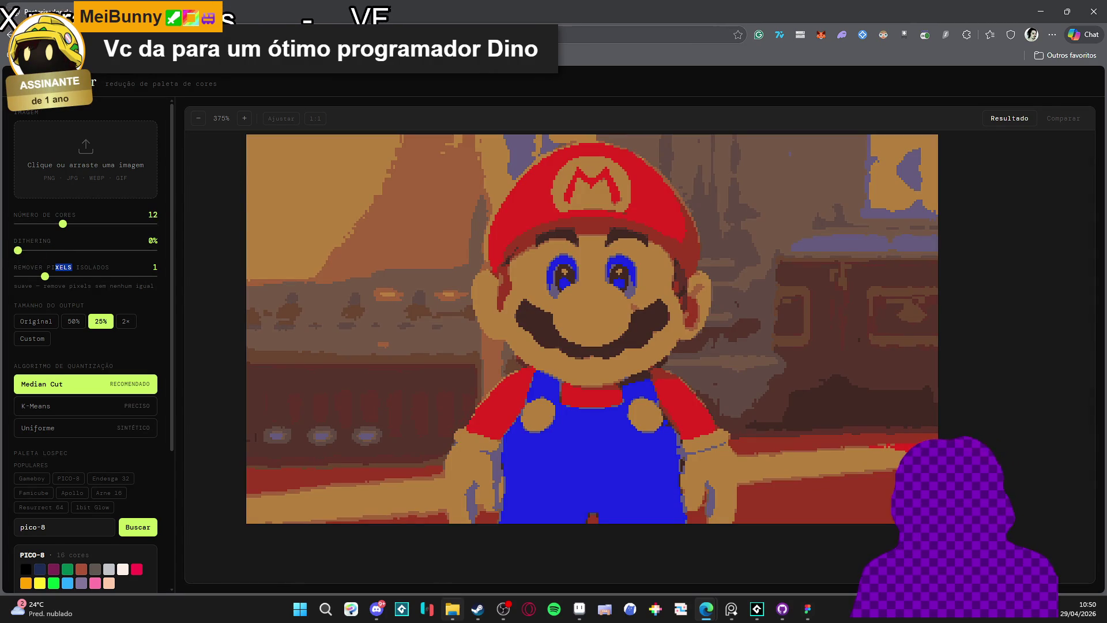
left_click(451, 611)
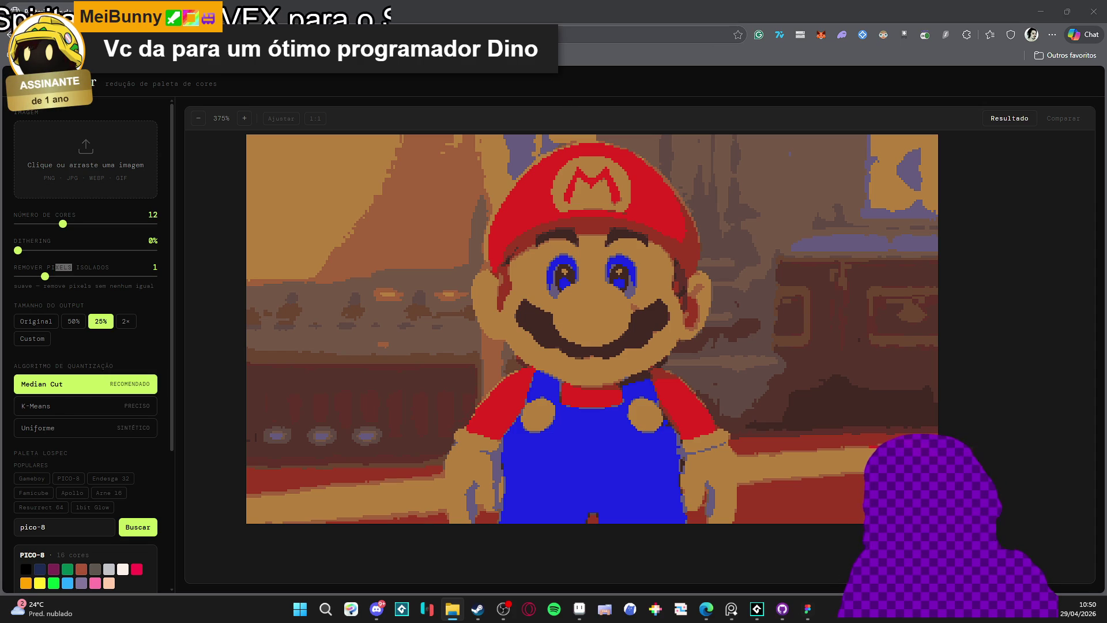
Search for the itemdef folder and open item_def_v2_redesigned in Edge.
left_click(301, 610)
type("itemdef")
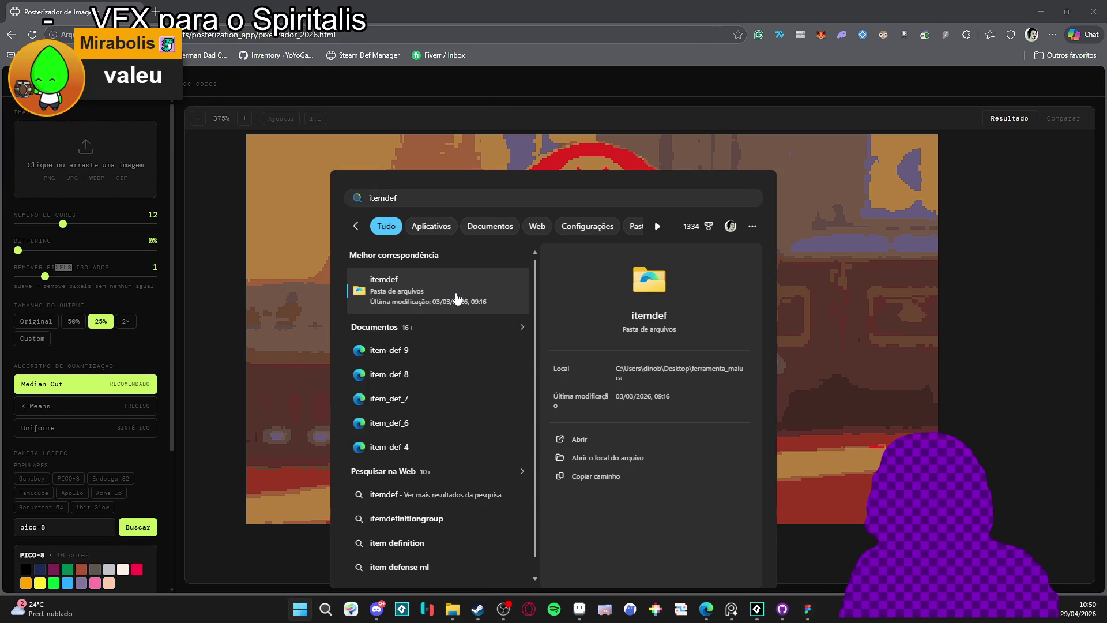
left_click(459, 302)
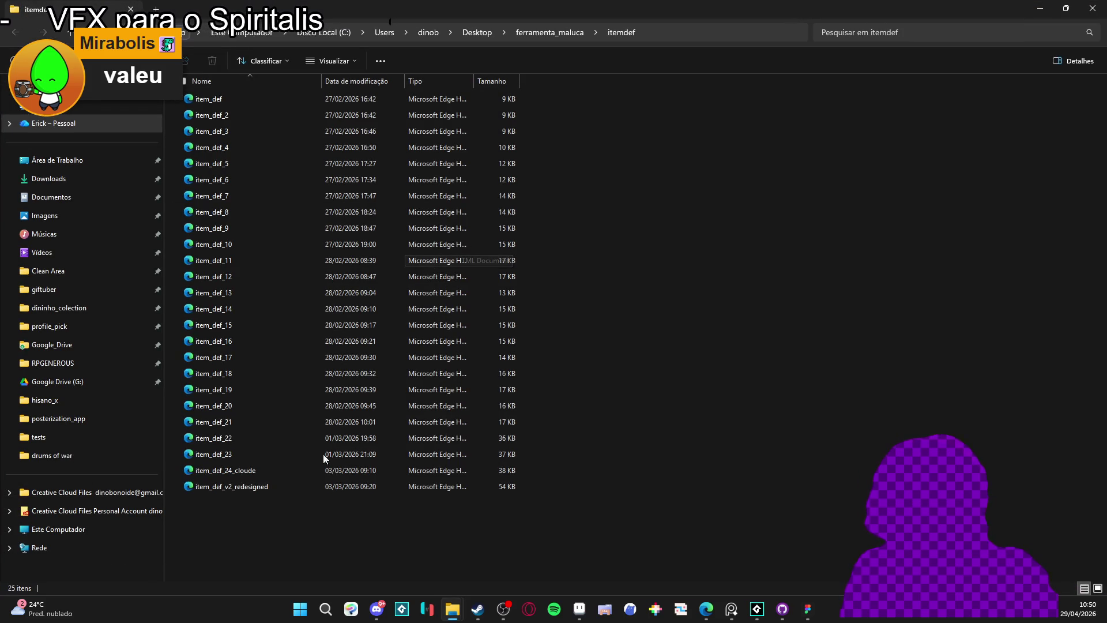
double_click(313, 486)
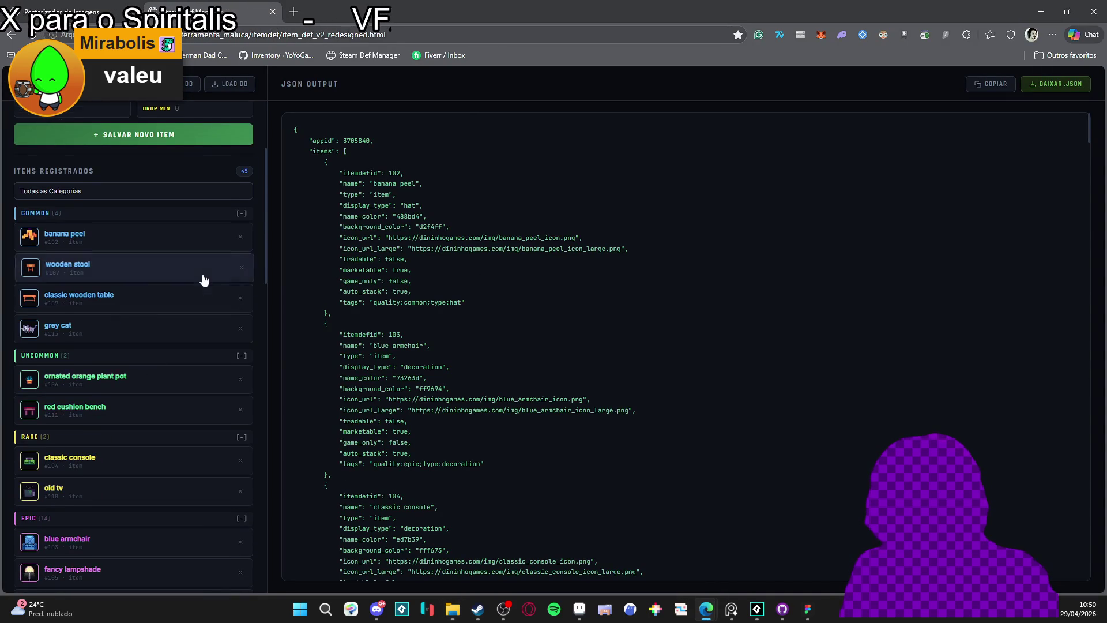
Browse the JSON output and scroll down the registered items list.
scroll(212, 326, "up", 3)
left_click_drag(295, 129, 274, 288)
left_click(263, 284)
left_click_drag(265, 229, 261, 553)
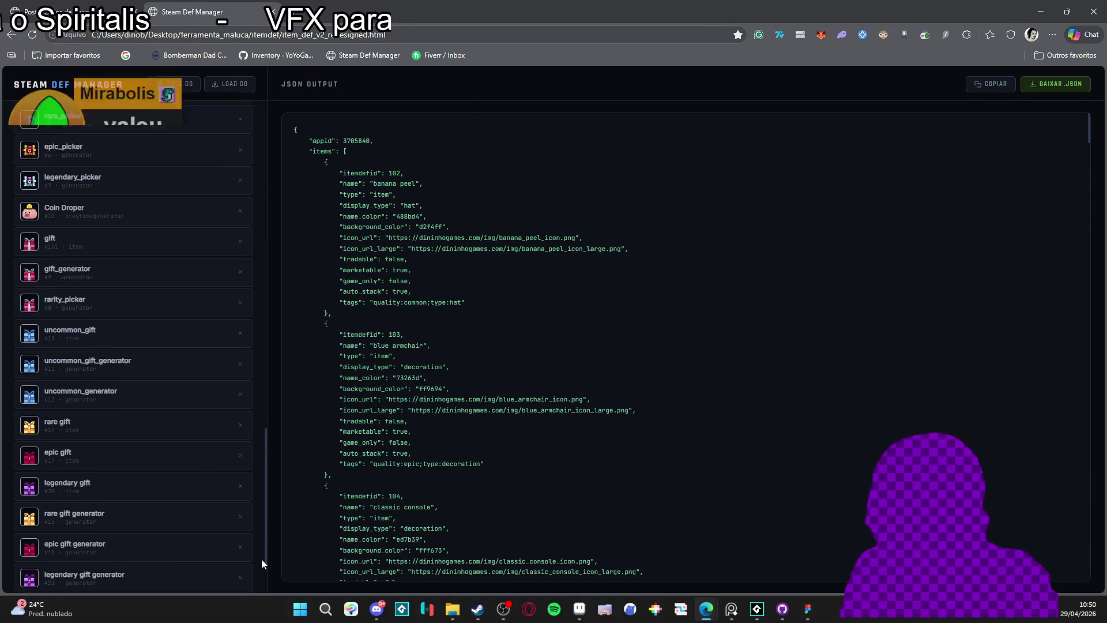
scroll(146, 436, "up", 20)
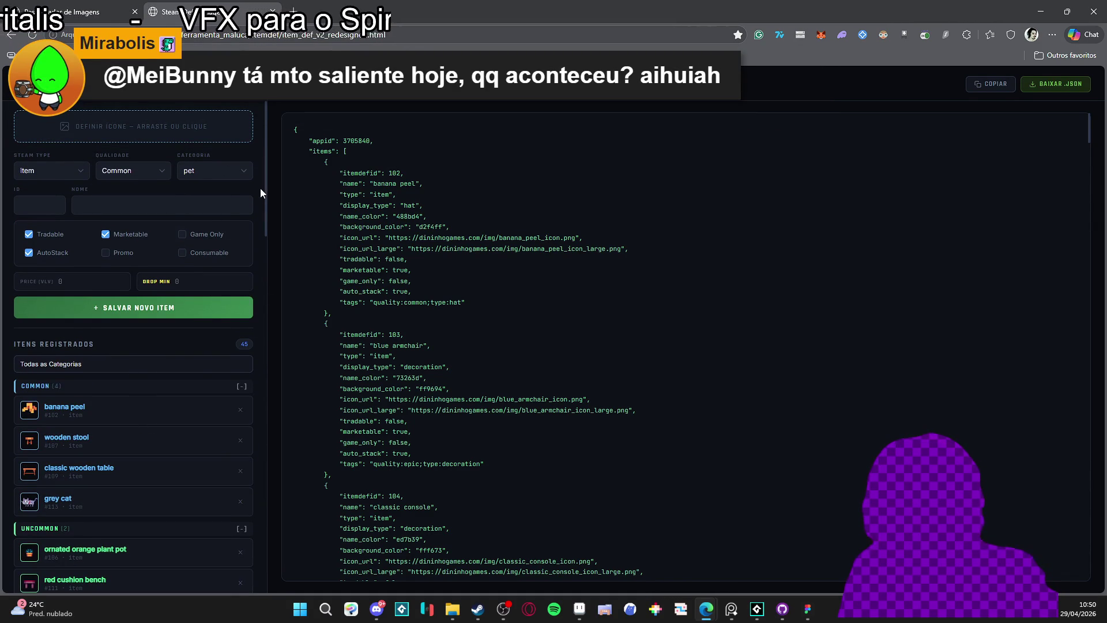
scroll(1067, 178, "down", 13)
scroll(1089, 170, "down", 15)
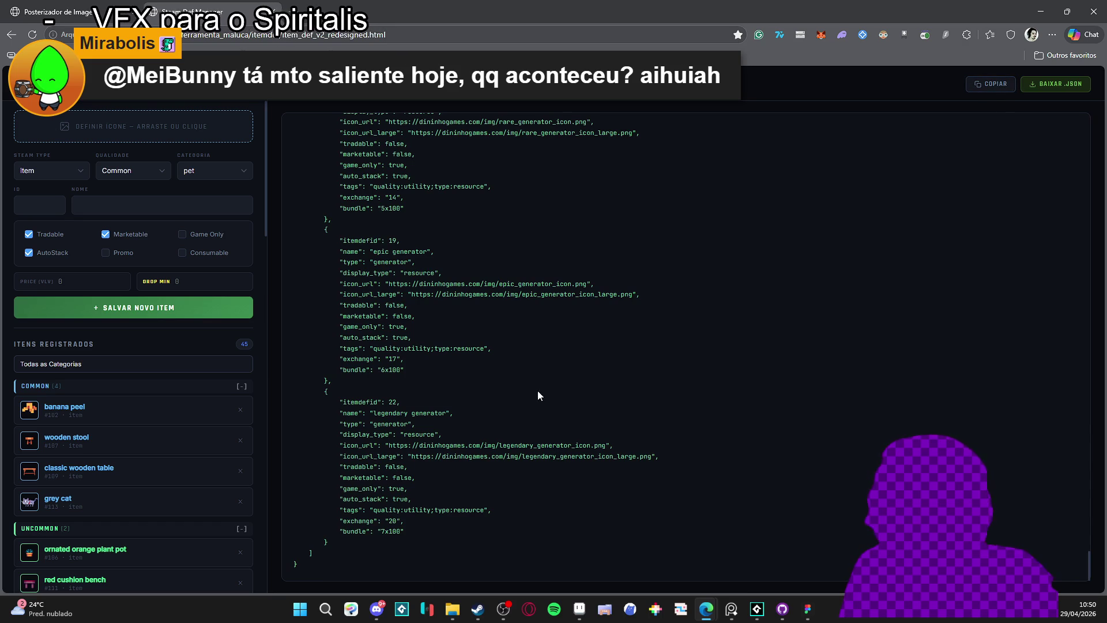
scroll(173, 329, "down", 12)
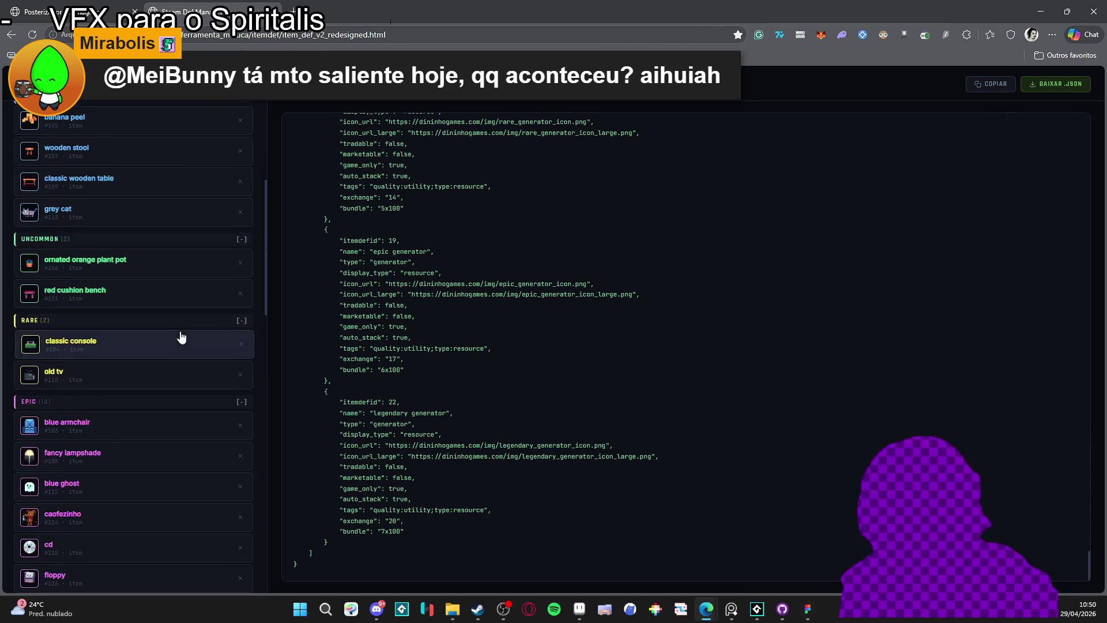
scroll(257, 460, "down", 6)
scroll(265, 460, "down", 4)
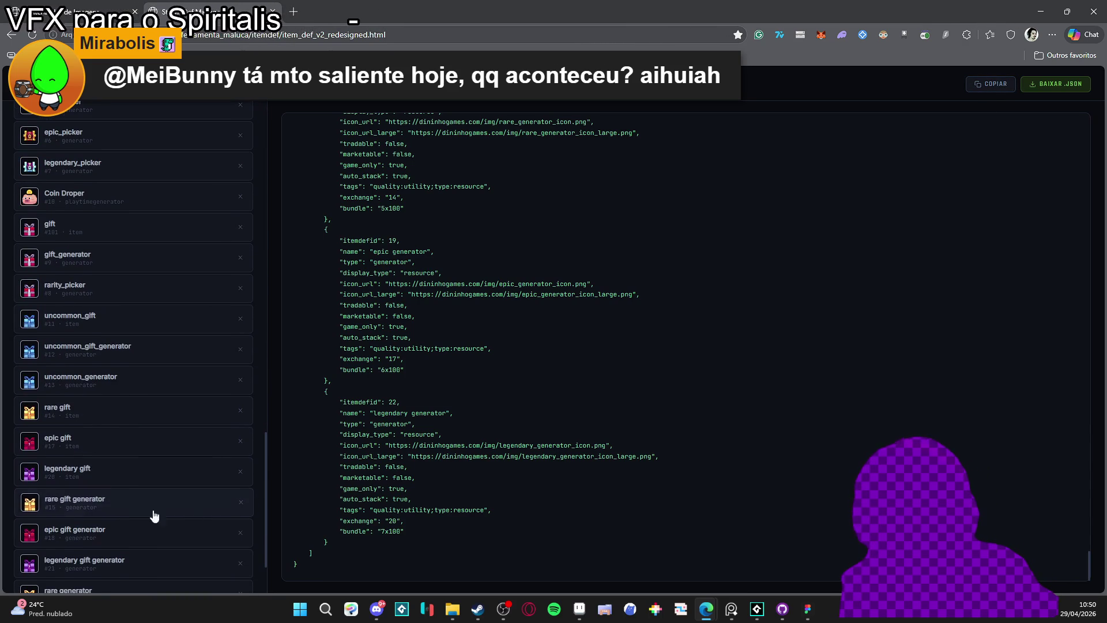
Load legendary gift, then old tv (ID 110, Rare) into the edit form.
left_click(147, 481)
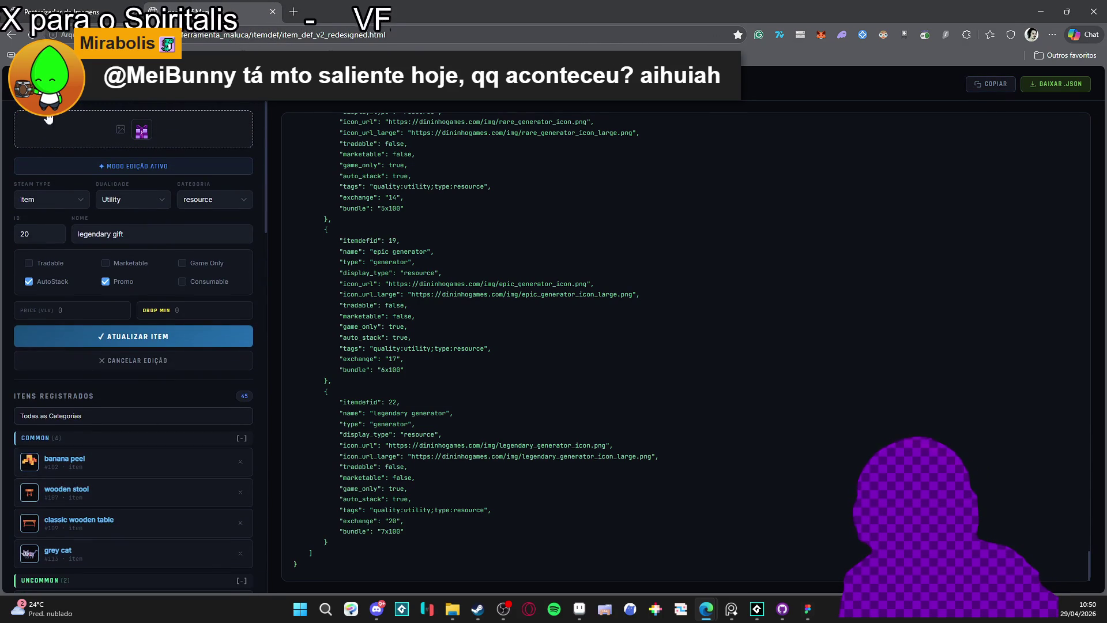
scroll(127, 415, "down", 2)
scroll(126, 403, "up", 1)
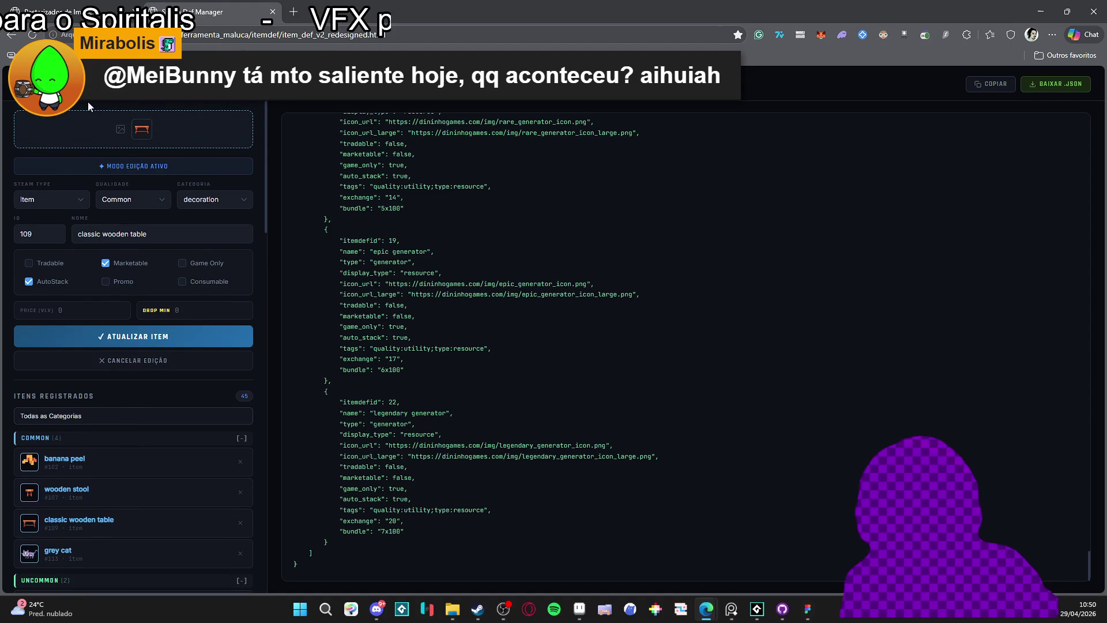
scroll(149, 521, "down", 4)
left_click(116, 484)
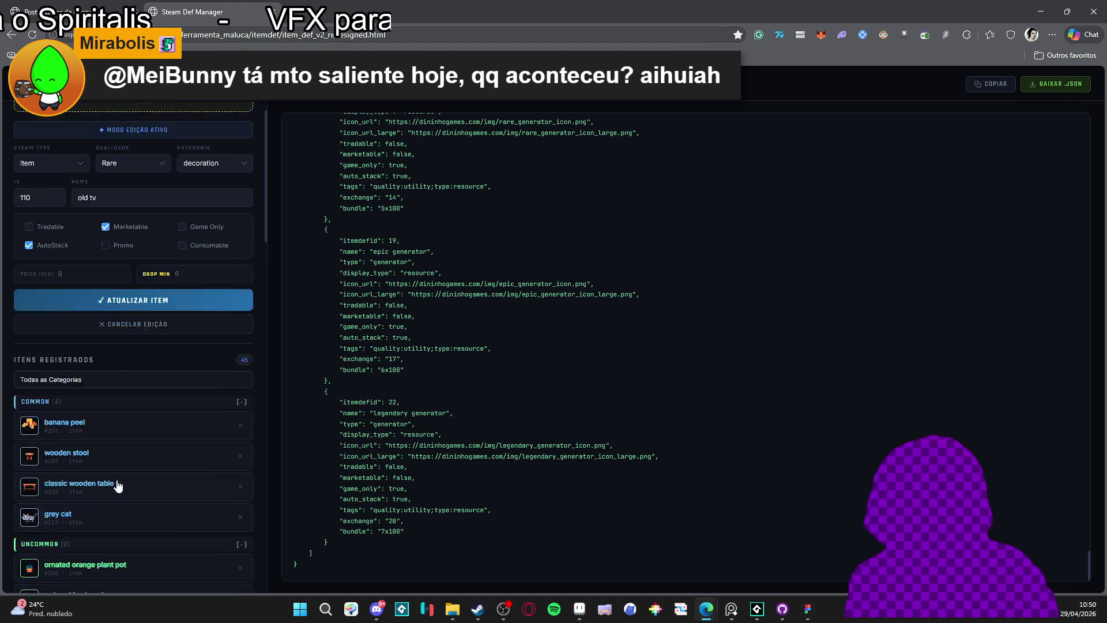
scroll(134, 211, "down", 3)
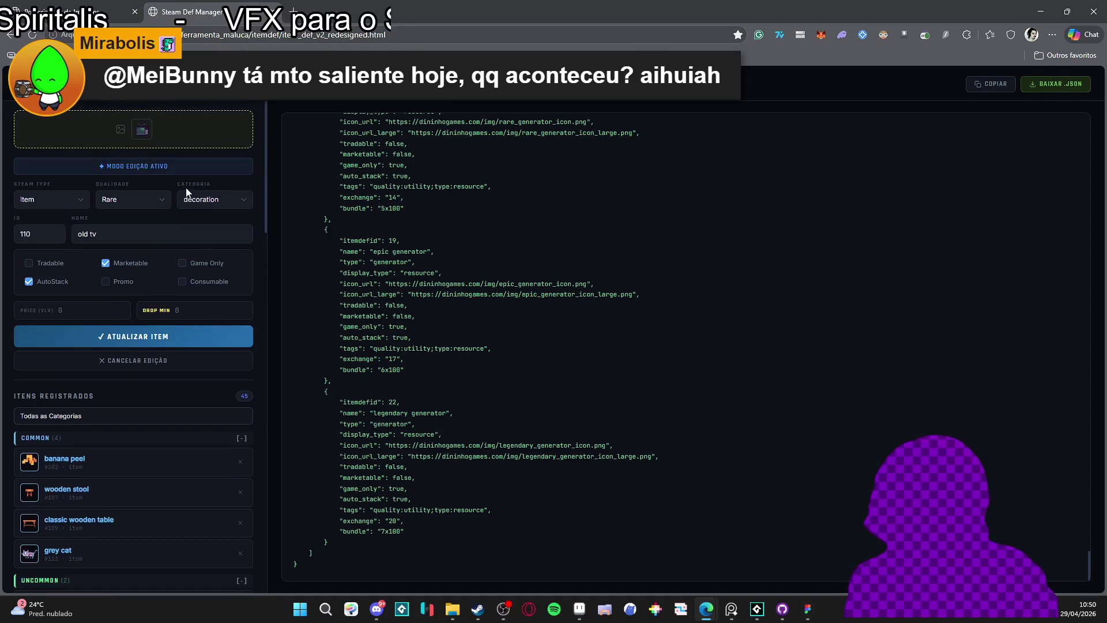
scroll(392, 346, "up", 2)
scroll(357, 490, "down", 2)
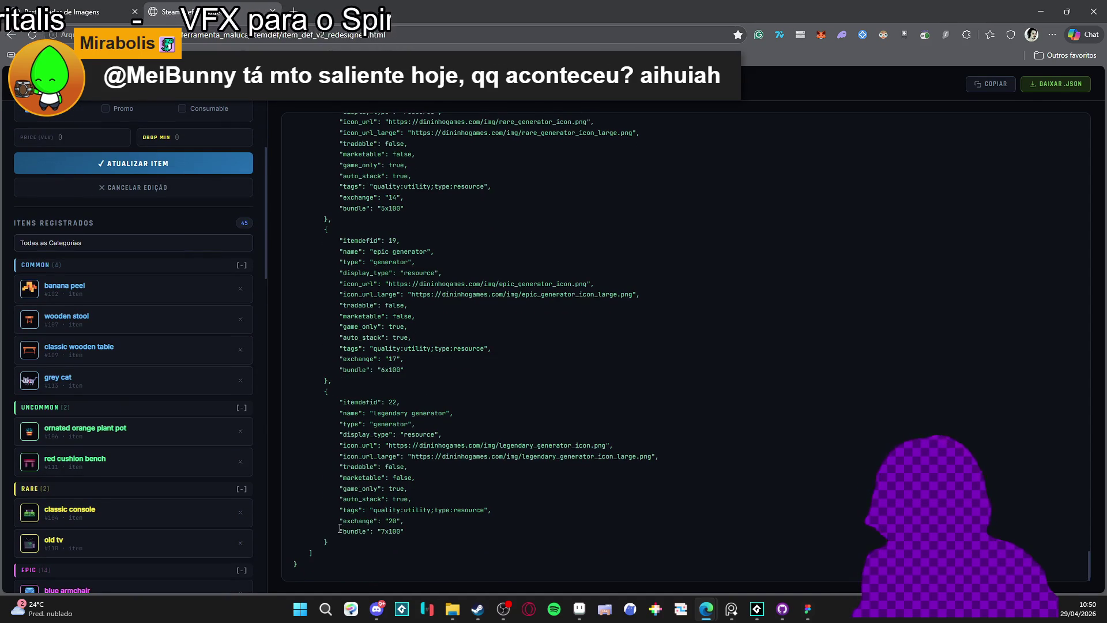
left_click_drag(326, 539, 297, 548)
left_click(296, 568)
scroll(345, 461, "up", 2)
scroll(222, 321, "up", 3)
From the itemdef folder, go up to ferramenta_maluca and open setter_V2_cloude_redesign.
left_click(453, 608)
left_click(516, 547)
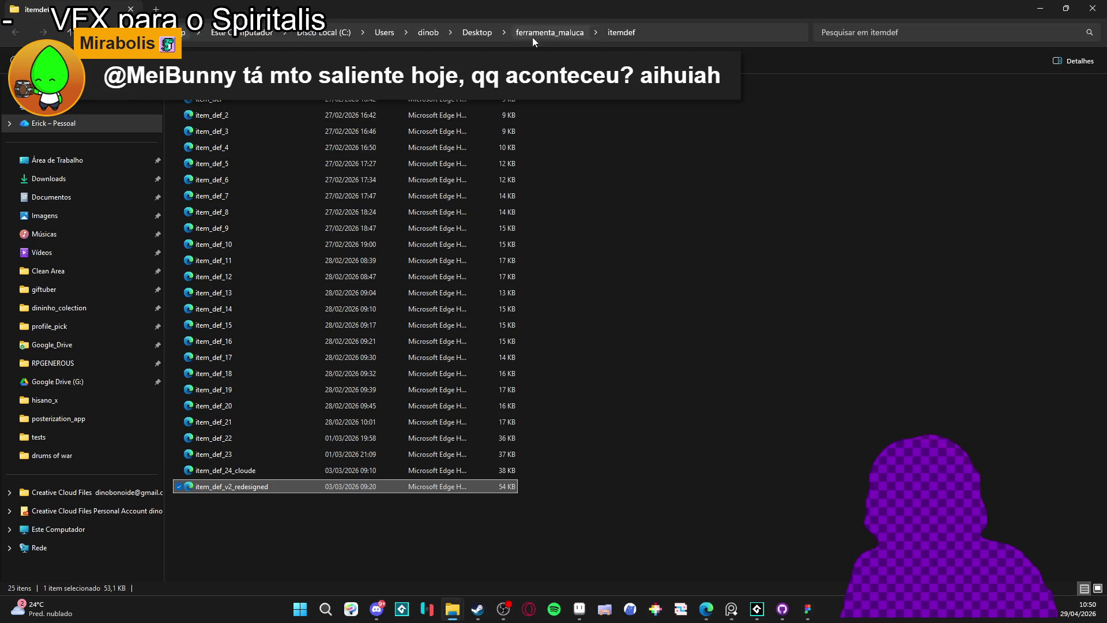
left_click(550, 33)
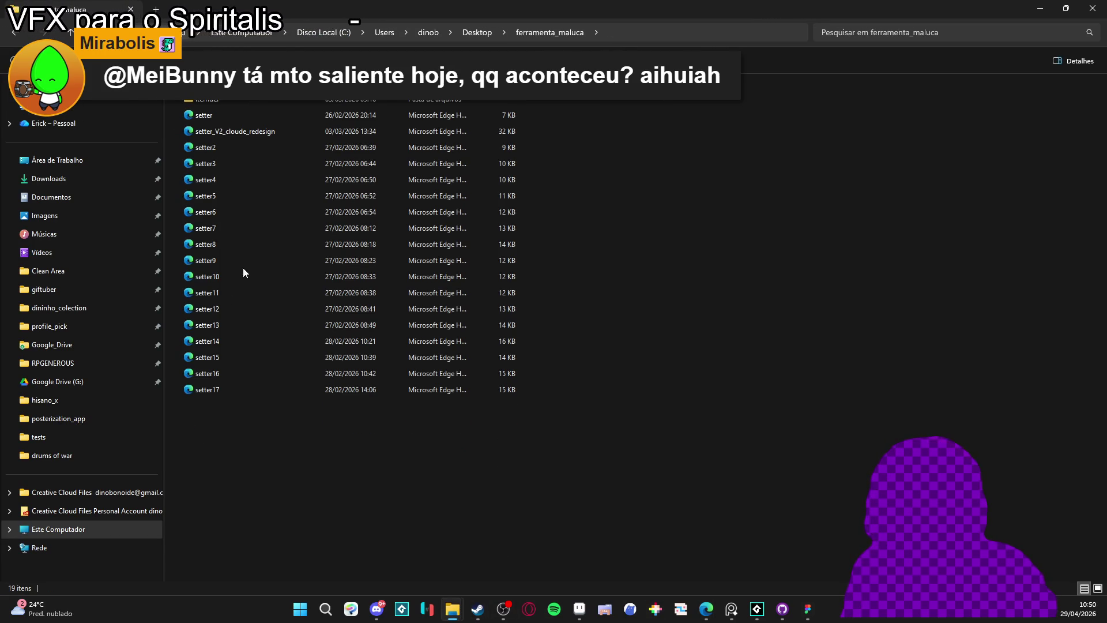
double_click(276, 134)
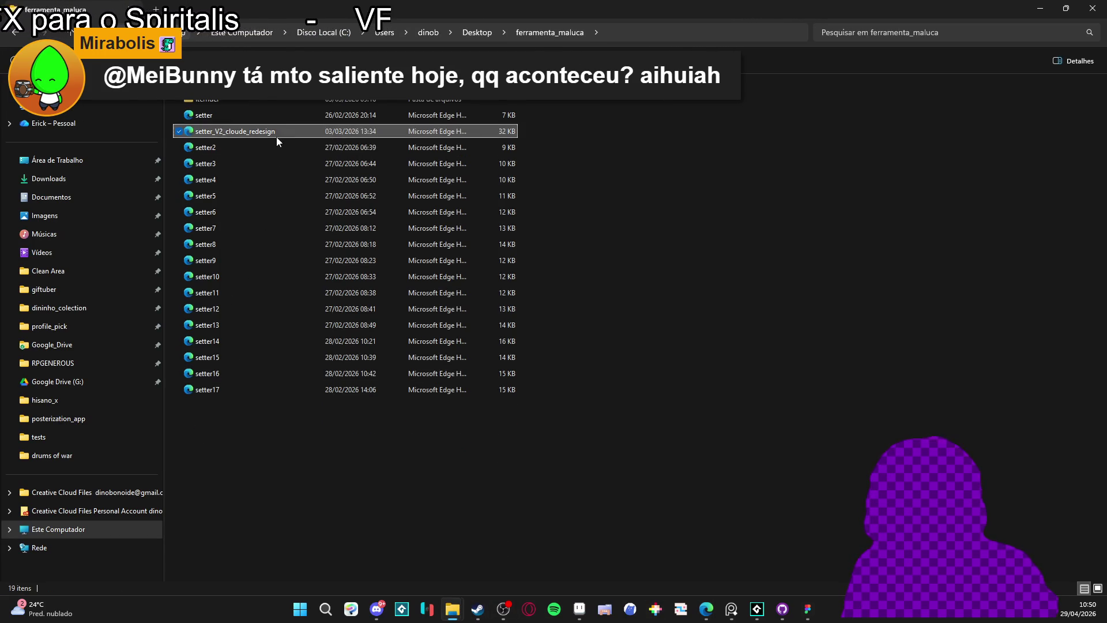
mouse_move(452, 609)
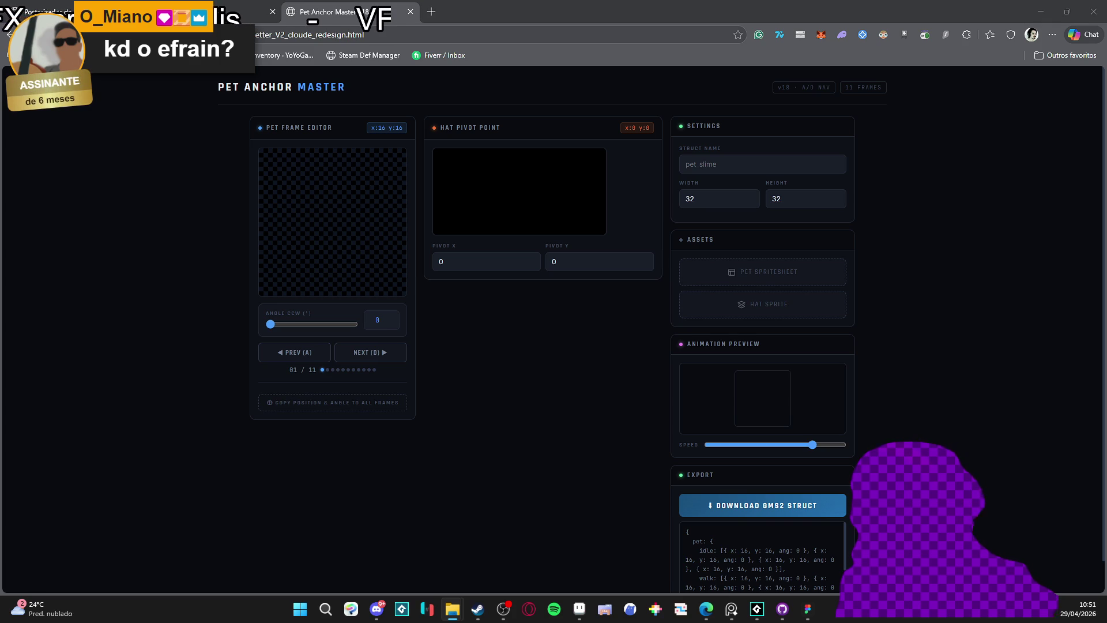
Load the ghost spritesheet and hat sprite, then seat the hat on the ghost's head in frame 1.
mouse_move(663, 339)
left_mouse_down()
mouse_move(755, 221)
mouse_move(773, 278)
left_mouse_up()
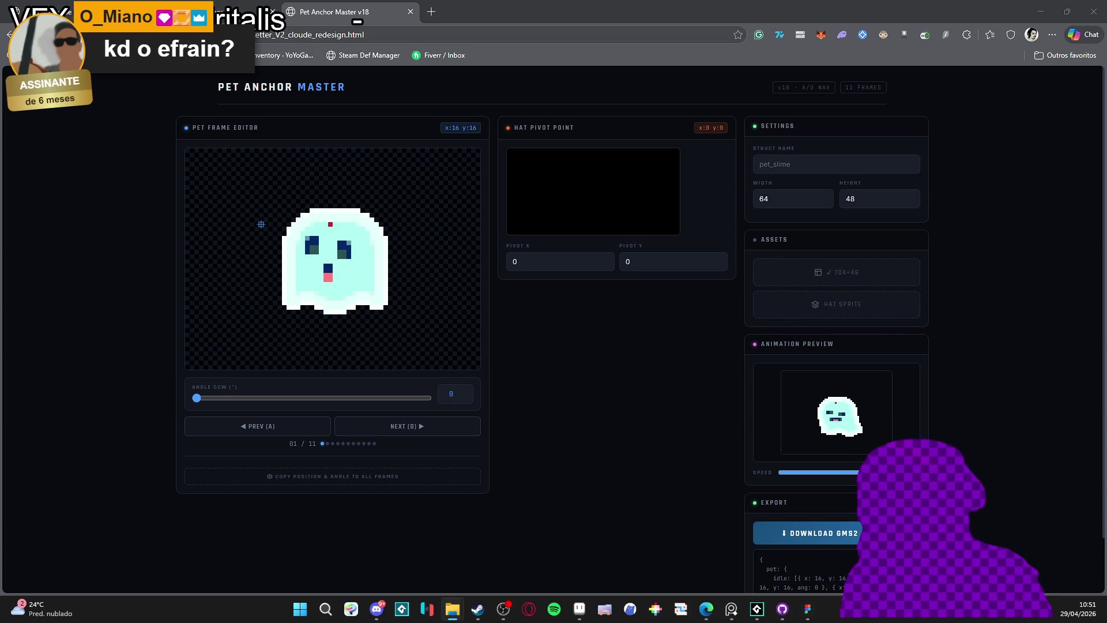
mouse_move(1106, 274)
left_mouse_down()
mouse_move(1004, 274)
mouse_move(900, 317)
mouse_move(821, 311)
mouse_move(964, 320)
mouse_move(841, 304)
left_mouse_up()
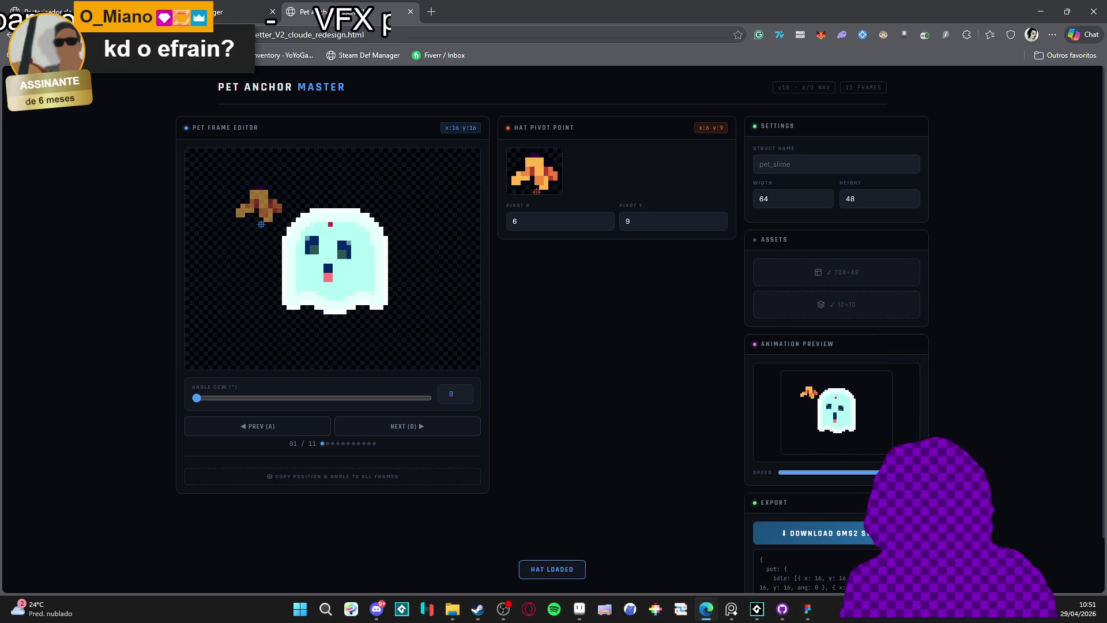
left_click(326, 222)
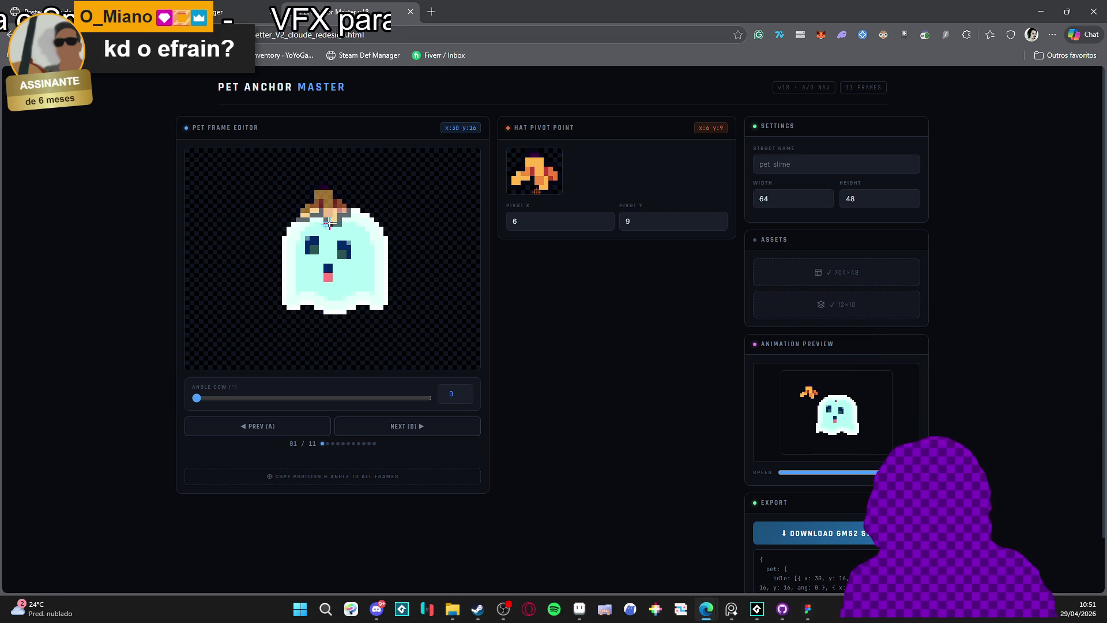
left_click(336, 224)
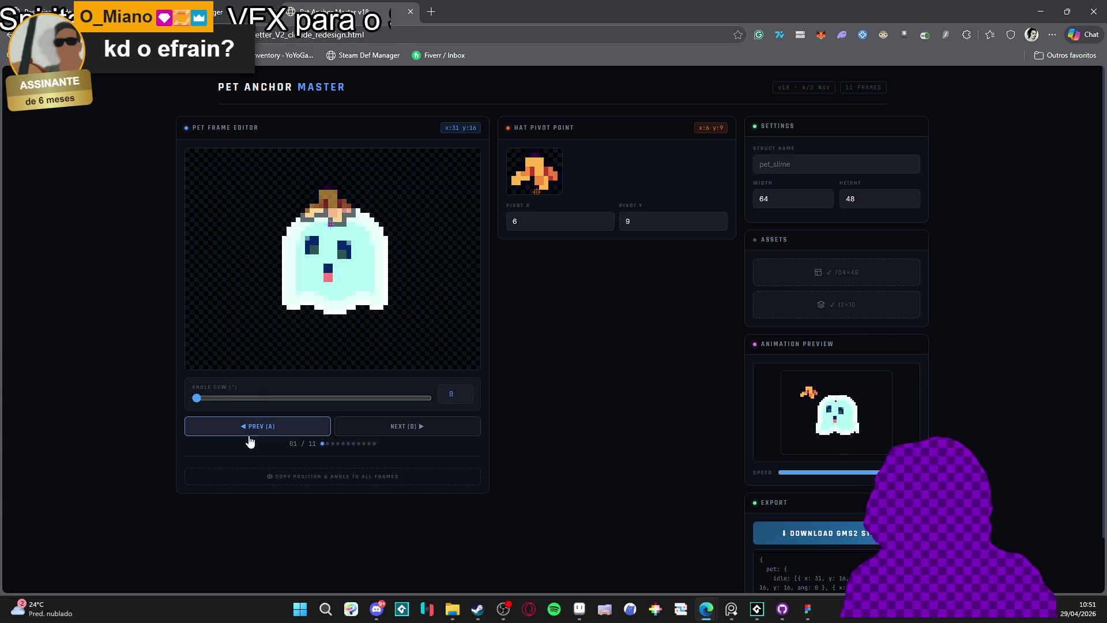
Place the hat on the ghost's head in frames 2 to 4 and select the GMS2 export code.
left_click(399, 433)
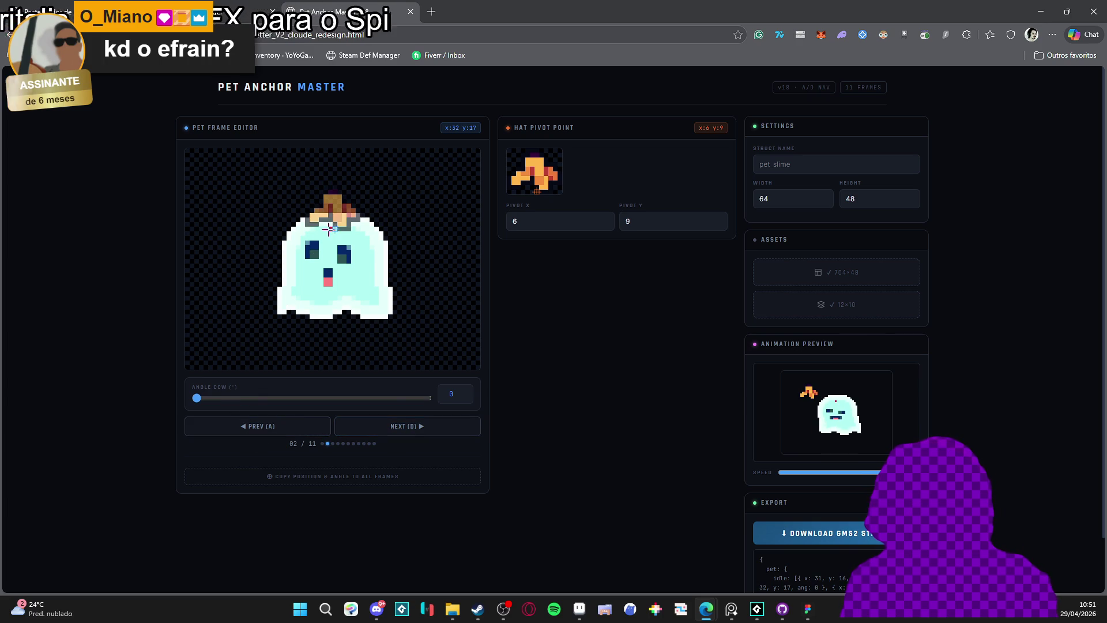
left_click(404, 428)
left_click(329, 232)
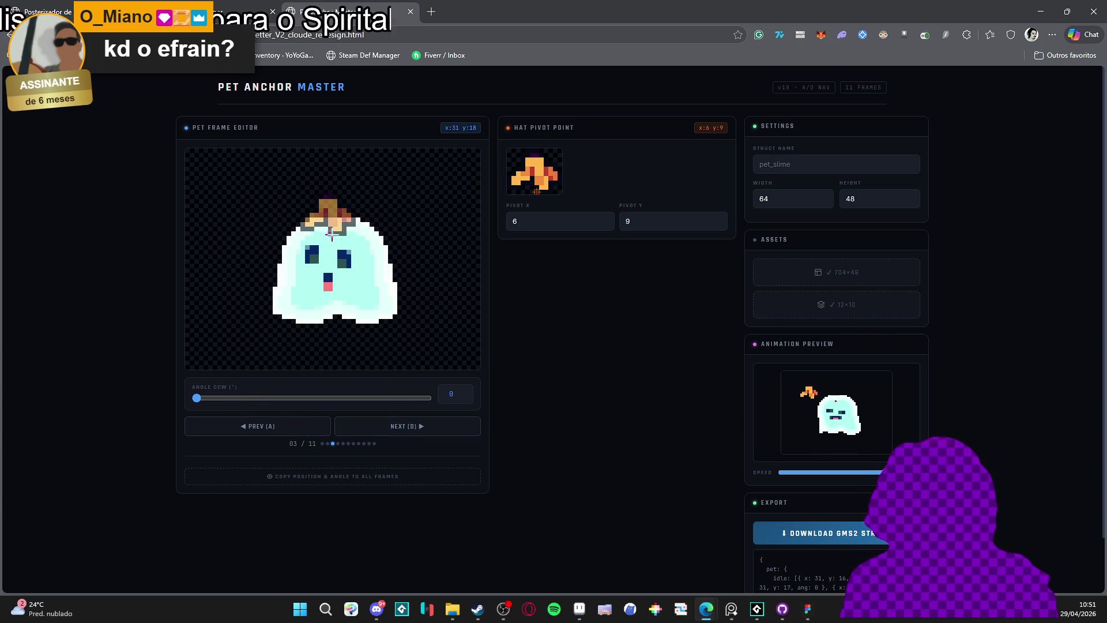
left_click(403, 426)
left_click(330, 229)
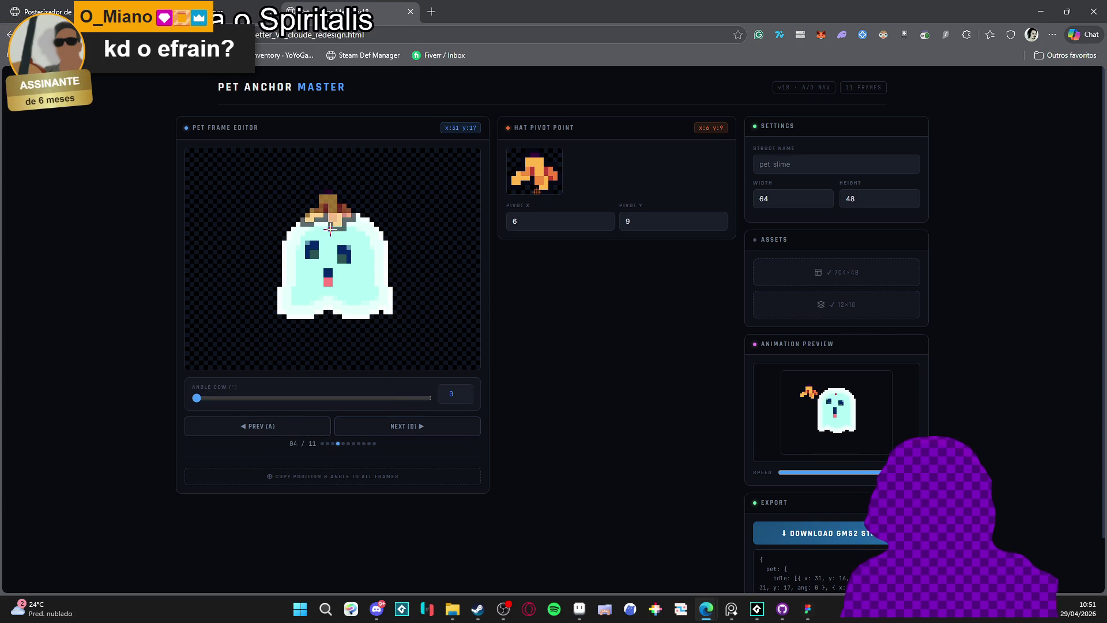
scroll(772, 519, "down", 1)
scroll(778, 552, "down", 3)
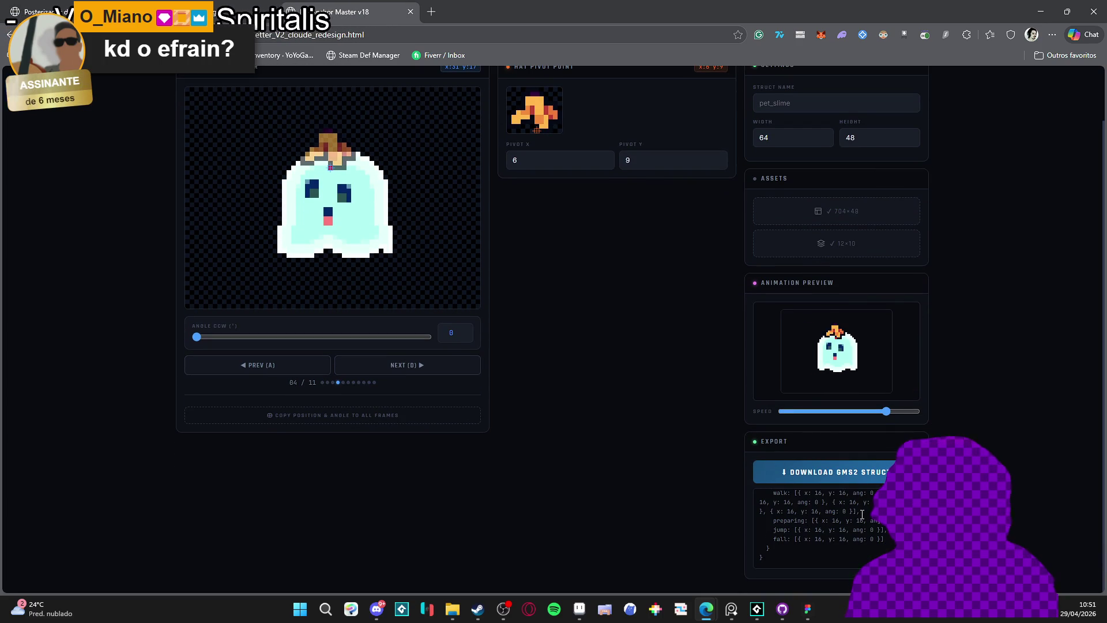
left_click_drag(777, 553, 753, 487)
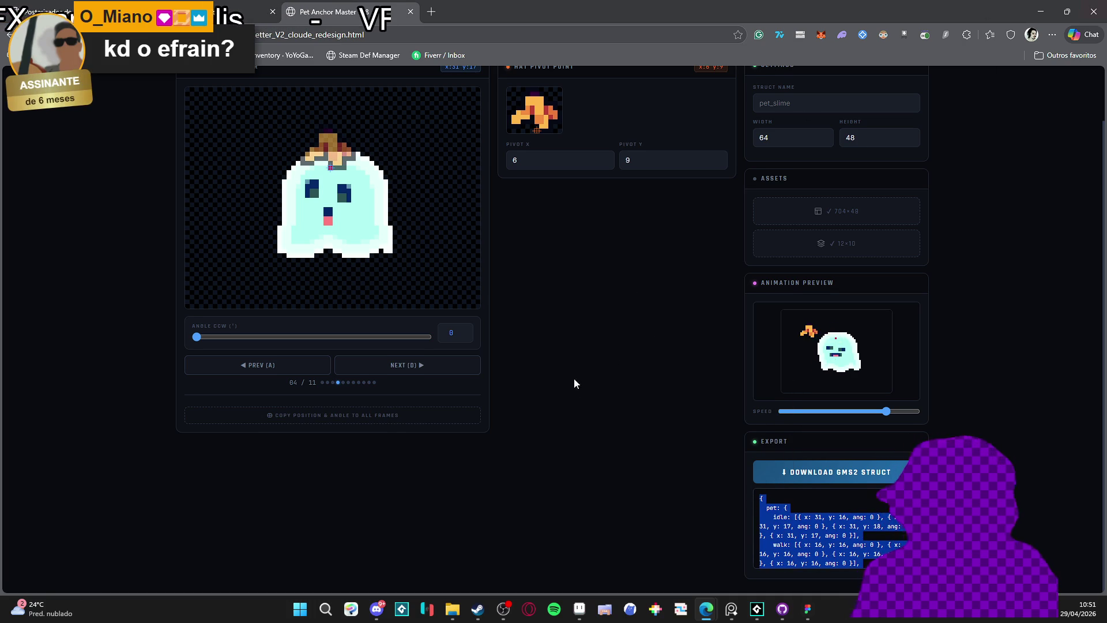
scroll(648, 336, "up", 1)
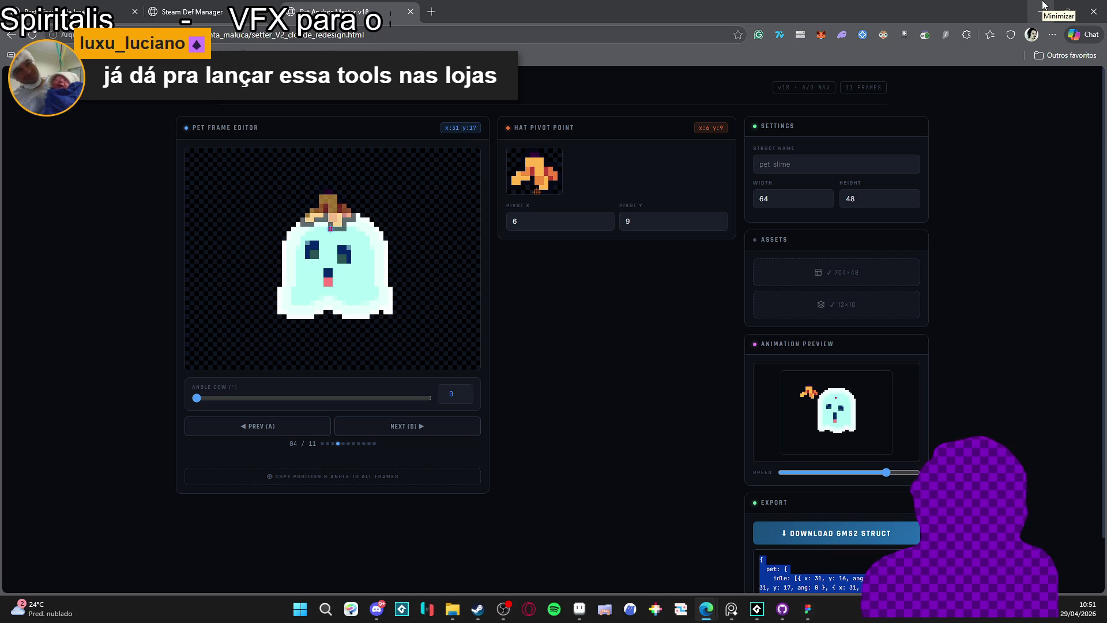
Minimize Edge and File Explorer to bring the Figma Spiritalis file forward.
left_click(1041, 10)
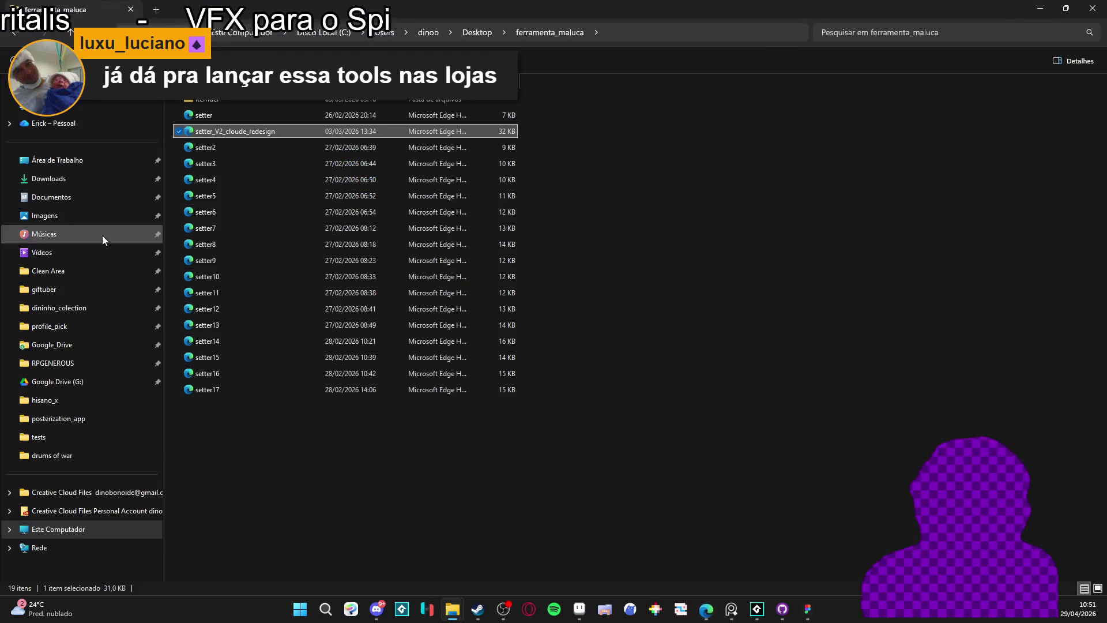
left_click(1040, 9)
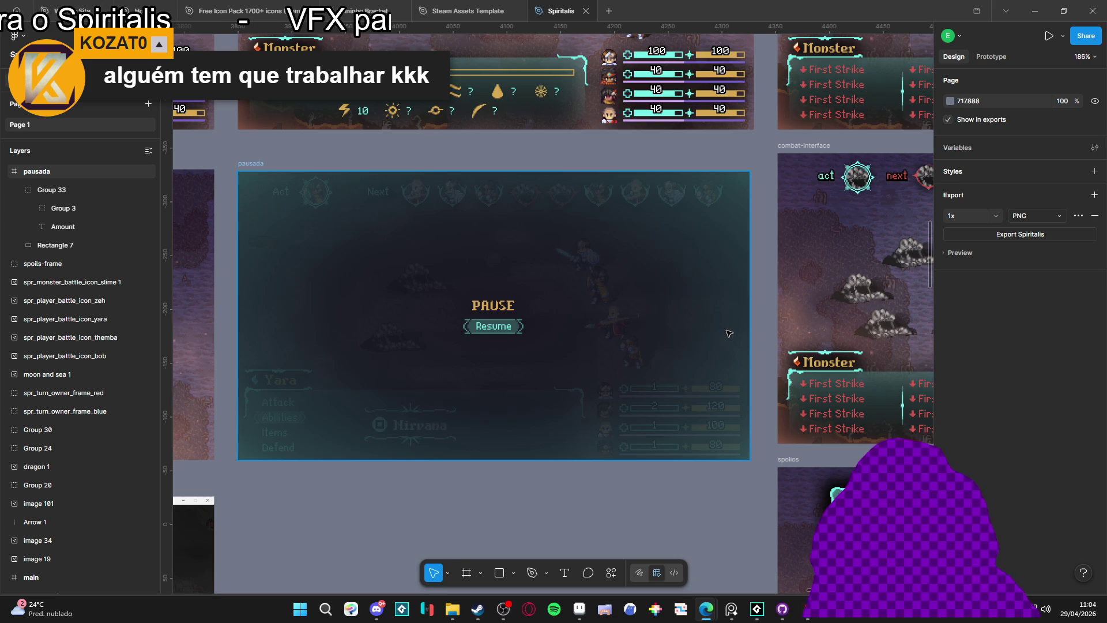
Deselect the finished pausada frame with its PAUSE title and Resume button.
key("Escape")
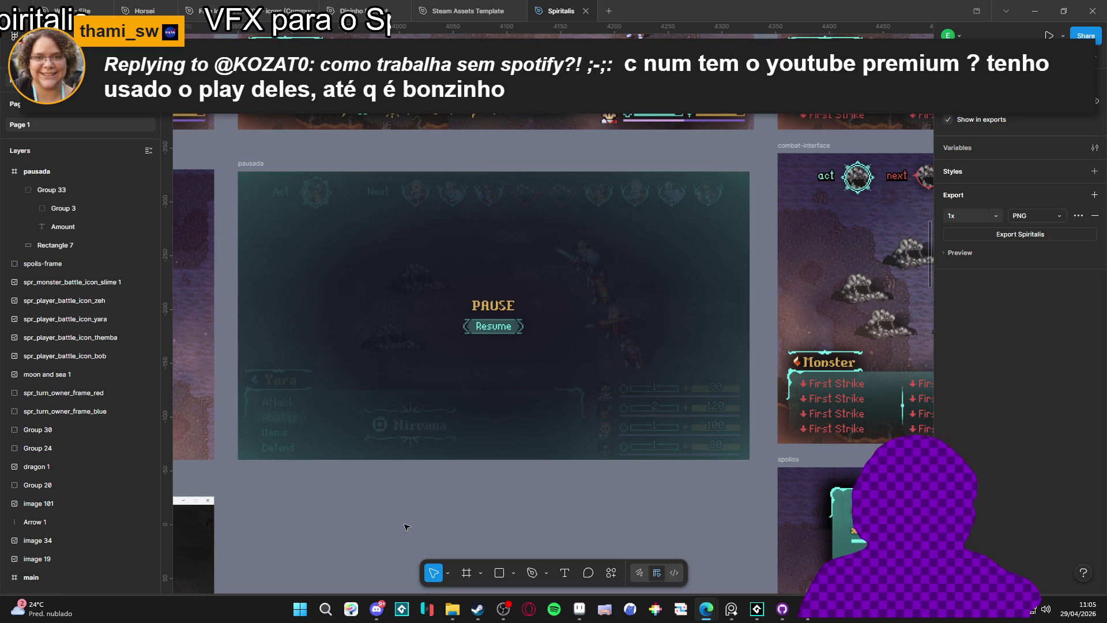
Snip a screenshot region around the pausada pause-screen frame.
key("super+shift+s")
left_click_drag(227, 153, 754, 457)
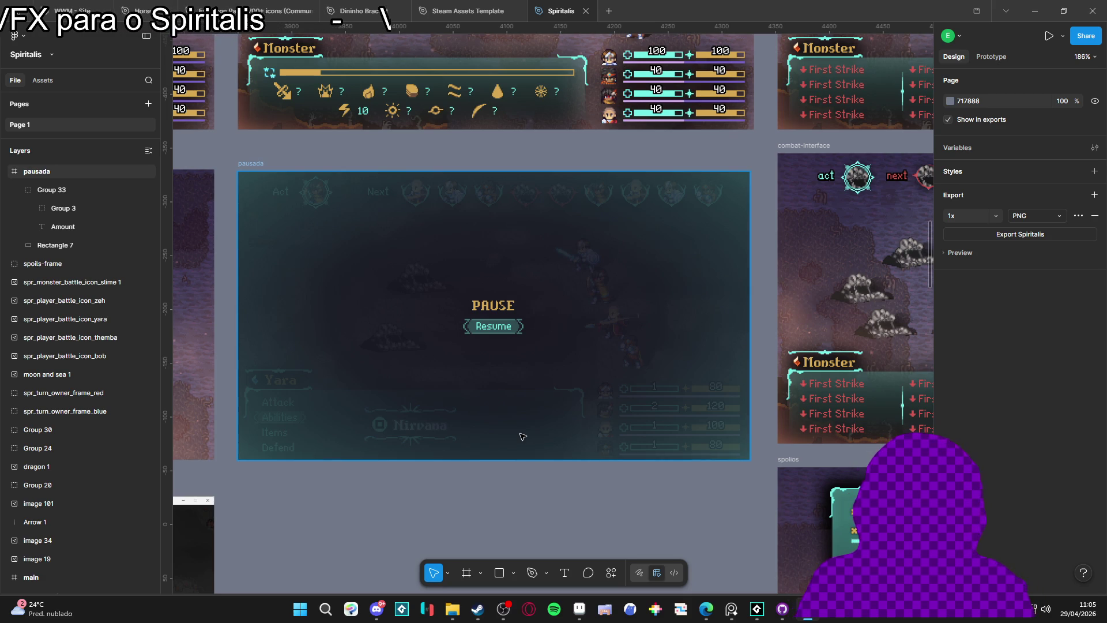
scroll(522, 437, "down", 5)
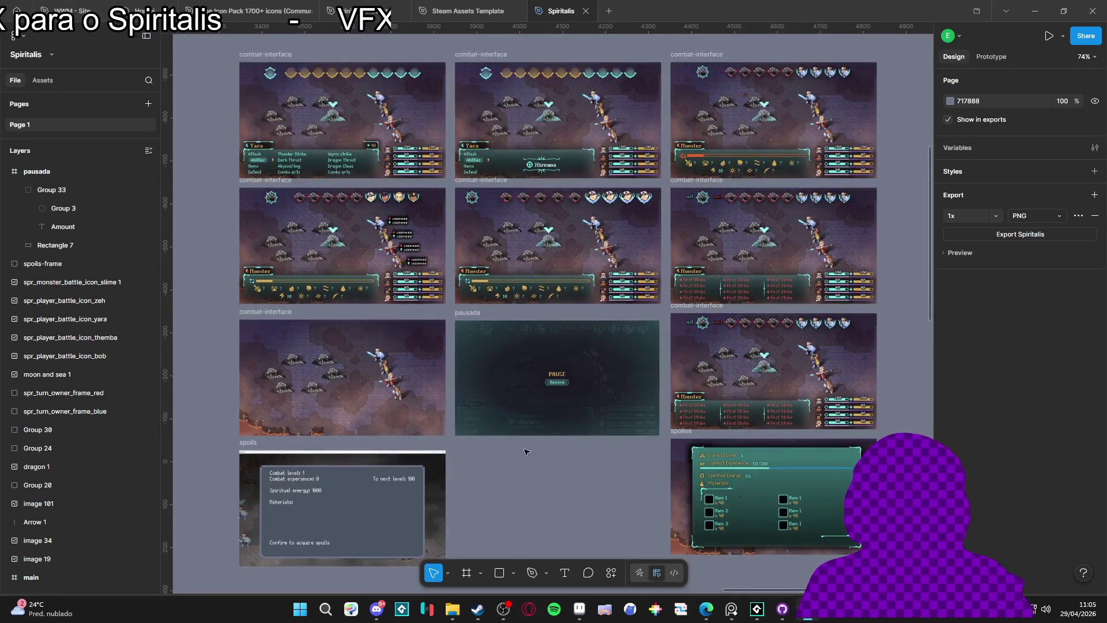
Nudge the Spiritalis frames in Figma, then switch to the Aseprite window from the taskbar.
left_click_drag(526, 452, 573, 363)
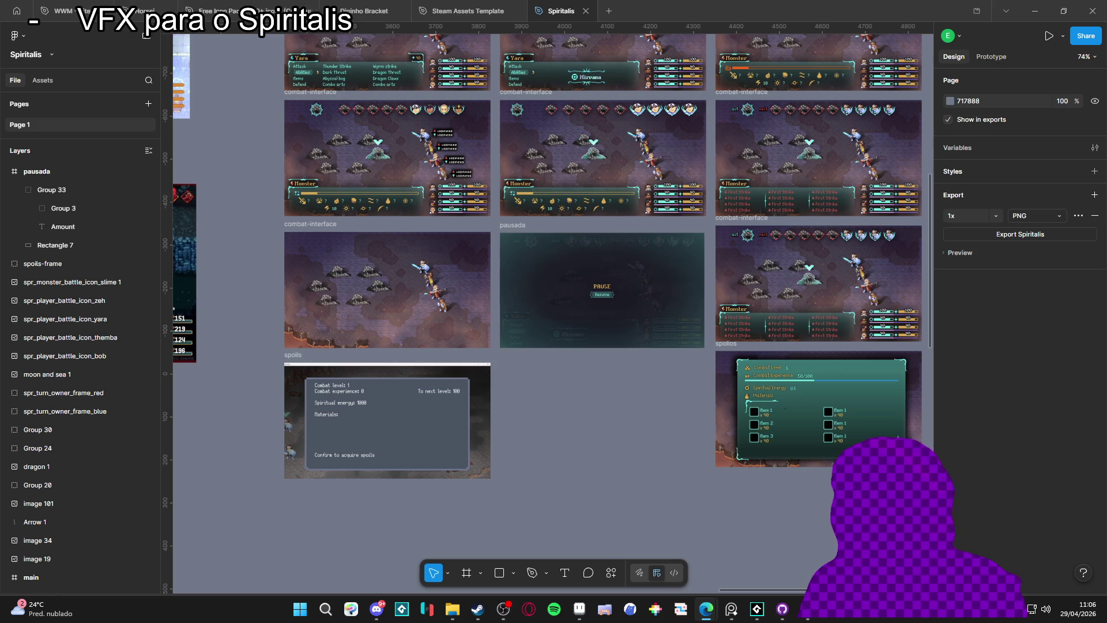
left_click(580, 610)
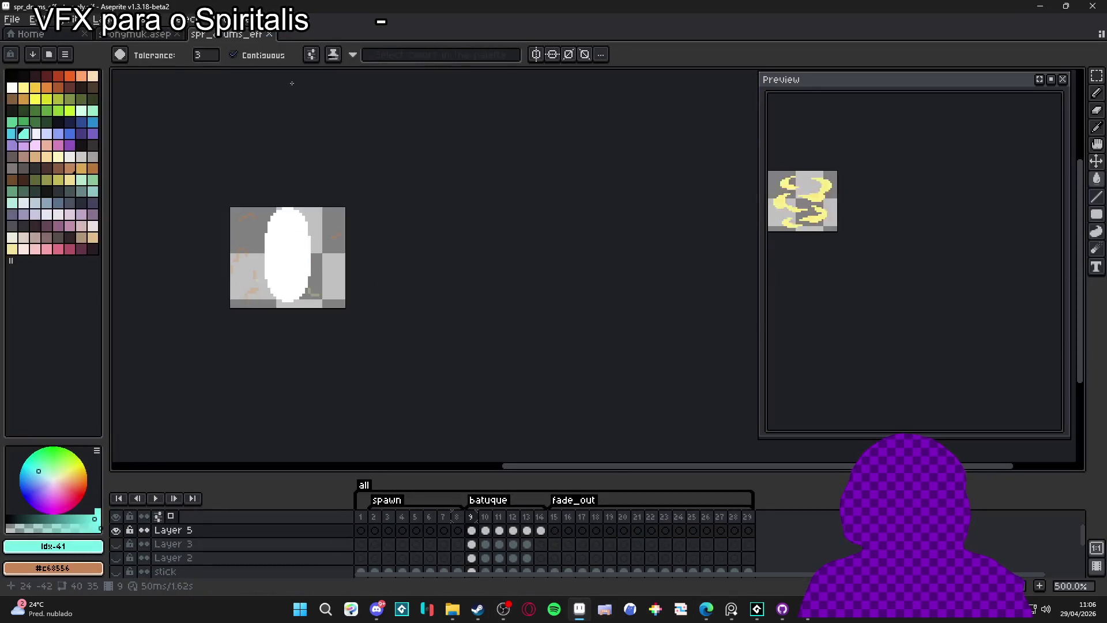
Open the seongmuk.aseprite tab and frame its purple-walled dungeon tilemap on the canvas.
left_click(155, 35)
mouse_move(431, 276)
left_mouse_down()
mouse_move(441, 238)
mouse_move(447, 287)
left_mouse_up()
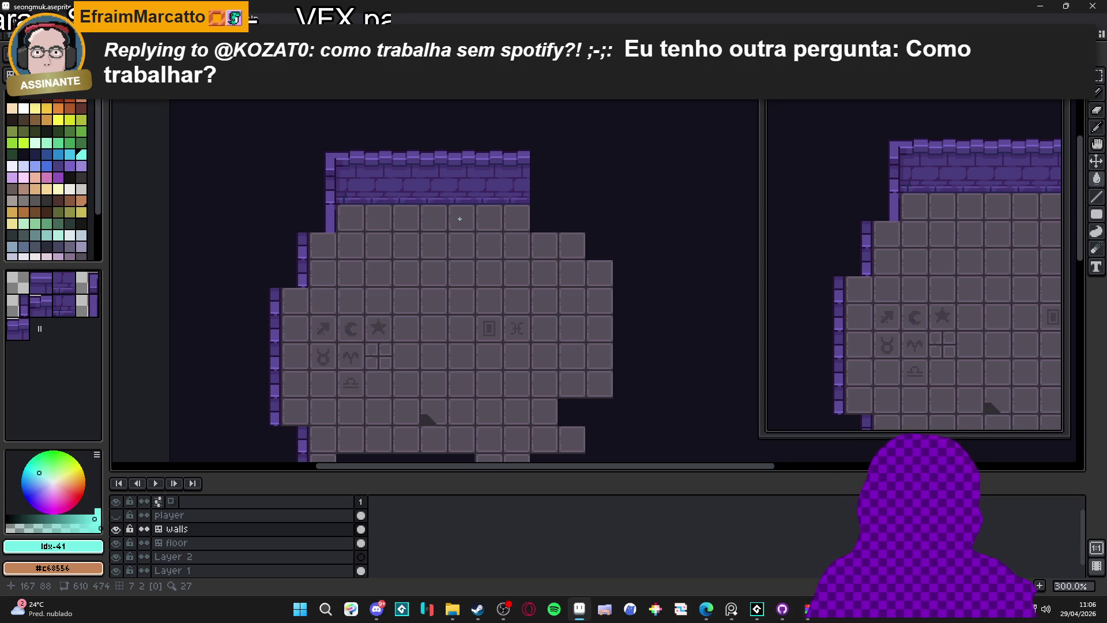
Turn on the tile grid over the seongmuk dungeon map and reframe the view toward the left.
left_click_drag(481, 209, 535, 192)
key("ctrl+'")
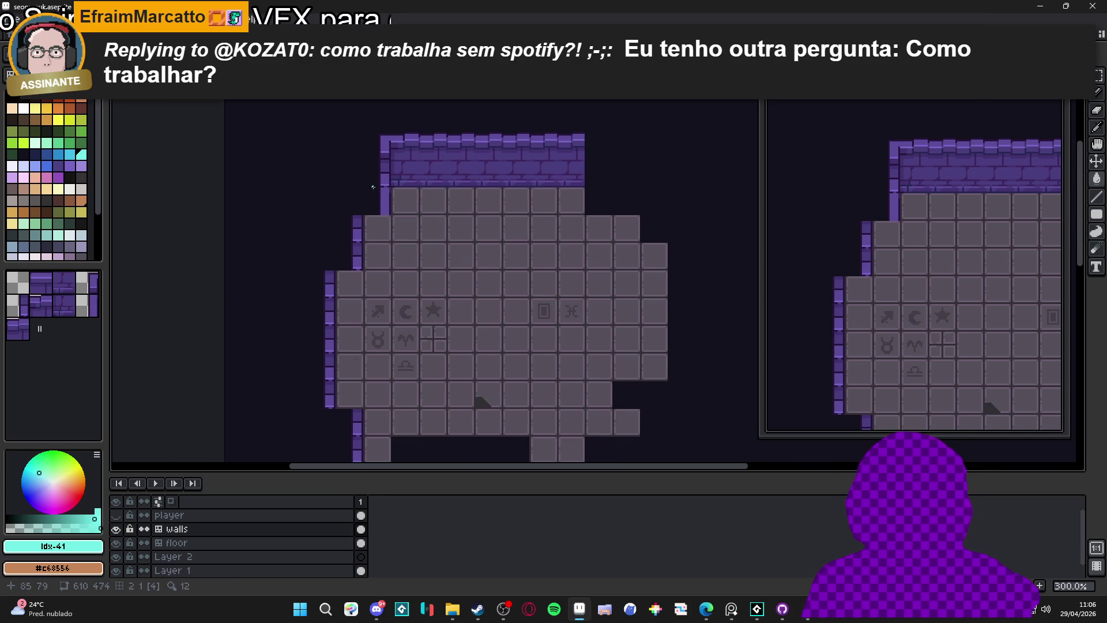
scroll(380, 213, "up", 1)
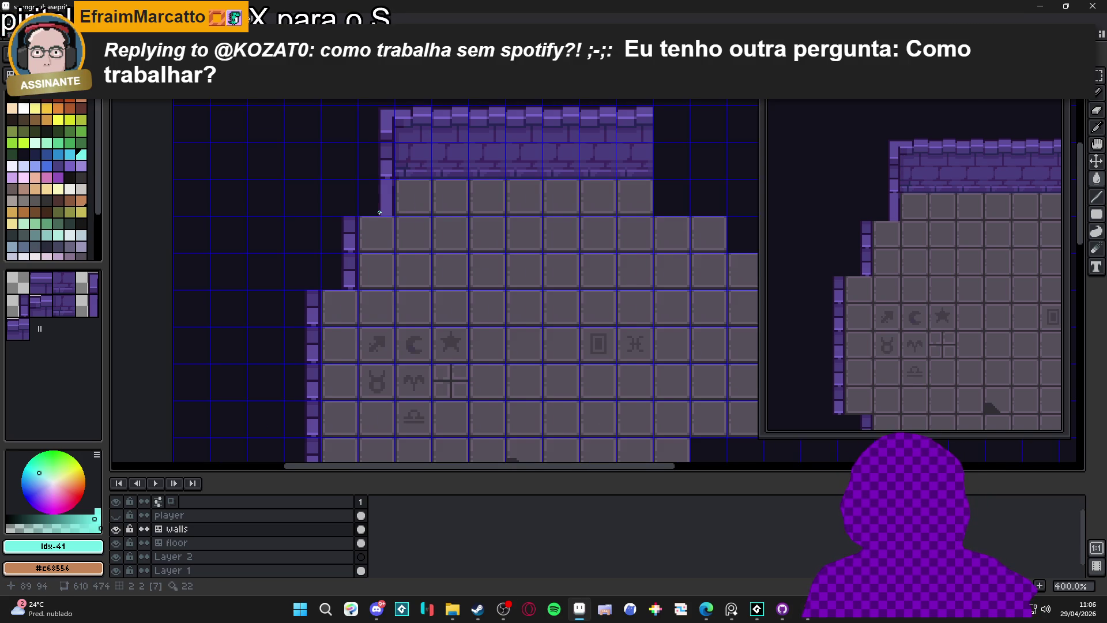
scroll(374, 213, "down", 3)
scroll(374, 213, "up", 2)
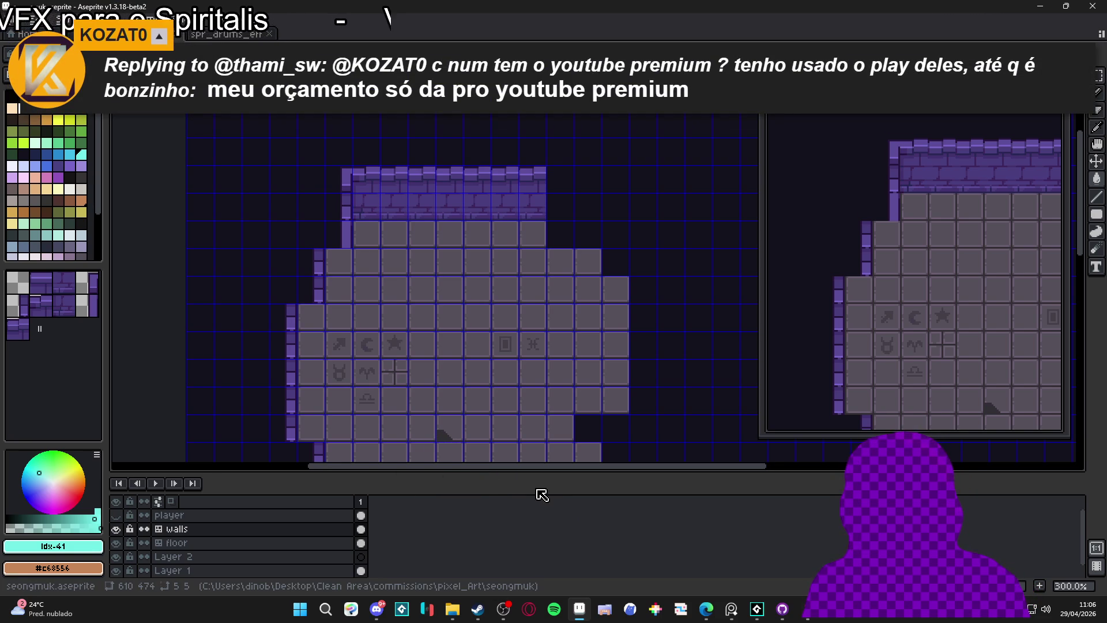
mouse_move(453, 606)
left_click(731, 608)
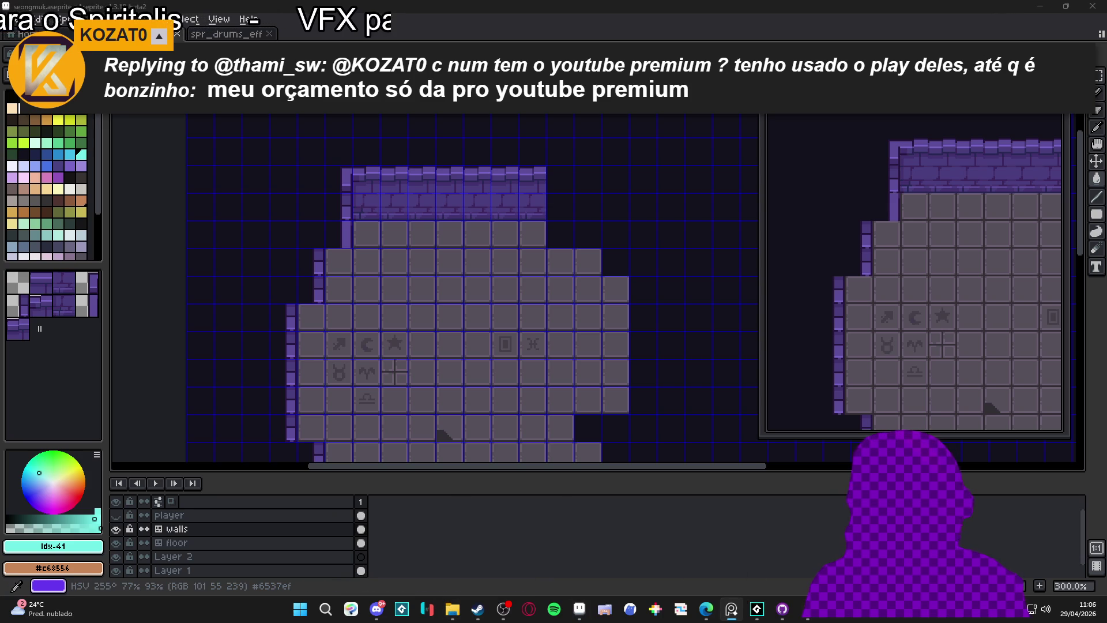
left_click_drag(452, 239, 297, 233)
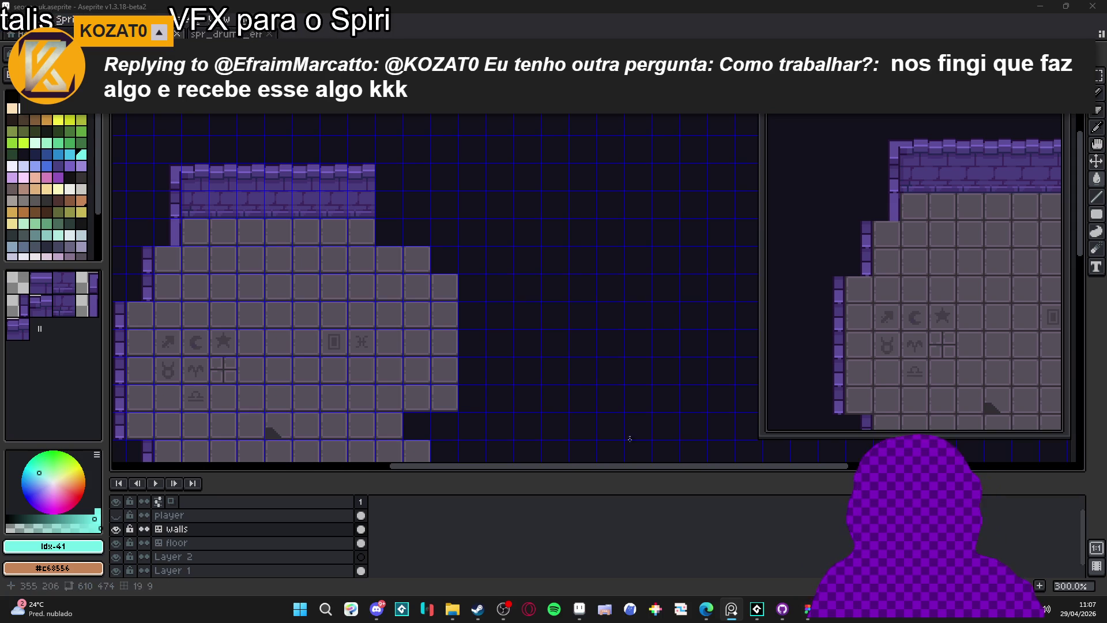
mouse_move(707, 615)
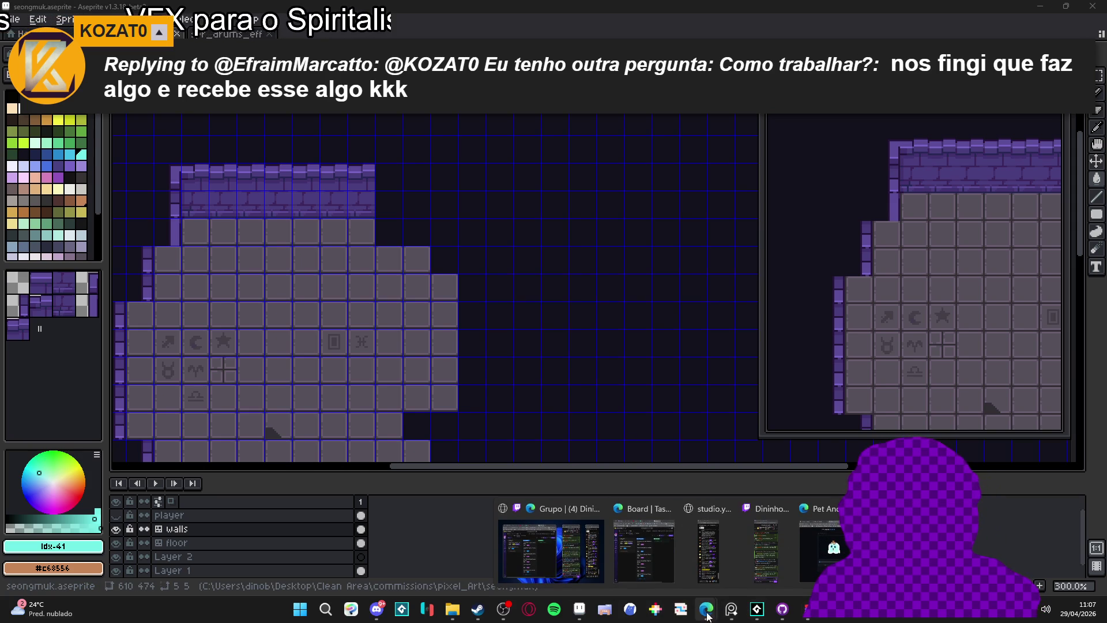
left_click(820, 547)
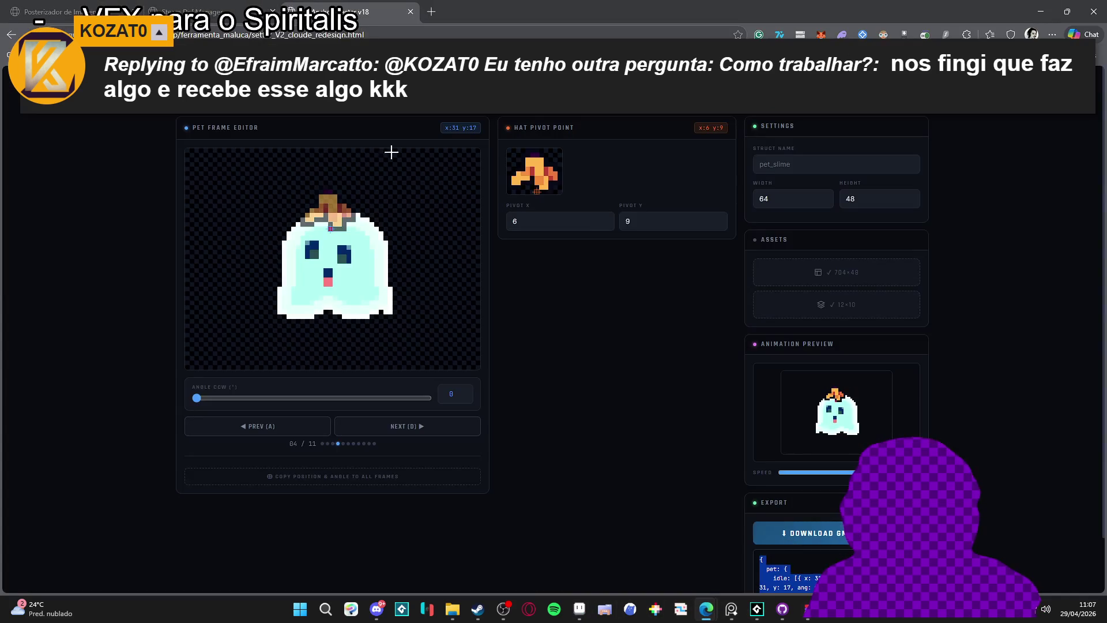
left_click(410, 11)
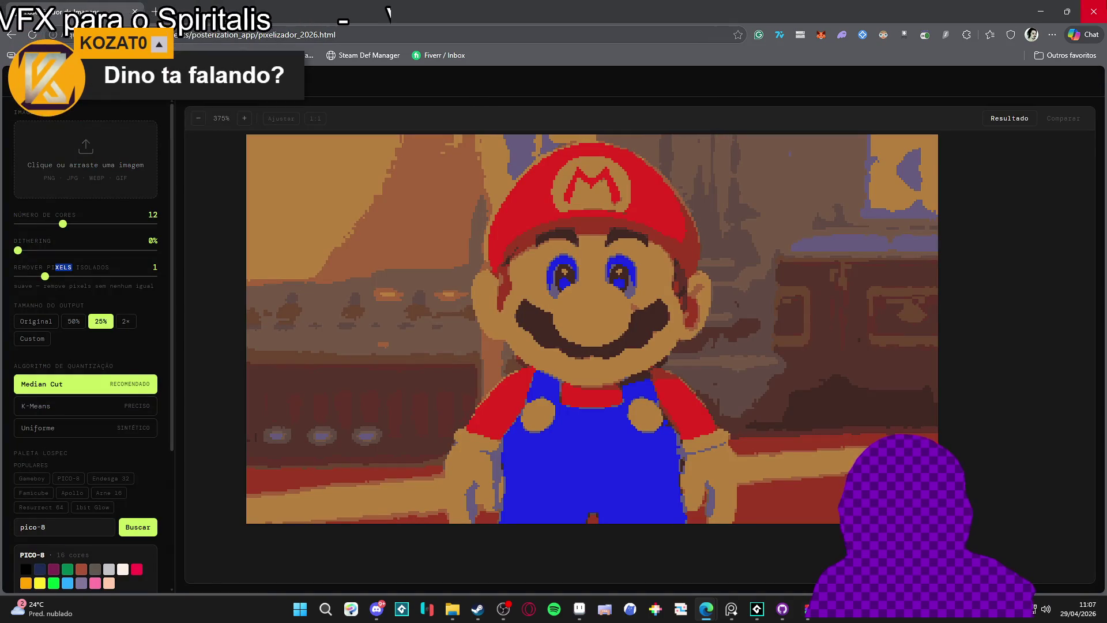
key("alt+Tab")
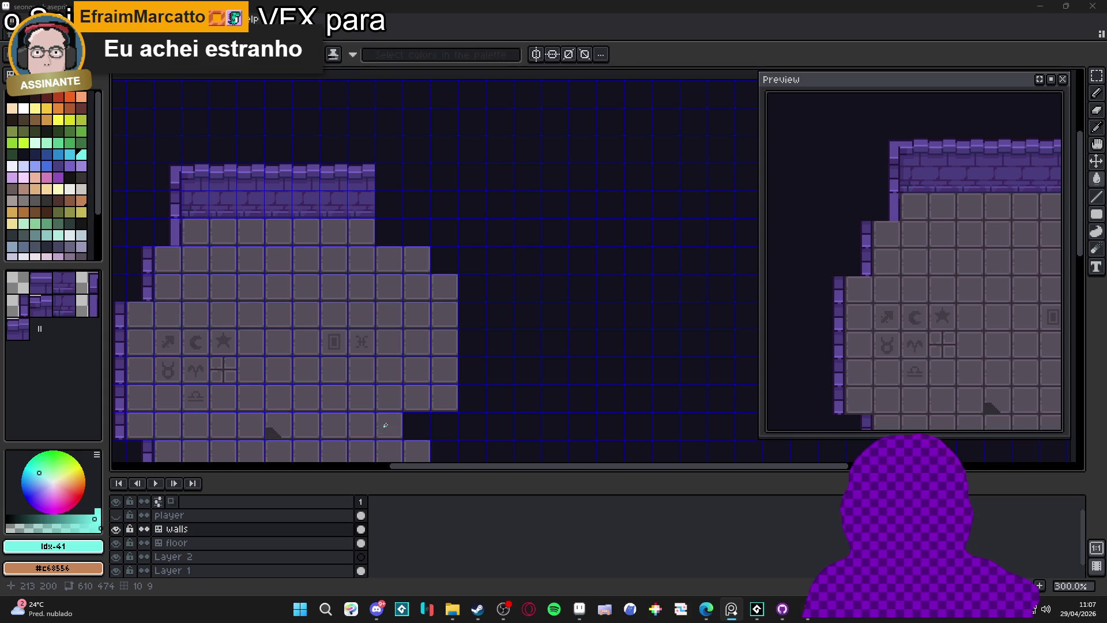
scroll(386, 314, "left", 5)
scroll(403, 299, "up", 1)
mouse_move(365, 289)
left_mouse_down()
mouse_move(436, 294)
mouse_move(458, 234)
left_mouse_up()
scroll(419, 191, "up", 1)
scroll(419, 191, "up", 2)
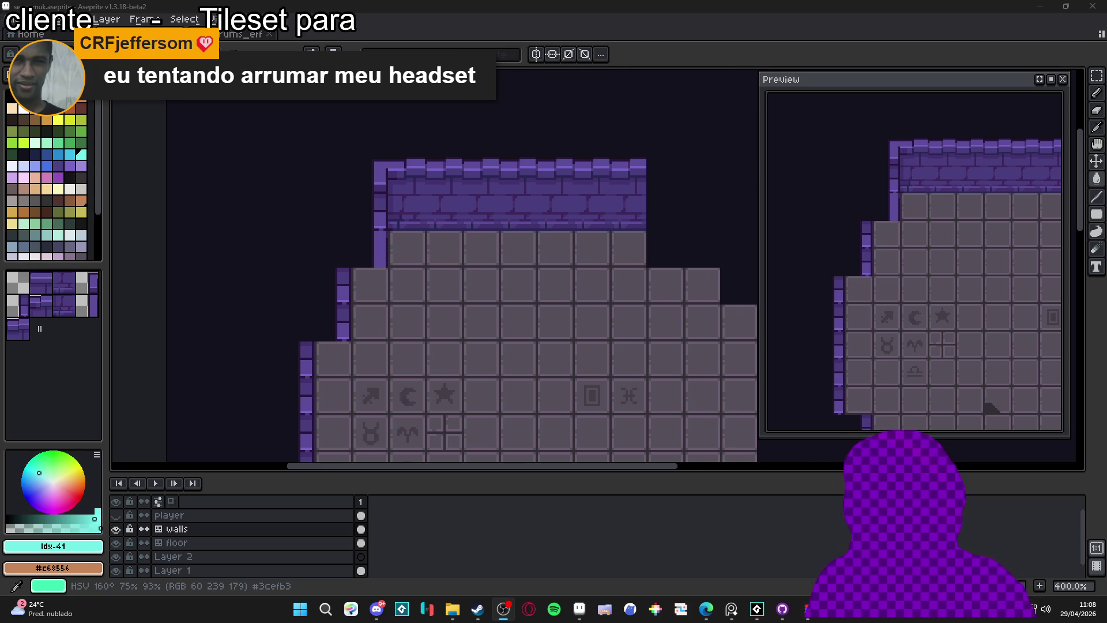
left_click(484, 248)
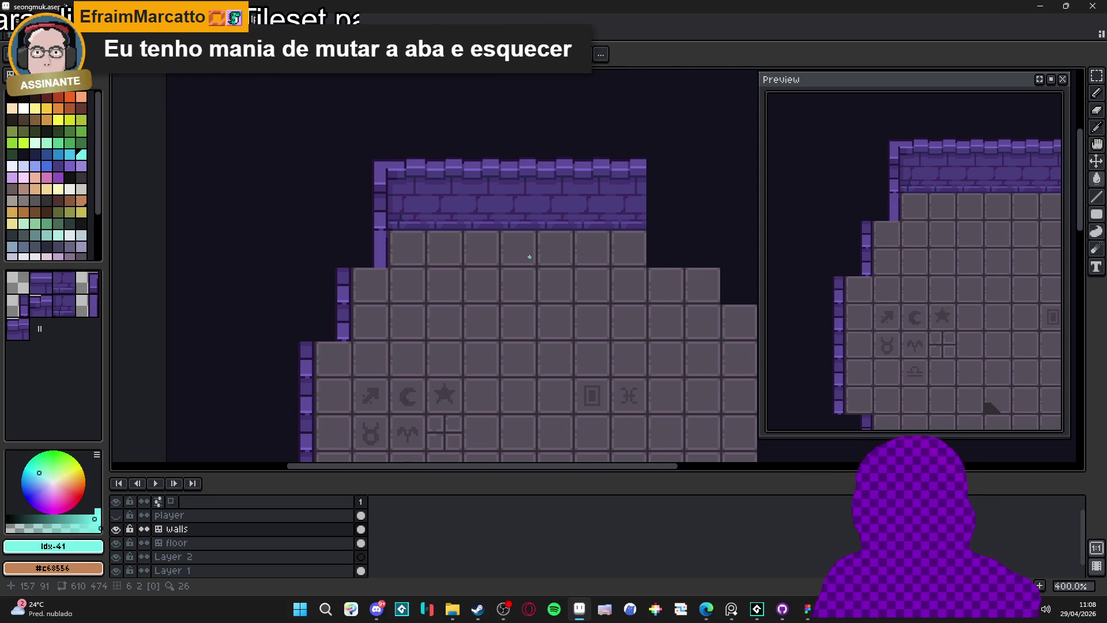
scroll(381, 254, "down", 1)
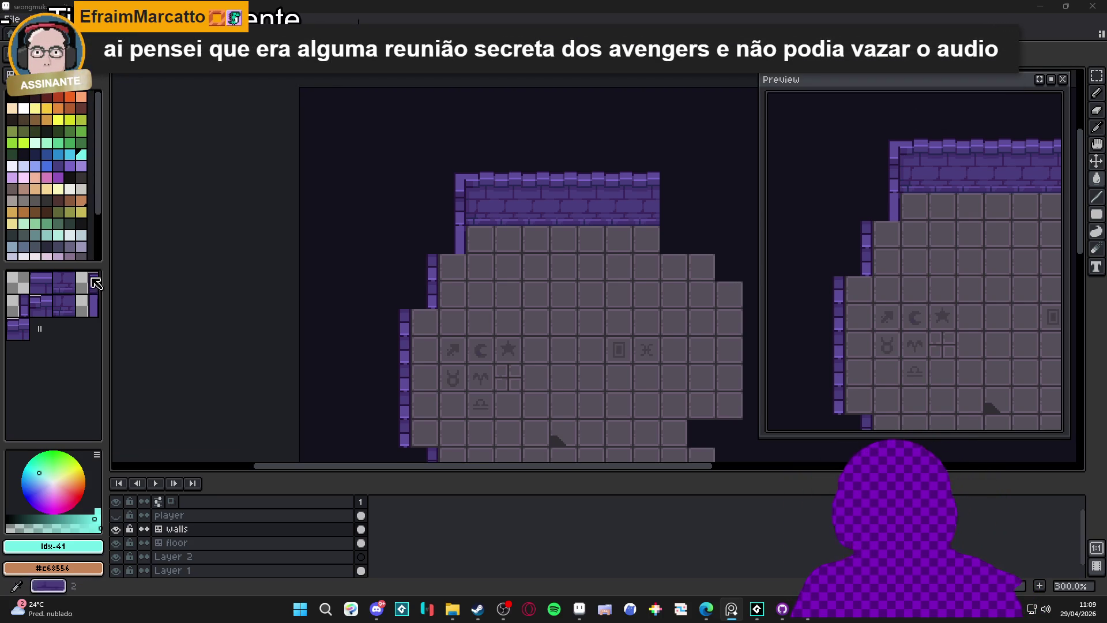
scroll(463, 220, "up", 1)
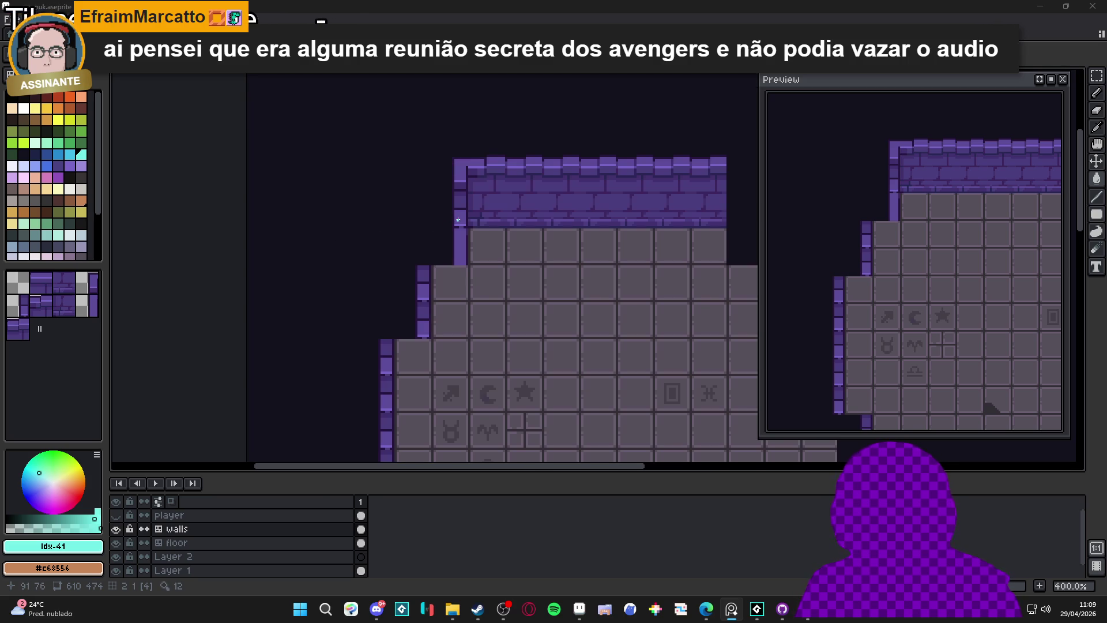
key("ctrl")
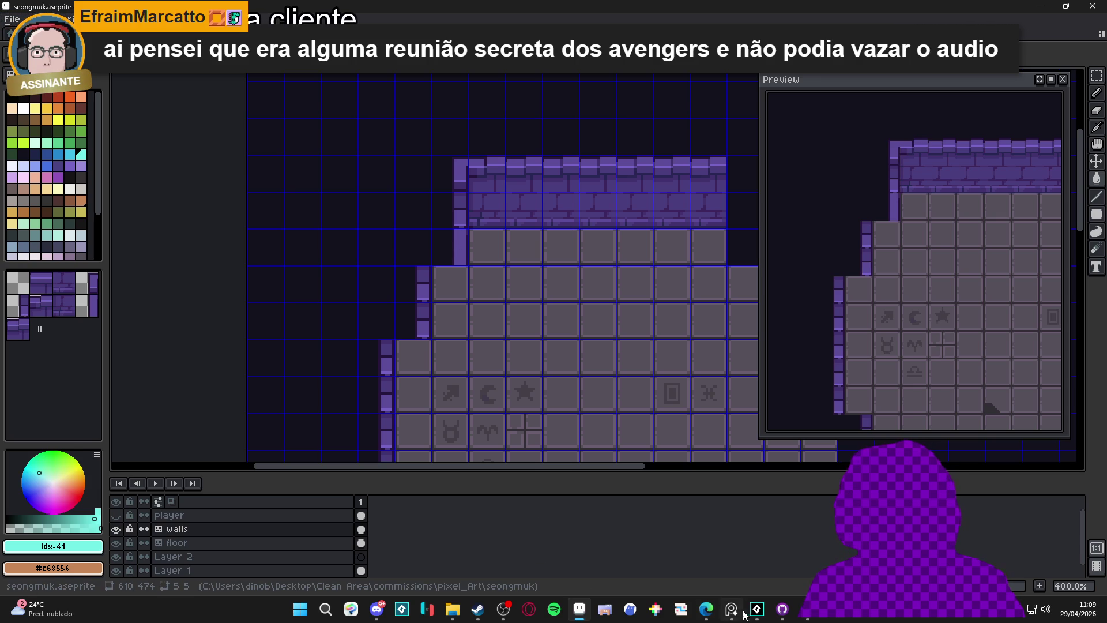
mouse_move(781, 609)
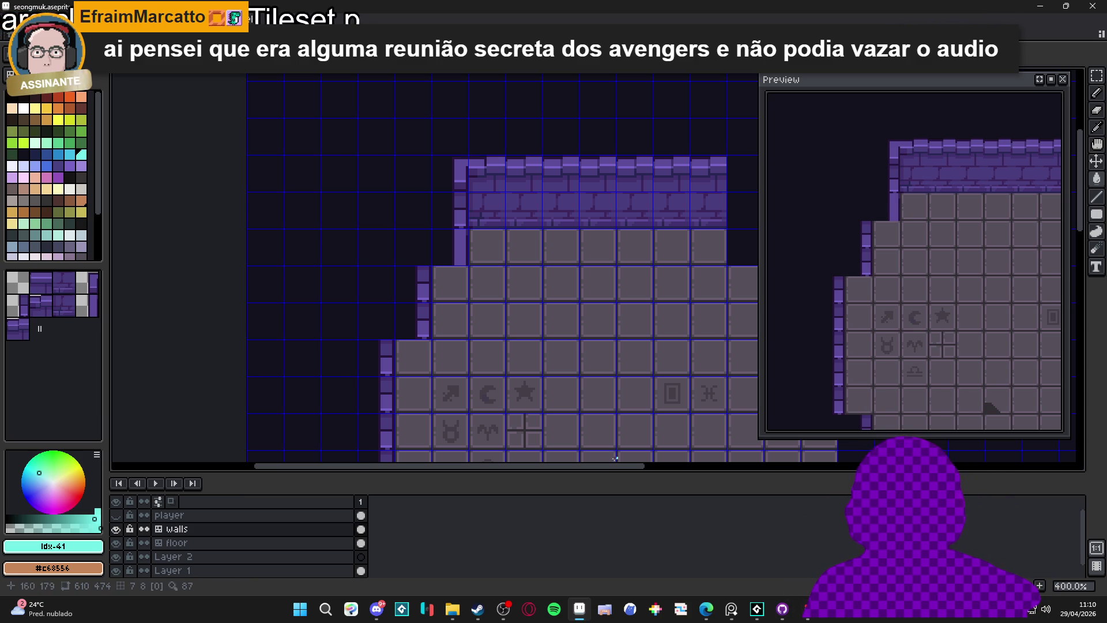
scroll(574, 430, "right", 2)
key("ctrl+apostrophe")
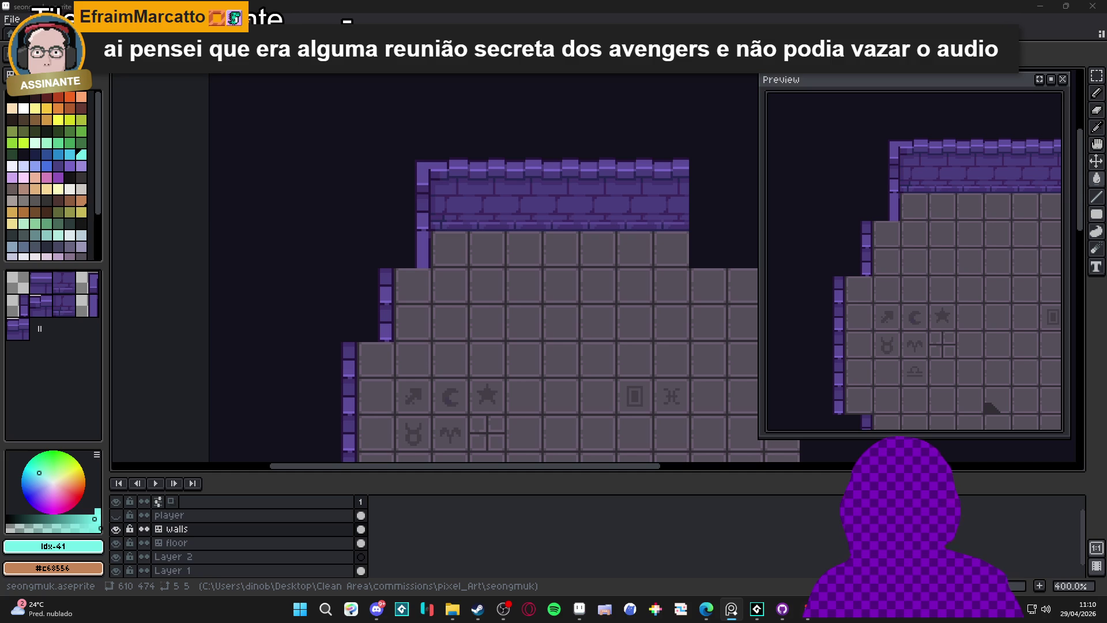
scroll(370, 229, "down", 1)
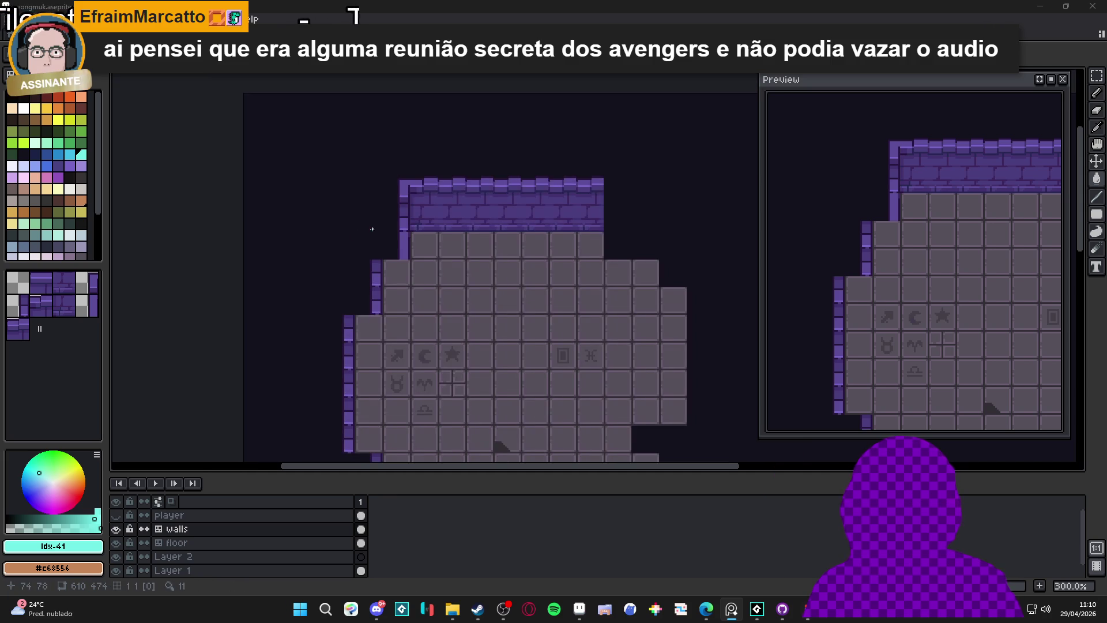
left_click_drag(370, 230, 321, 218)
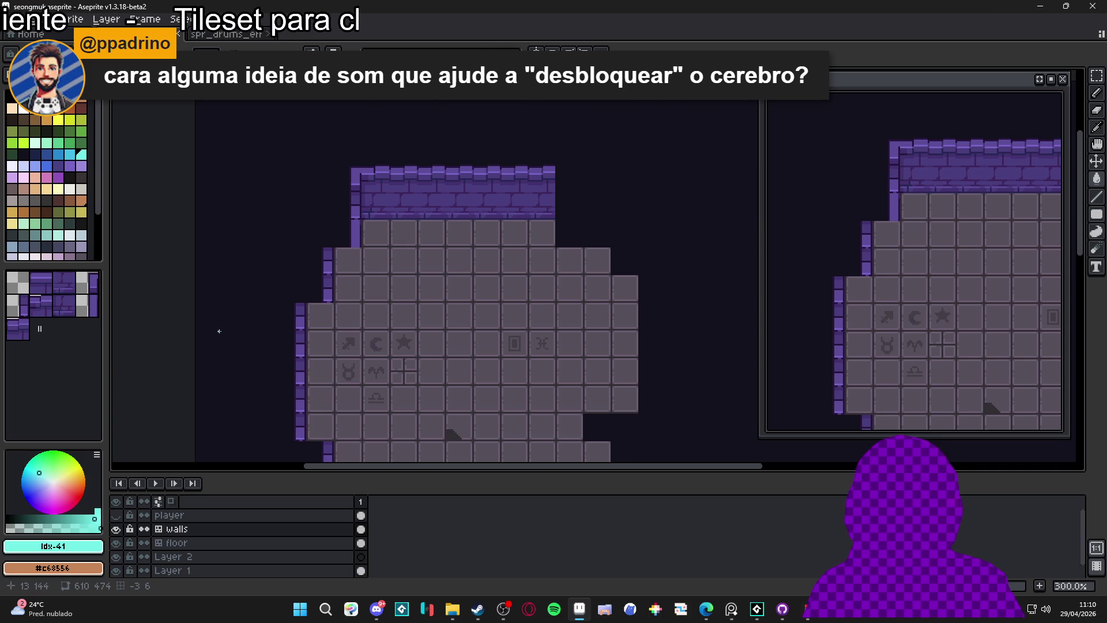
mouse_move(452, 609)
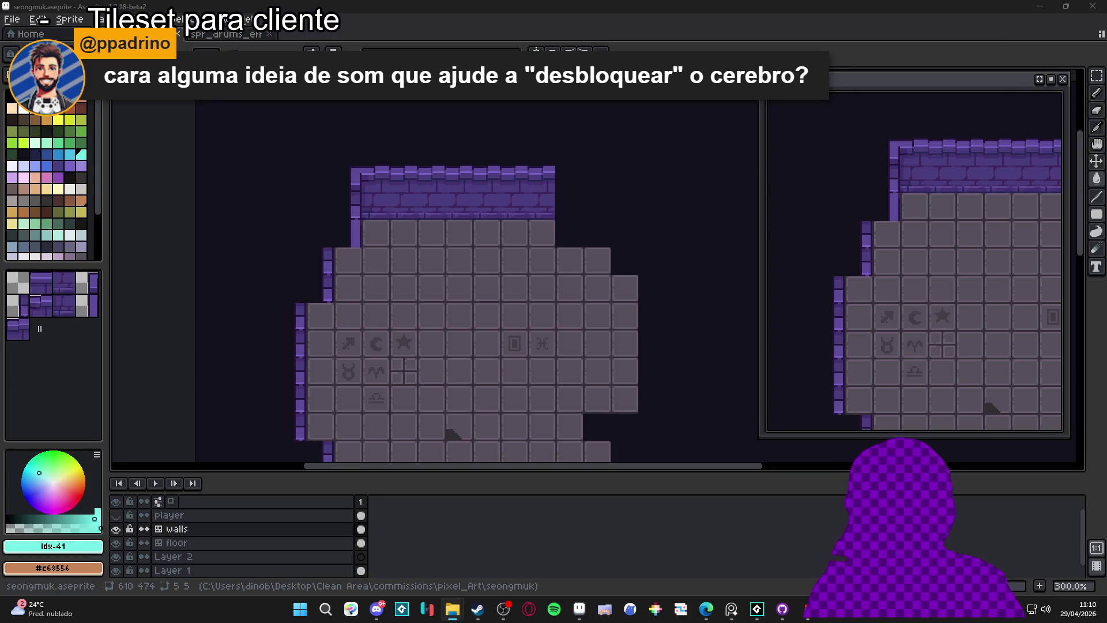
left_click(459, 487)
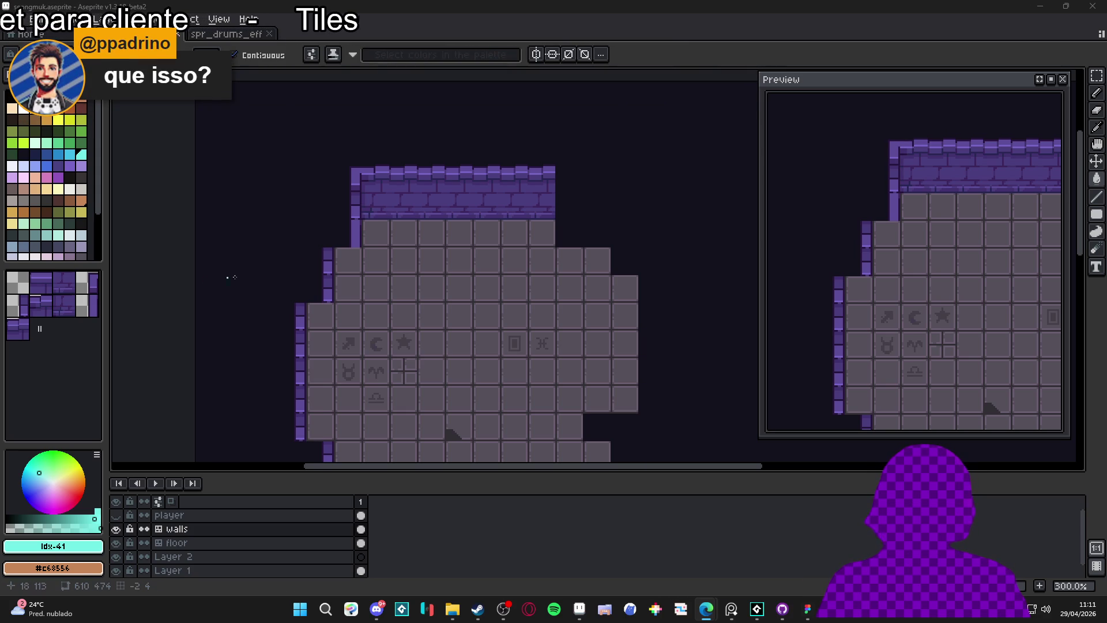
scroll(347, 231, "up", 1)
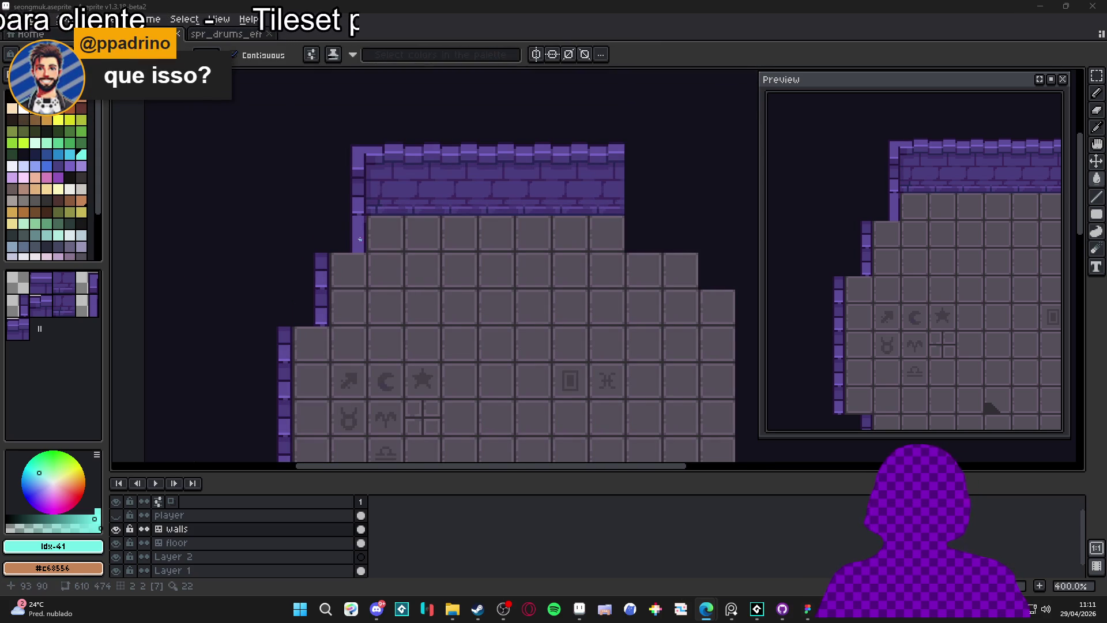
scroll(361, 239, "down", 1)
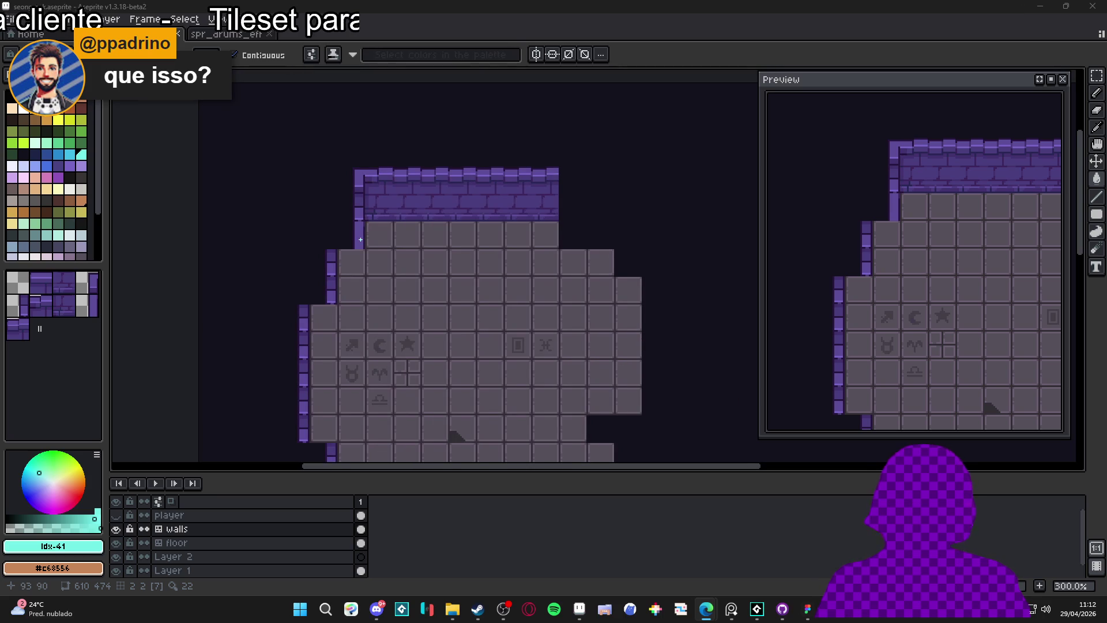
Show the grid and marquee-select the 32x32 top-left purple wall corner tile.
key("ctrl+apostrophe")
key("m")
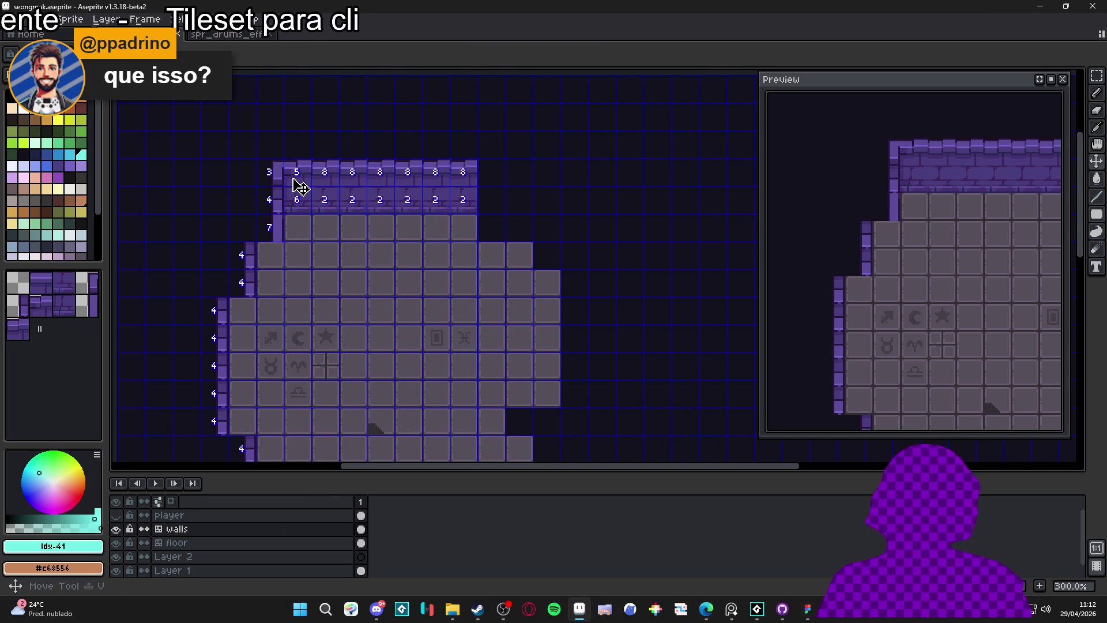
left_click_drag(273, 168, 316, 222)
key("Right")
key("Right")
key("Right")
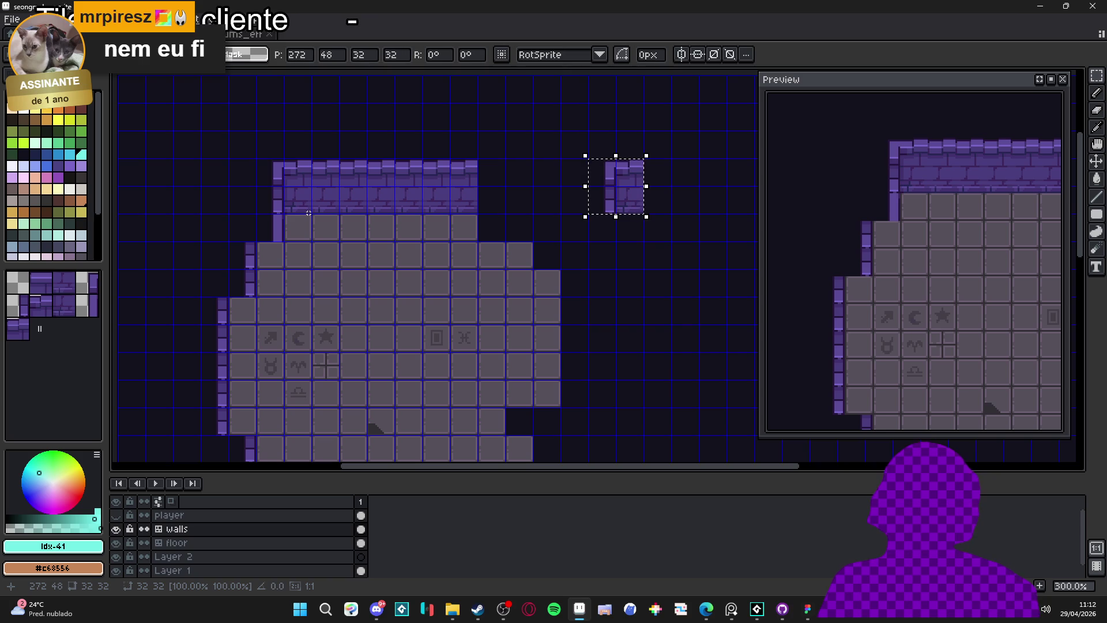
left_click_drag(407, 260, 338, 286)
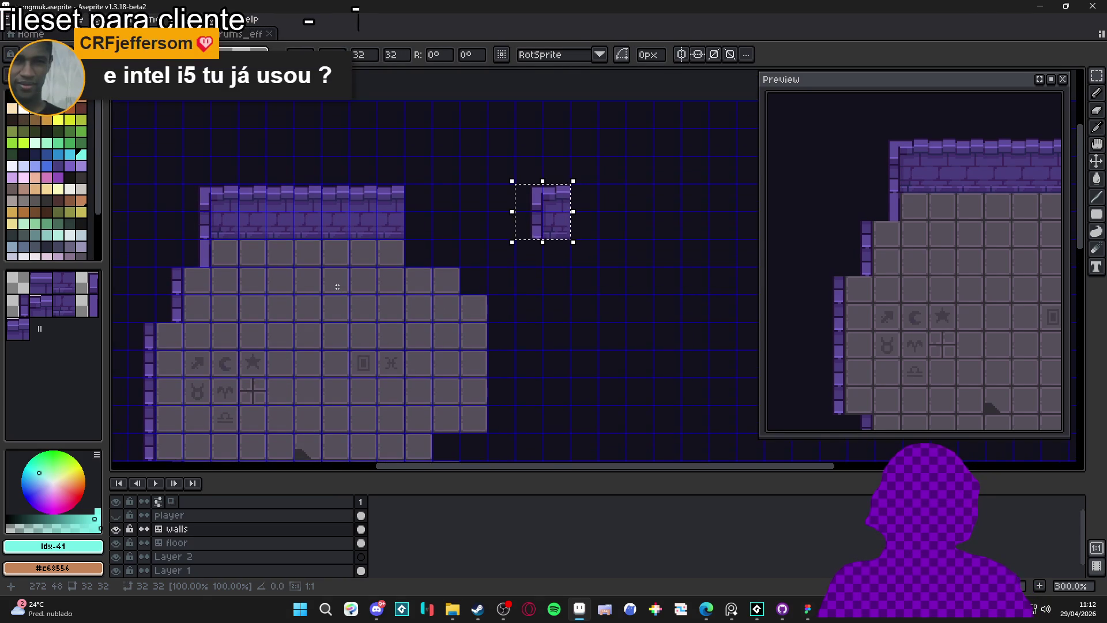
scroll(542, 233, "up", 1)
mouse_move(580, 234)
left_mouse_down()
mouse_move(517, 254)
mouse_move(536, 262)
left_mouse_up()
key("Delete")
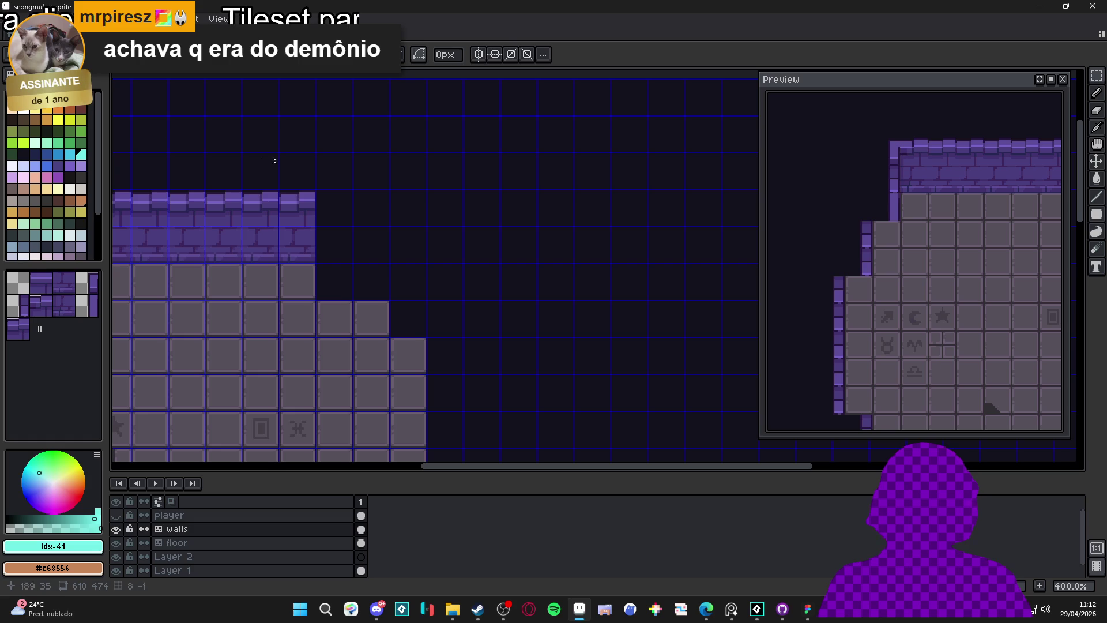
Paste the corner tile, shift it right along the grid, and drop it beside the room.
scroll(251, 188, "down", 1)
mouse_move(251, 188)
left_mouse_down()
mouse_move(375, 171)
mouse_move(357, 168)
left_mouse_up()
left_click_drag(403, 208, 321, 193)
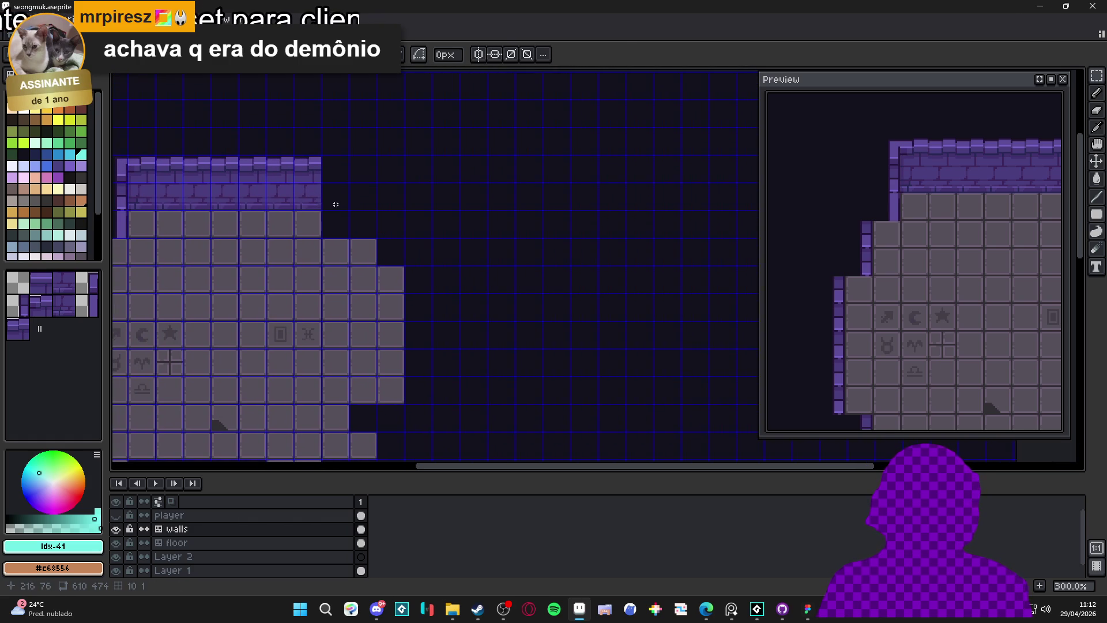
key("ctrl+v")
key("shift+Right")
key("shift+Right")
key("shift+Right")
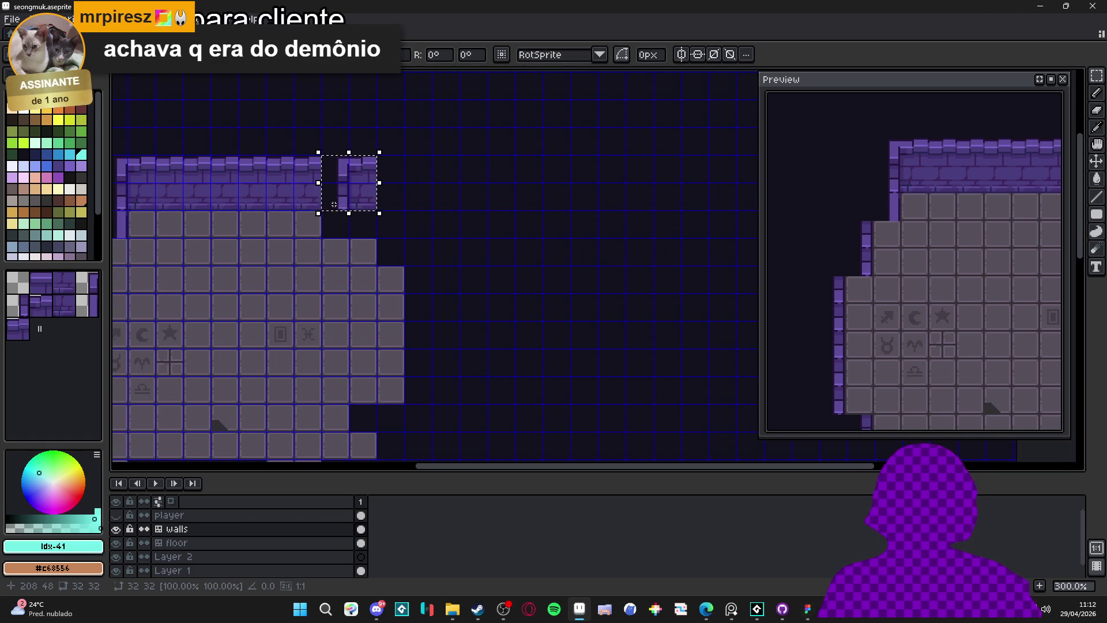
left_click(334, 204)
Select a 16x32 wall column and move it right to cap the detached piece's right side.
left_click_drag(367, 260, 393, 269)
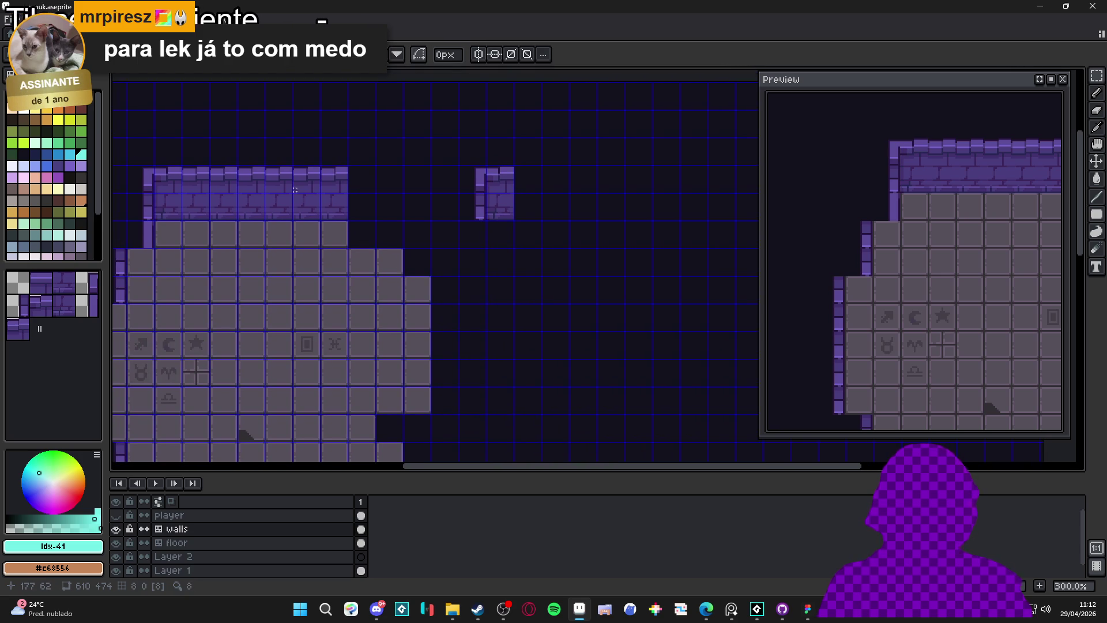
mouse_move(211, 168)
left_mouse_down()
mouse_move(234, 218)
mouse_move(427, 213)
mouse_move(526, 193)
left_mouse_up()
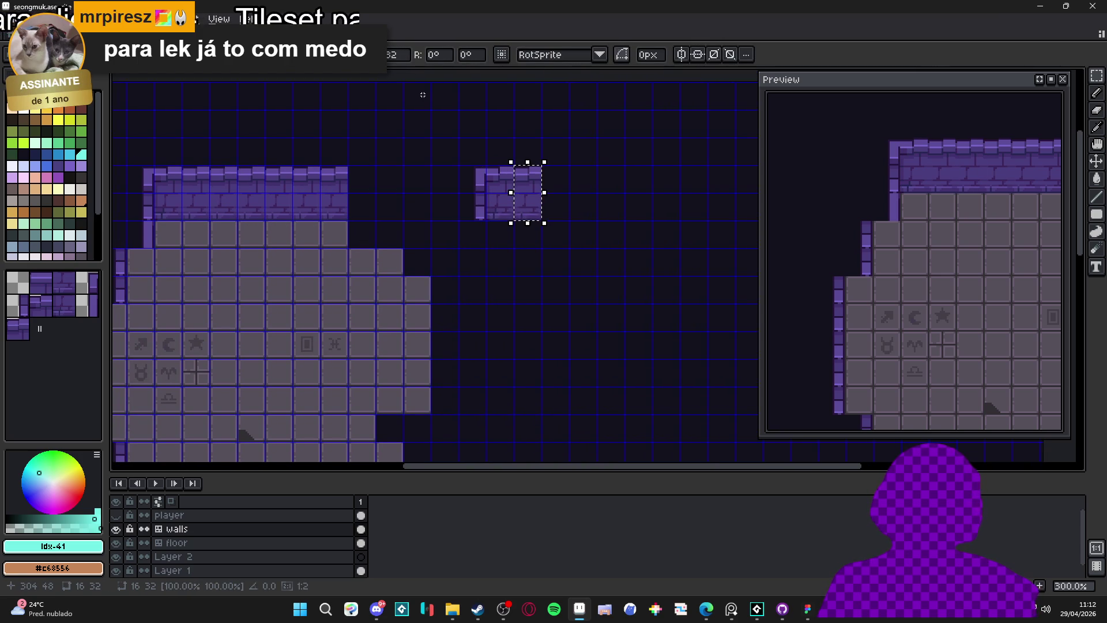
key("ctrl+d")
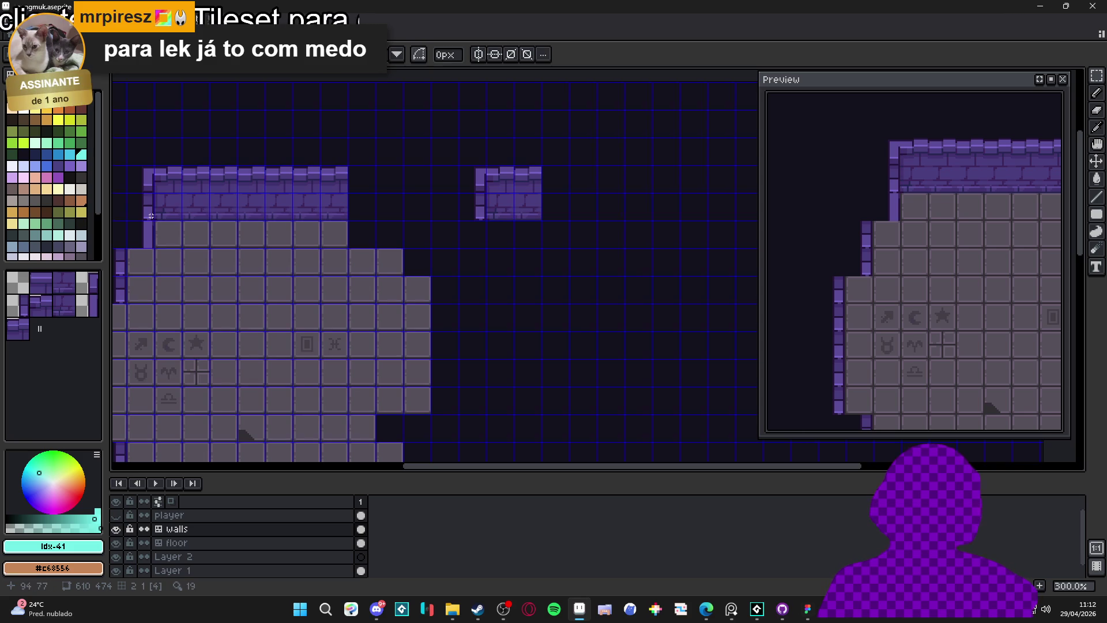
left_click_drag(138, 179, 154, 217)
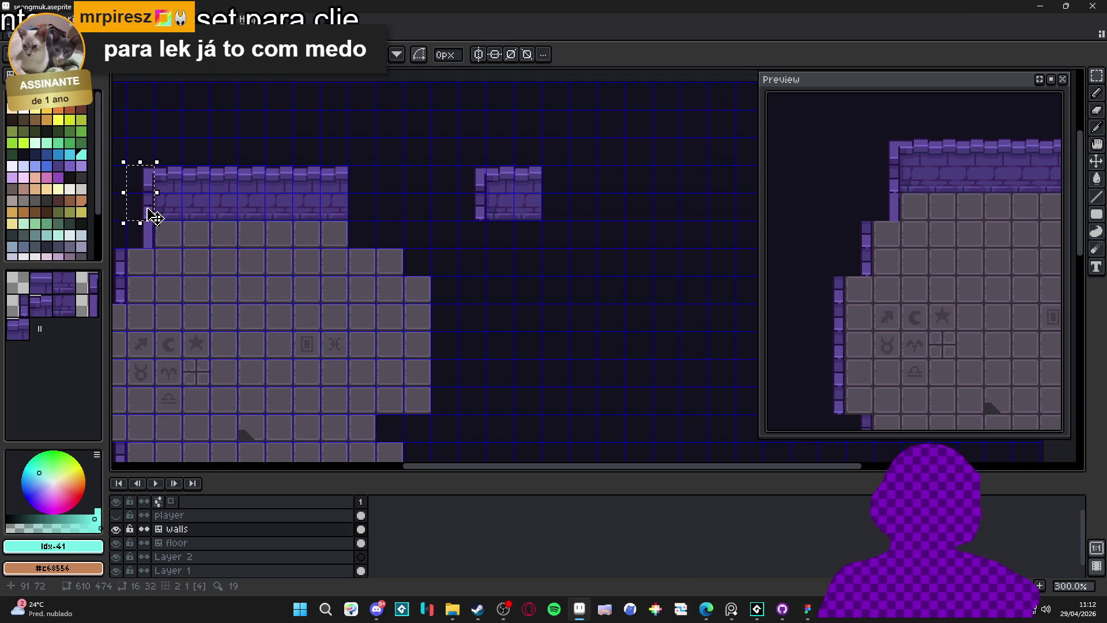
key("ctrl+d")
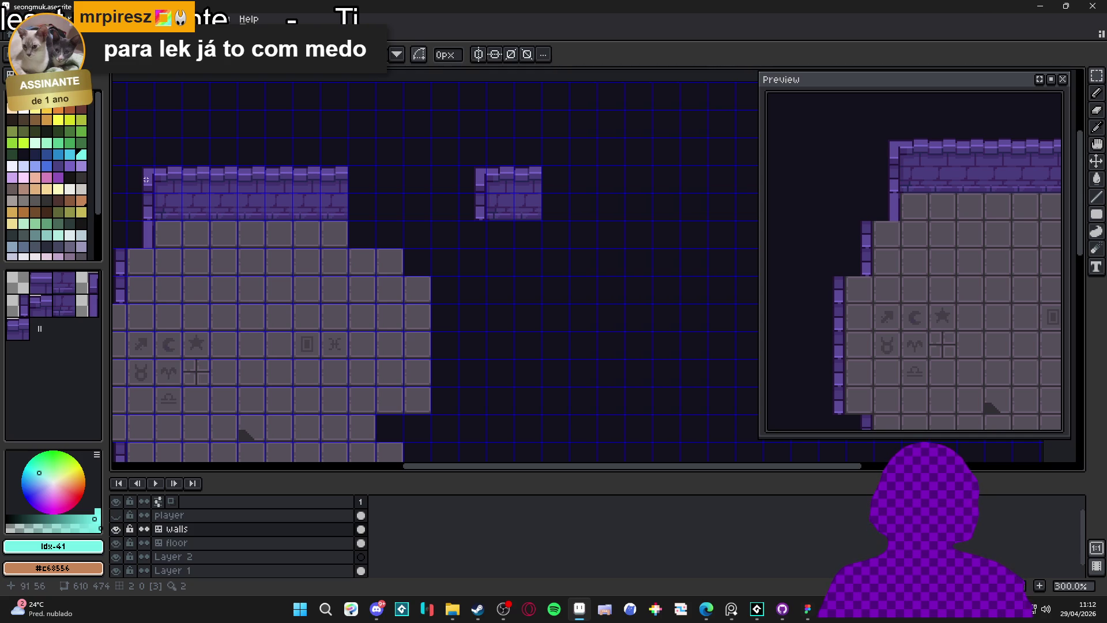
left_click_drag(128, 167, 153, 220)
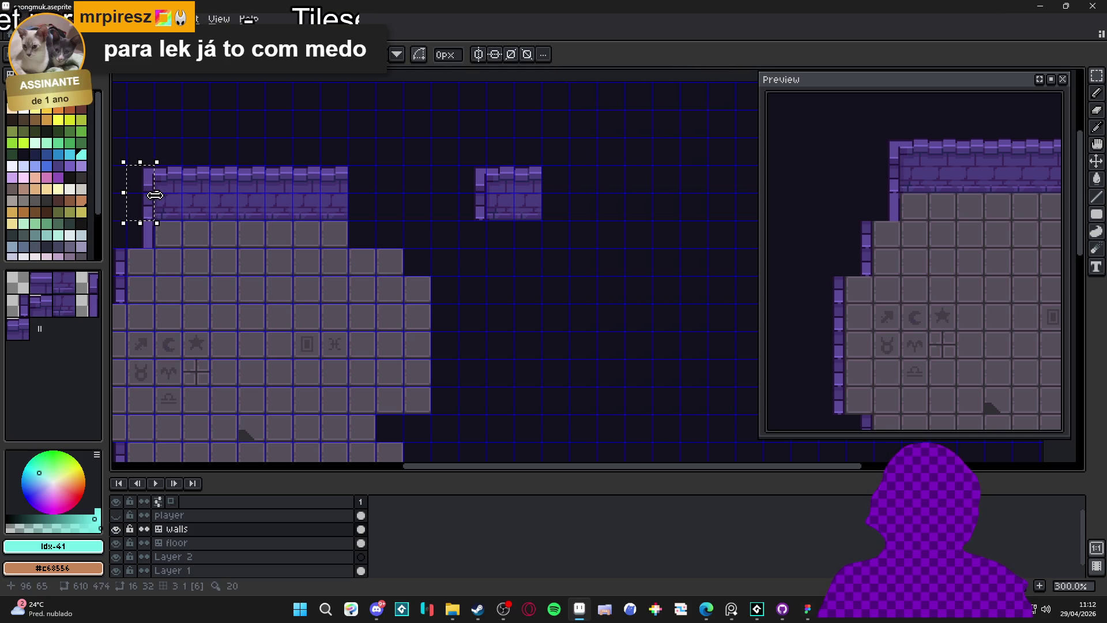
key("Right")
key("Right")
key("Right")
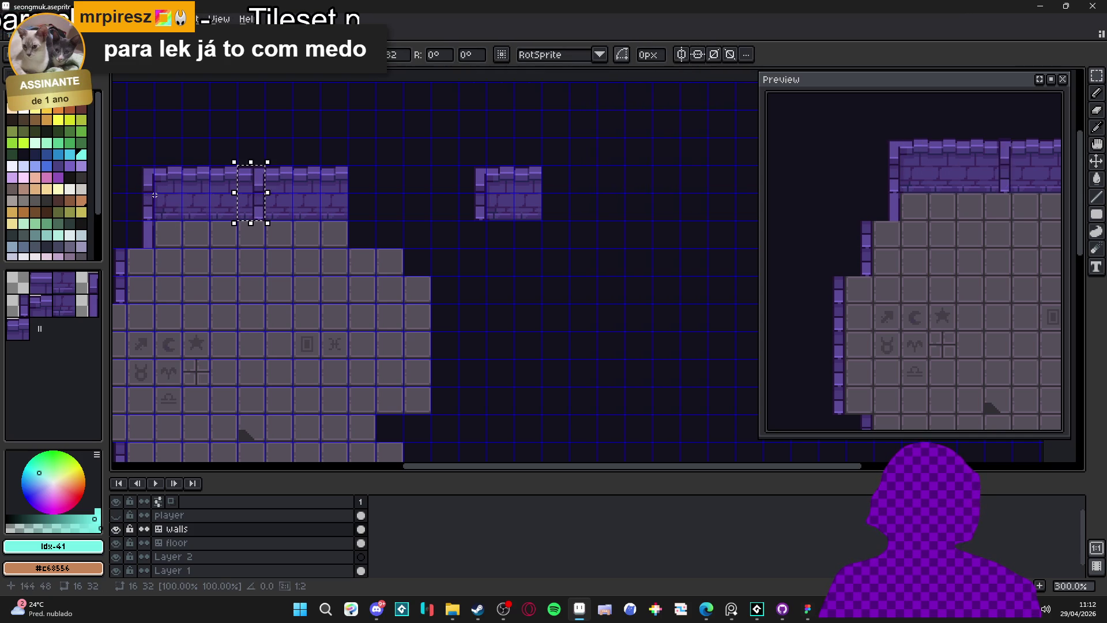
key("Right")
key("Right")
key("Right")
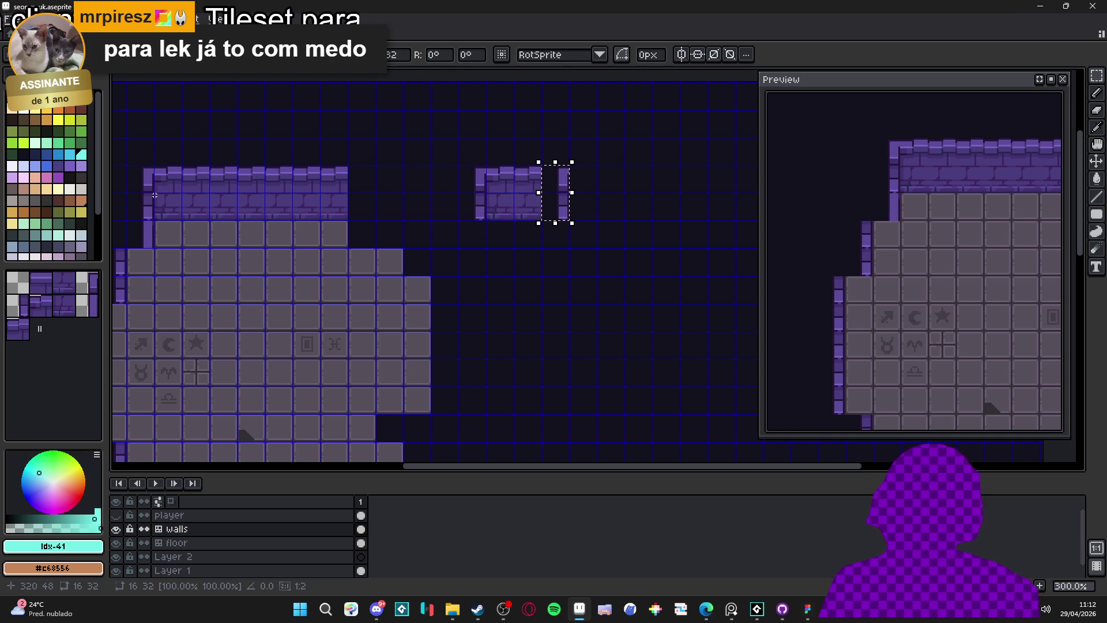
left_click_drag(569, 196, 553, 197)
key("ctrl+d")
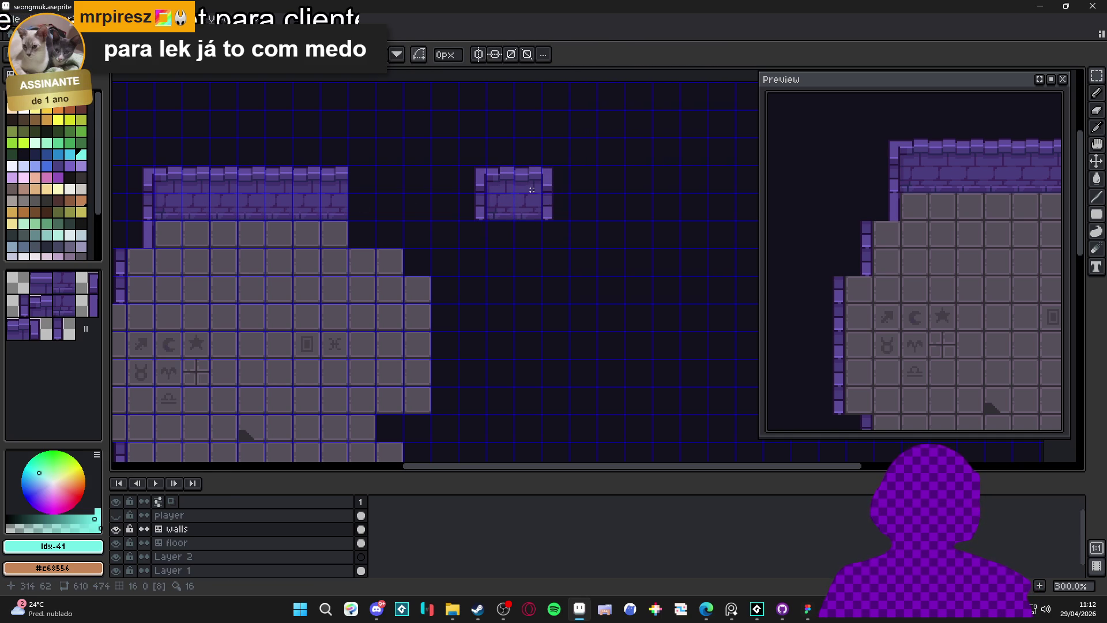
scroll(535, 186, "up", 4)
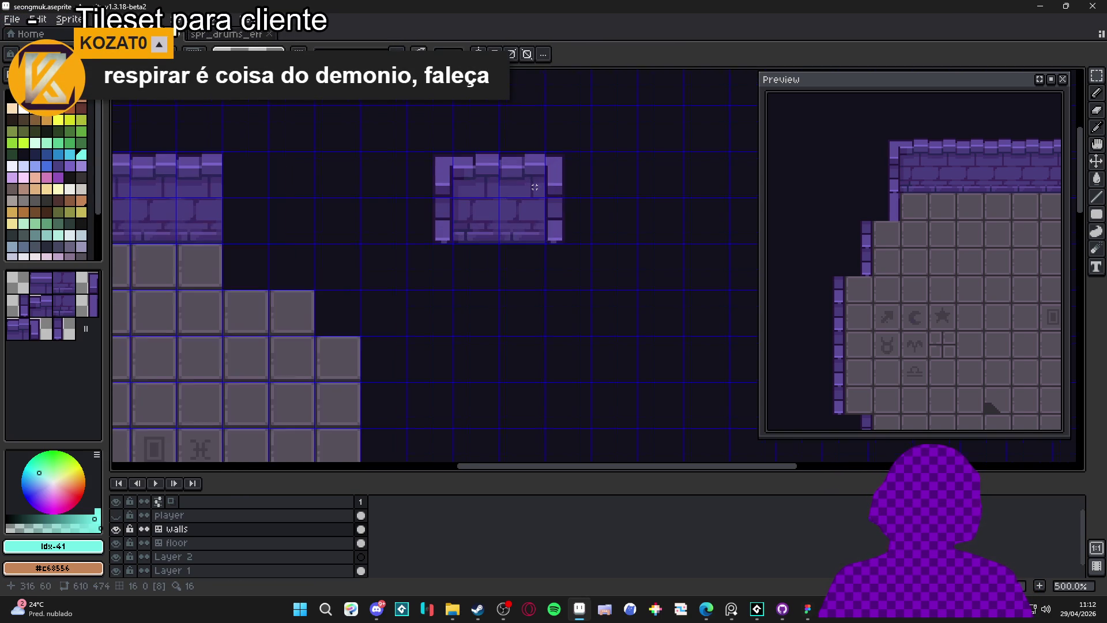
Pencil dark purple vertical strokes onto the detached wall tiles to form side wall edges.
left_click(546, 173, "alt")
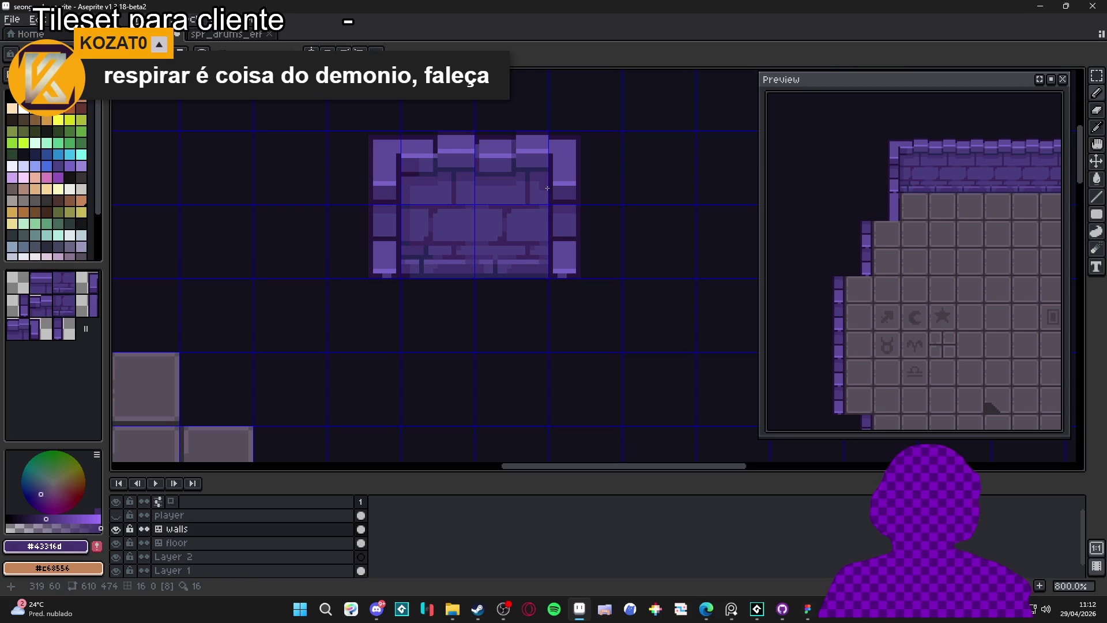
left_click_drag(547, 188, 547, 201)
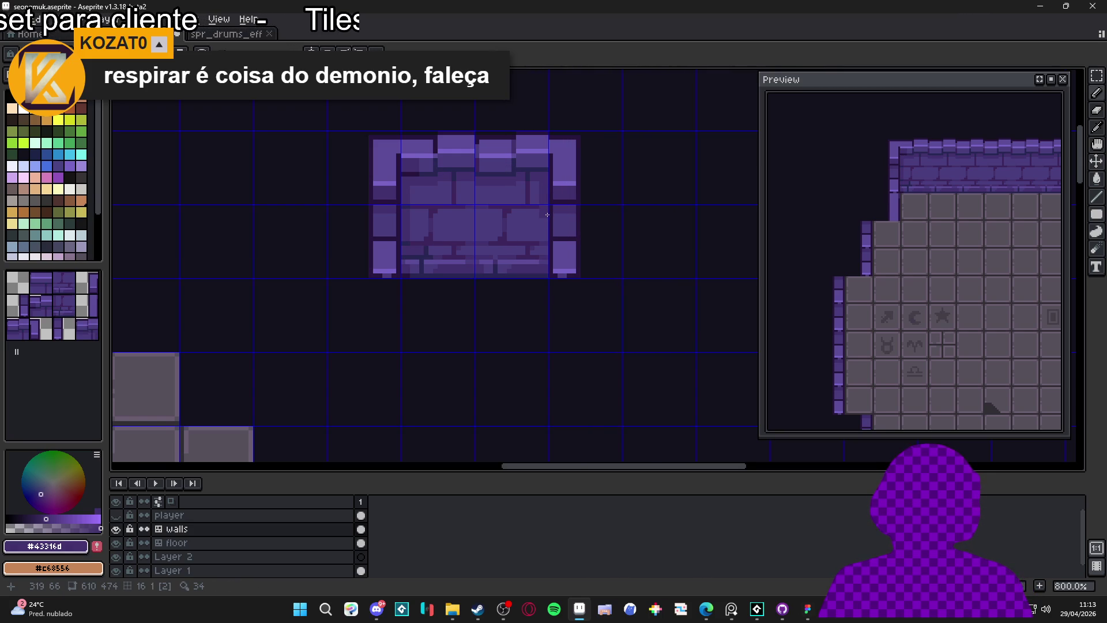
left_click(547, 213)
key("ctrl+z")
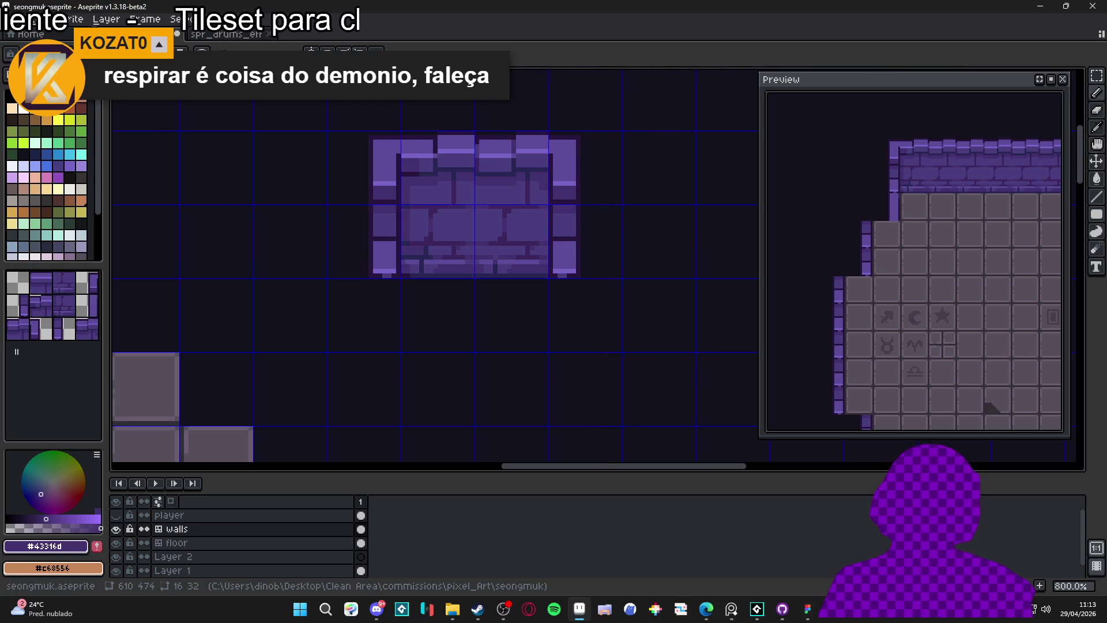
scroll(547, 214, "up", 1)
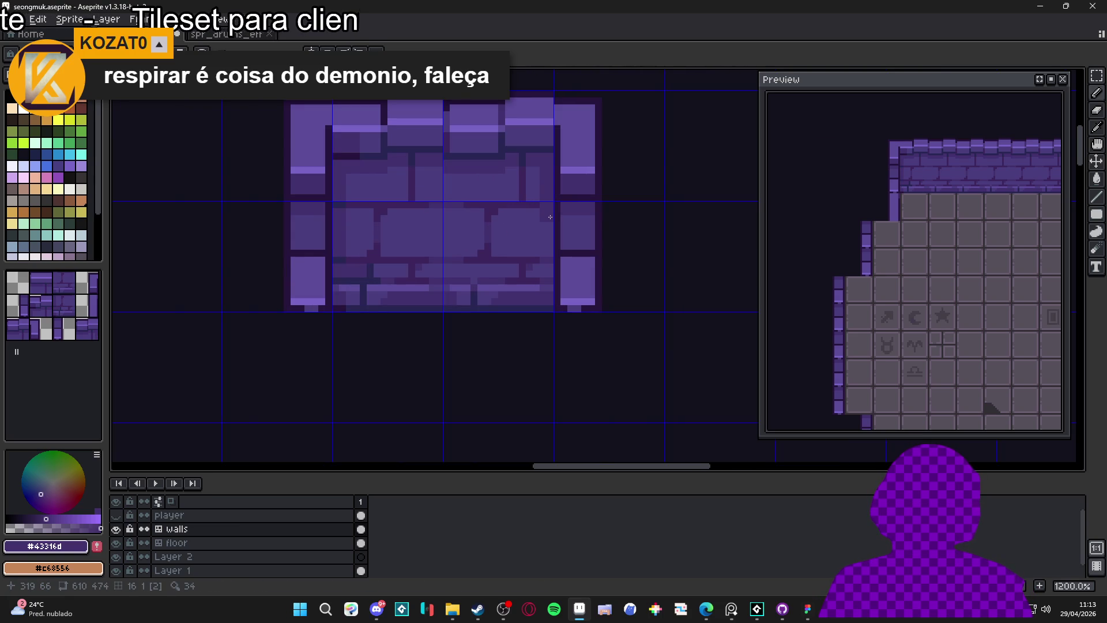
left_click(548, 220)
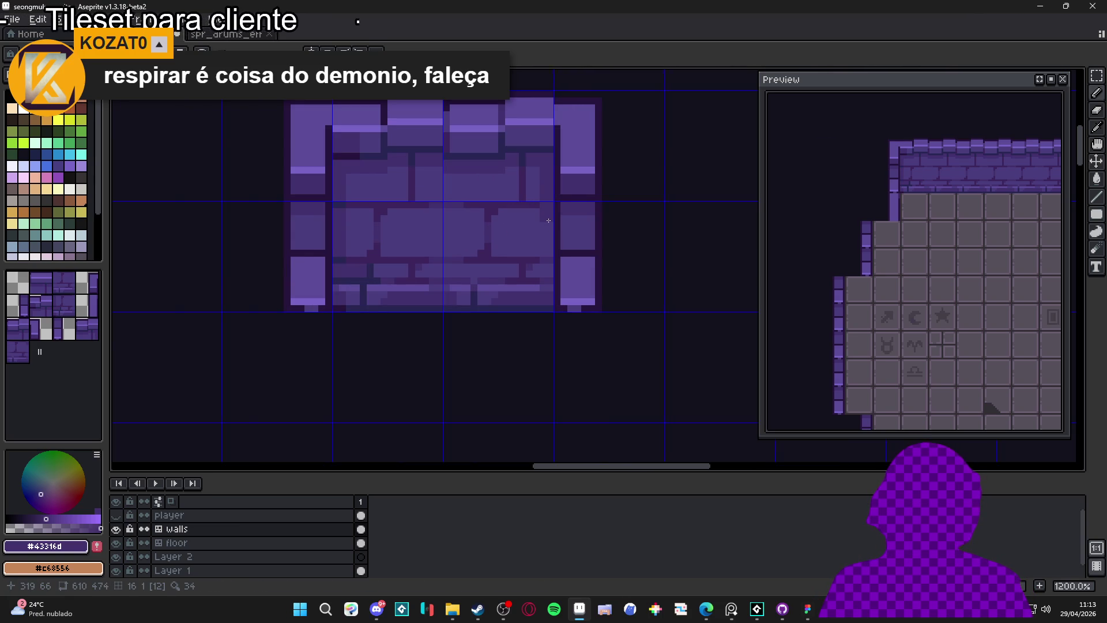
left_click_drag(549, 220, 550, 271)
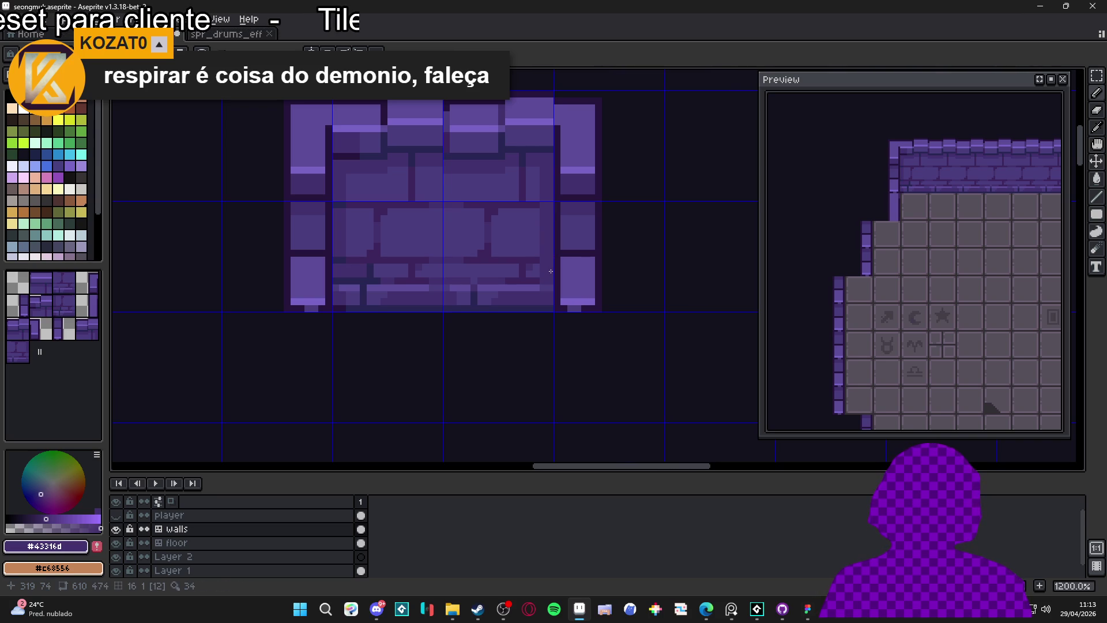
key("ctrl")
scroll(542, 280, "down", 3)
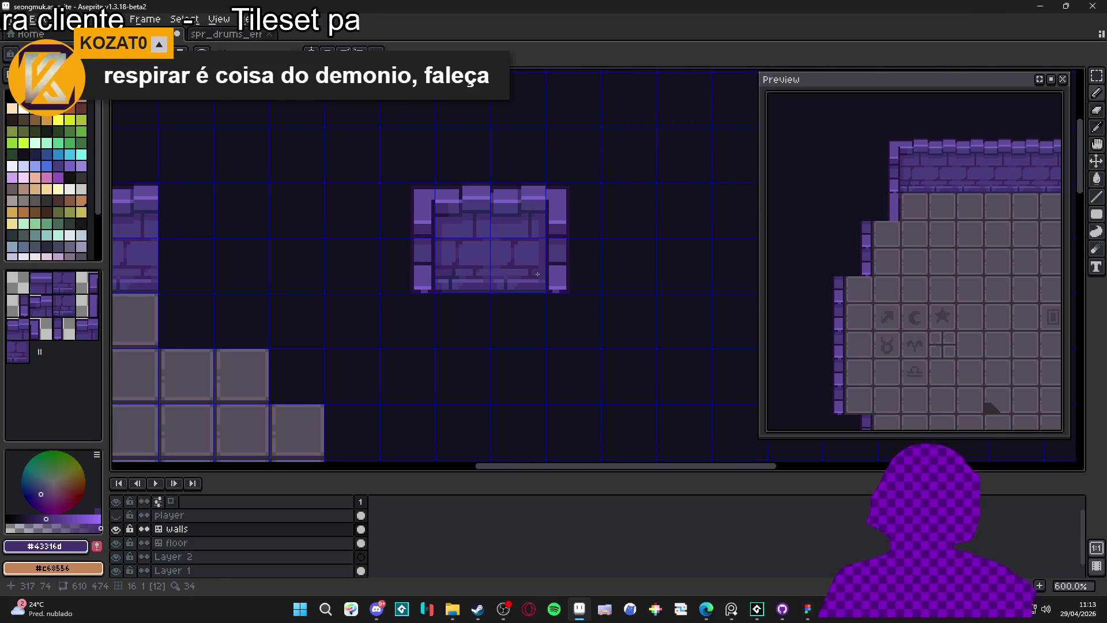
scroll(538, 274, "down", 1)
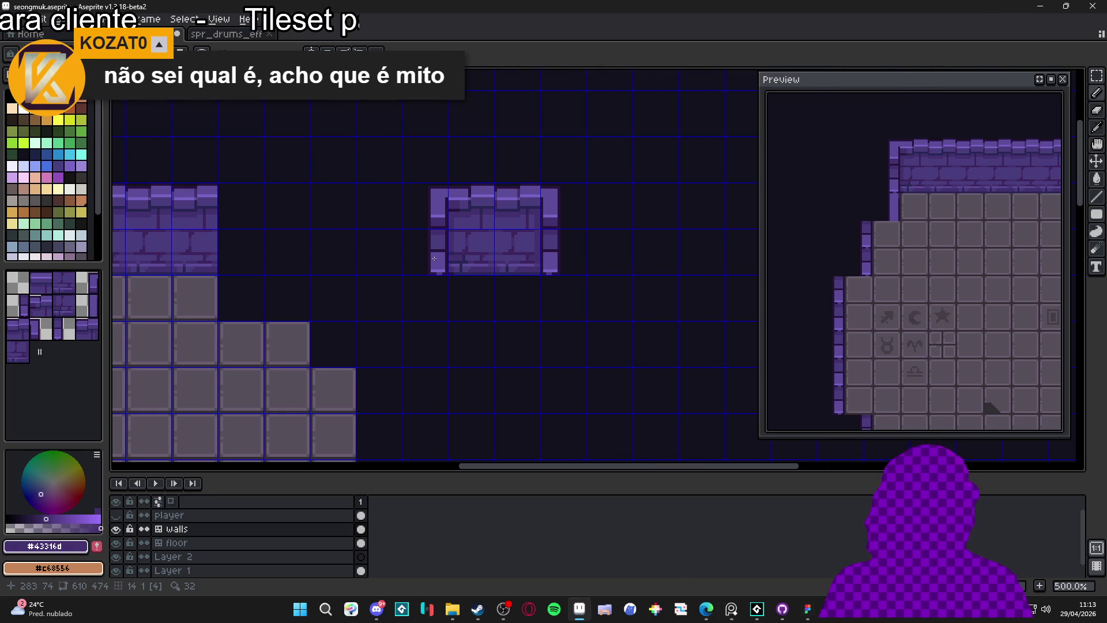
Save seongmuk.aseprite with the new detached wall chunk.
left_click_drag(444, 260, 461, 240)
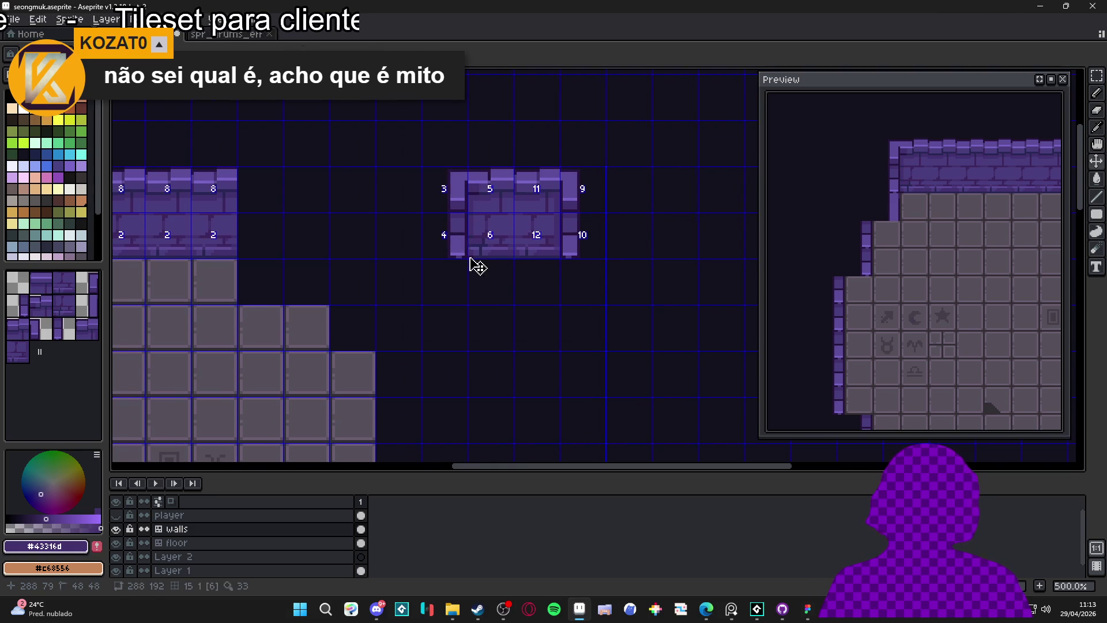
scroll(497, 289, "down", 1)
scroll(496, 271, "up", 1)
key("ctrl+s")
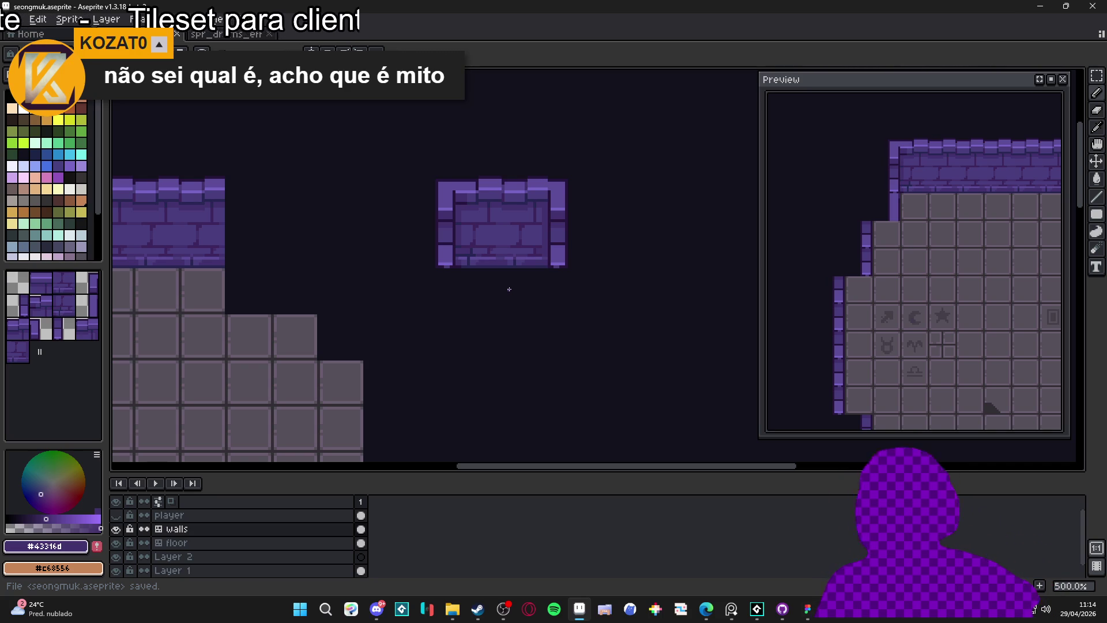
Marquee-select a one-tile area just left of the small wall chunk.
key("v")
key("m")
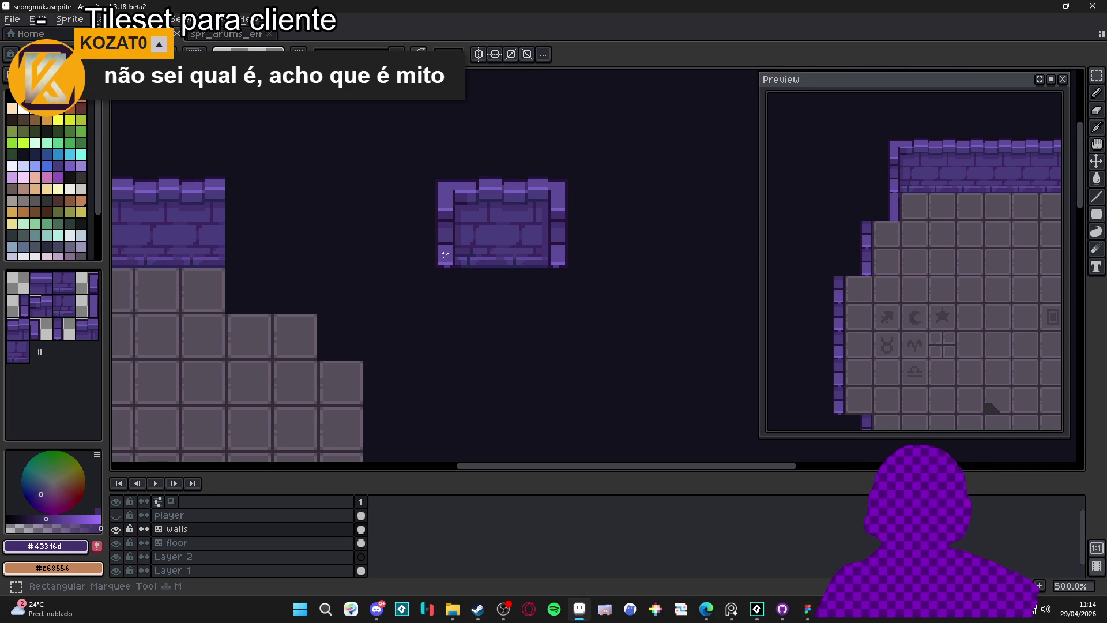
left_click_drag(445, 254, 411, 223)
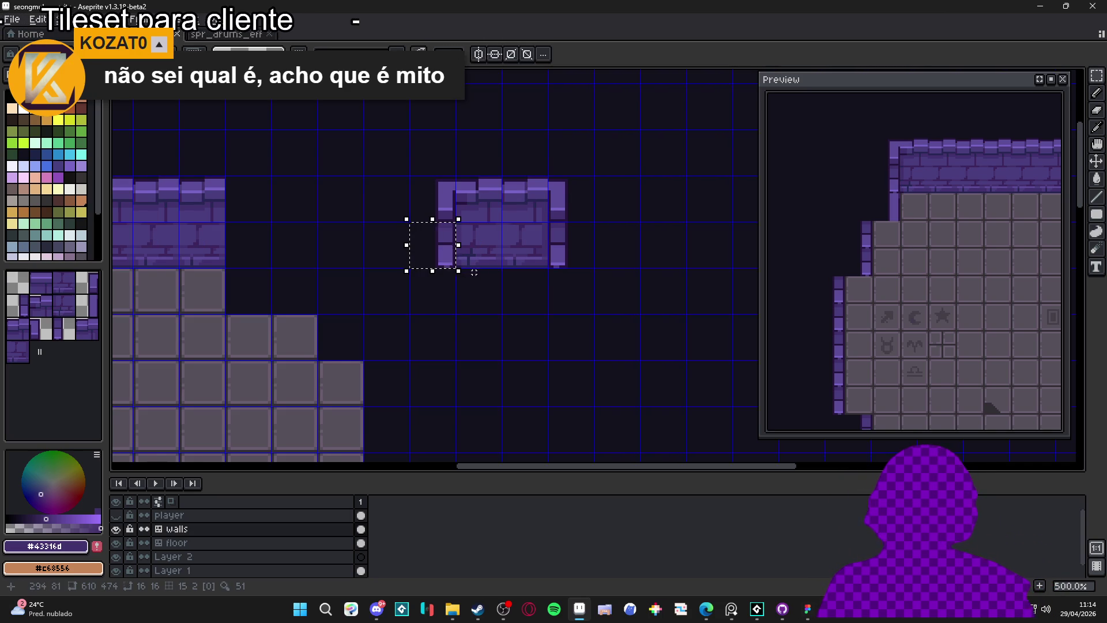
scroll(485, 280, "down", 1)
left_click_drag(485, 281, 484, 260)
scroll(417, 228, "down", 1)
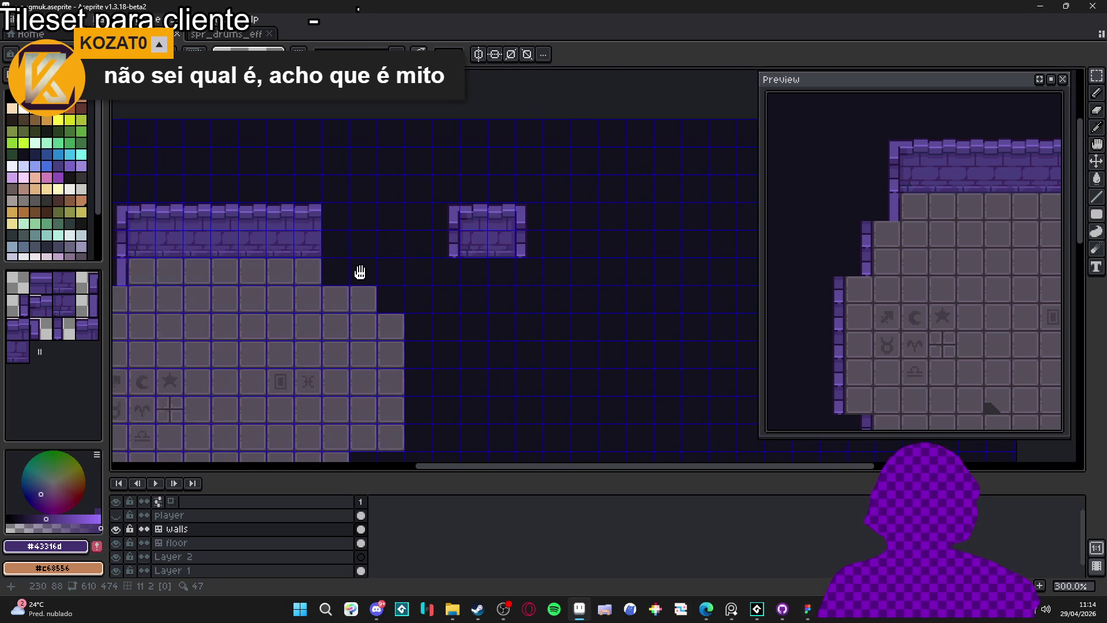
scroll(470, 261, "left", 2)
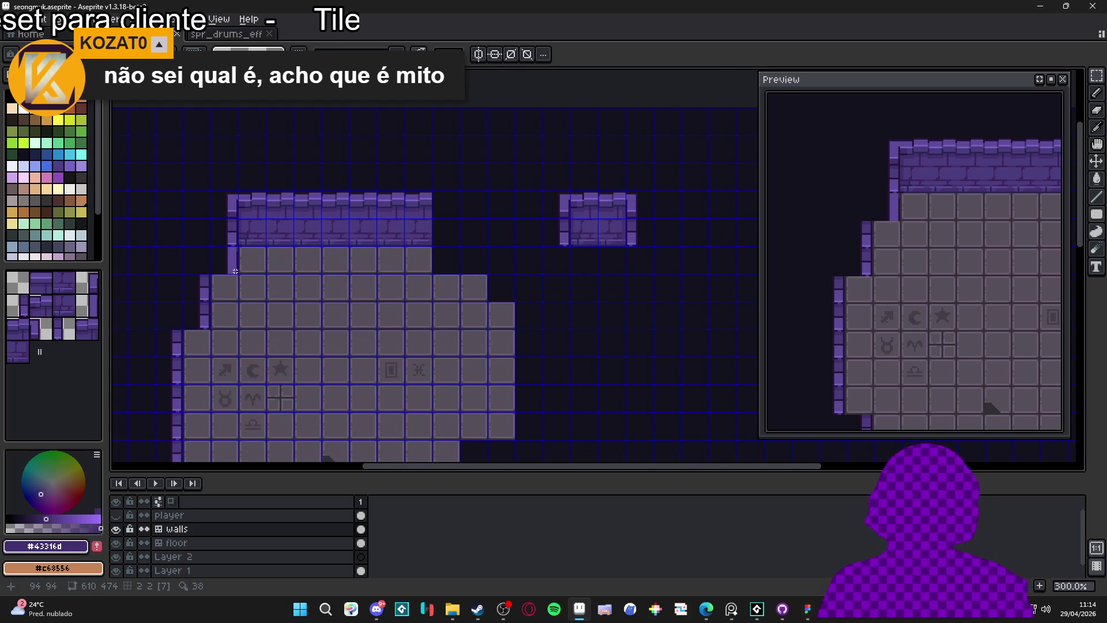
scroll(237, 270, "up", 3)
scroll(223, 254, "up", 3)
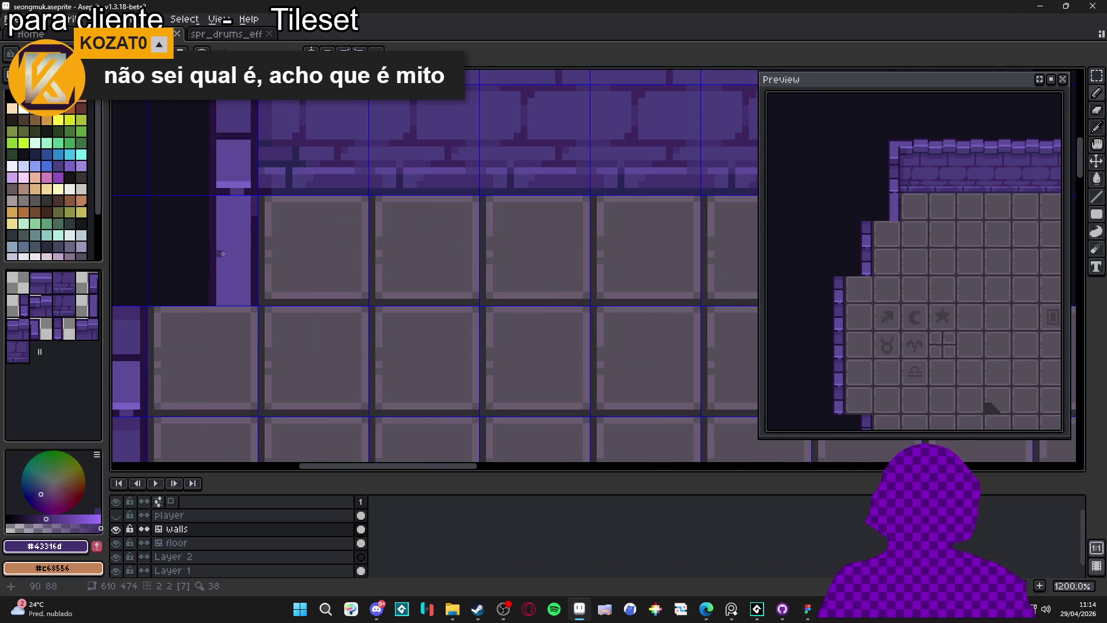
scroll(222, 253, "down", 4)
scroll(222, 254, "up", 2)
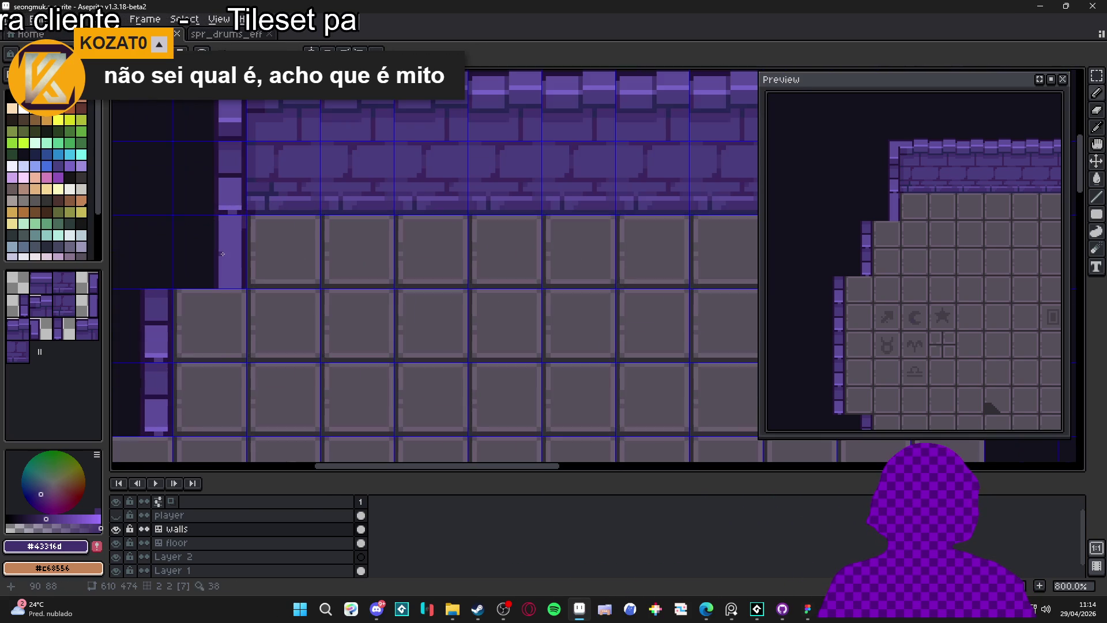
scroll(223, 253, "down", 3)
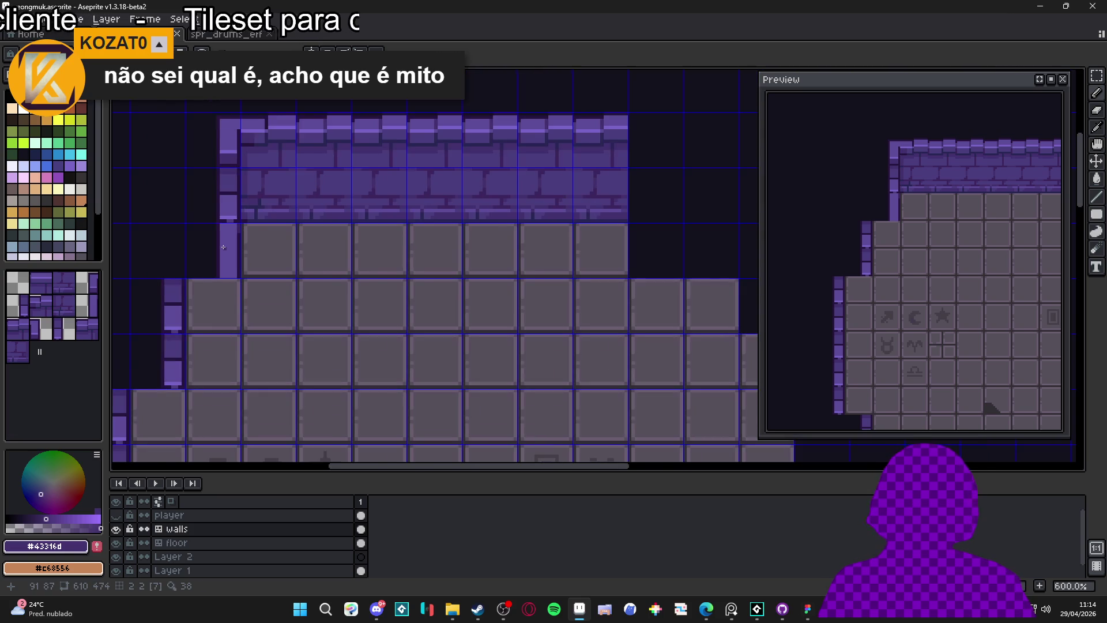
scroll(227, 245, "up", 2)
scroll(194, 268, "up", 2)
scroll(193, 268, "down", 4)
scroll(193, 268, "down", 1)
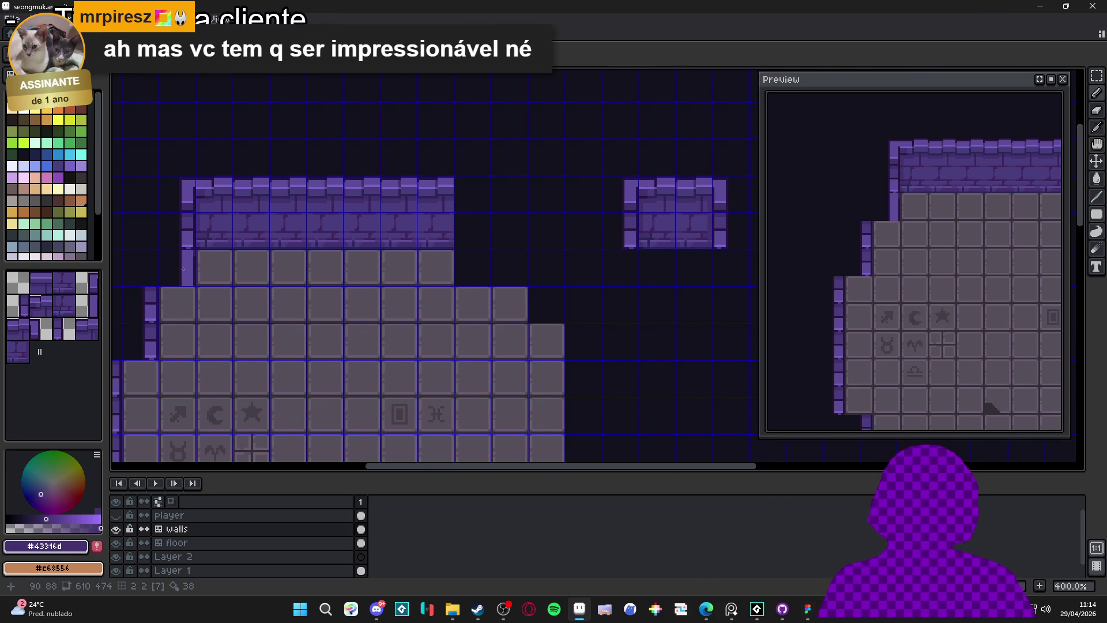
scroll(186, 268, "up", 2)
scroll(184, 268, "down", 1)
scroll(184, 268, "down", 1)
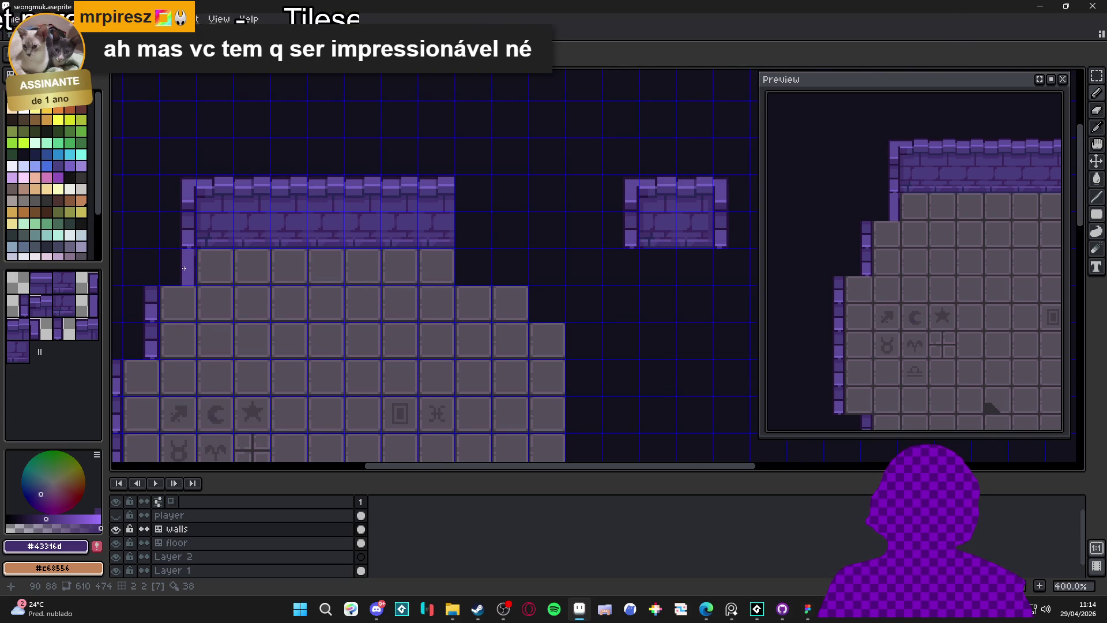
scroll(531, 276, "right", 1)
key("ctrl")
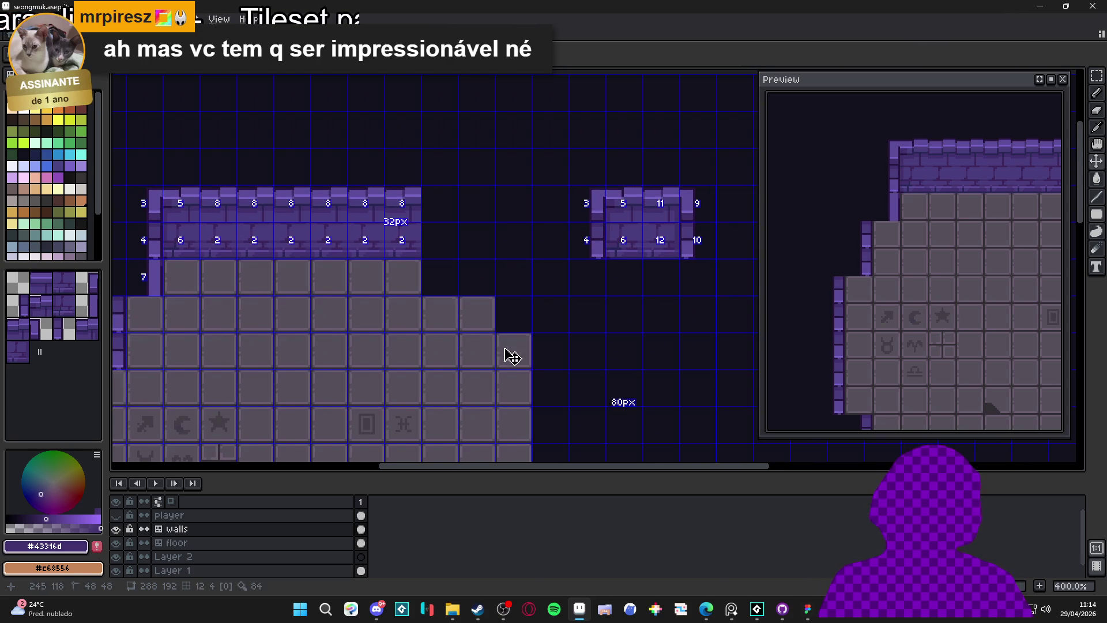
key("ctrl+s")
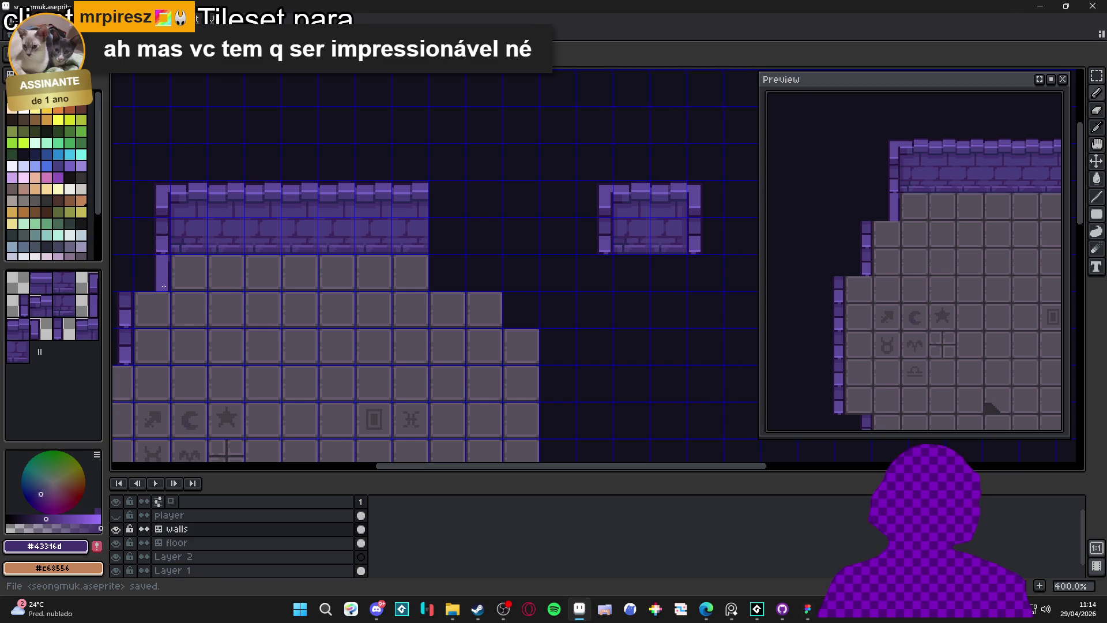
scroll(154, 282, "up", 1)
scroll(188, 258, "up", 1)
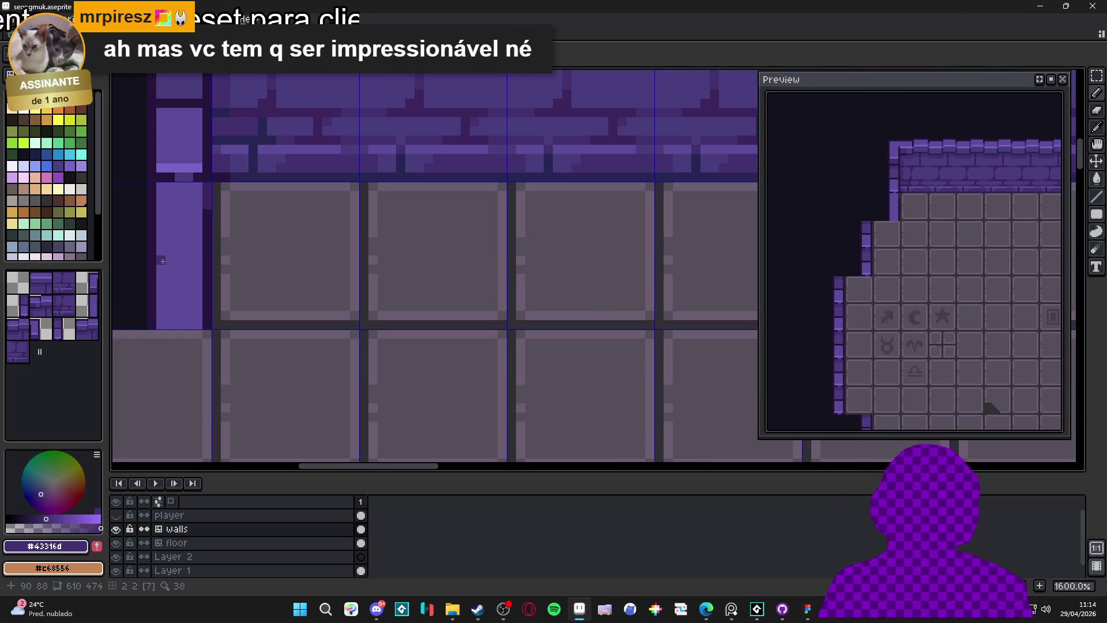
scroll(188, 258, "down", 2)
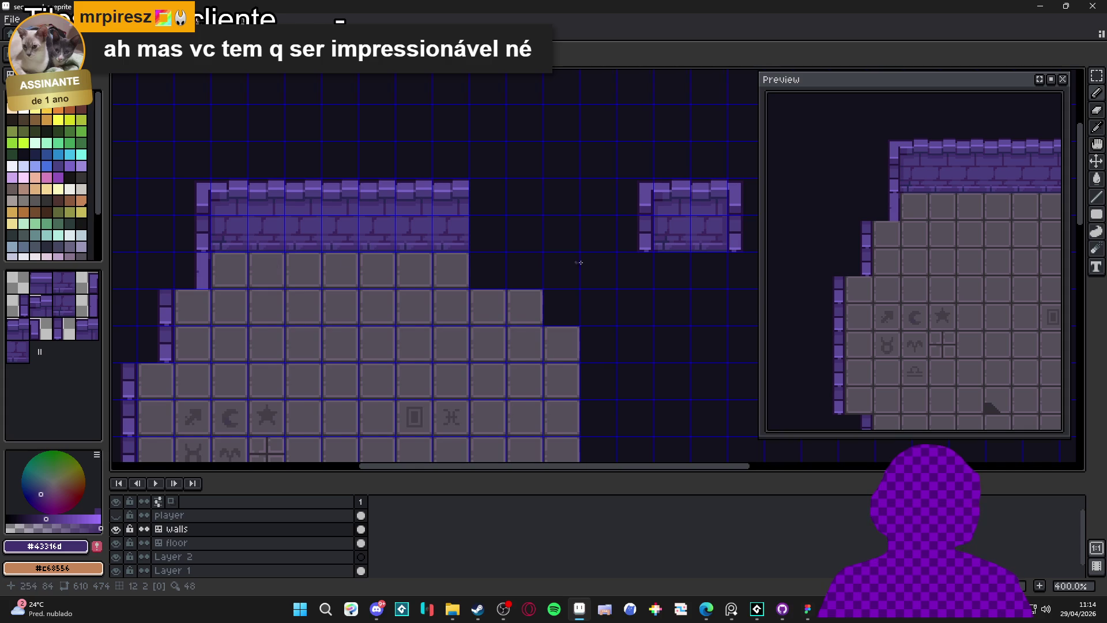
scroll(551, 250, "down", 1)
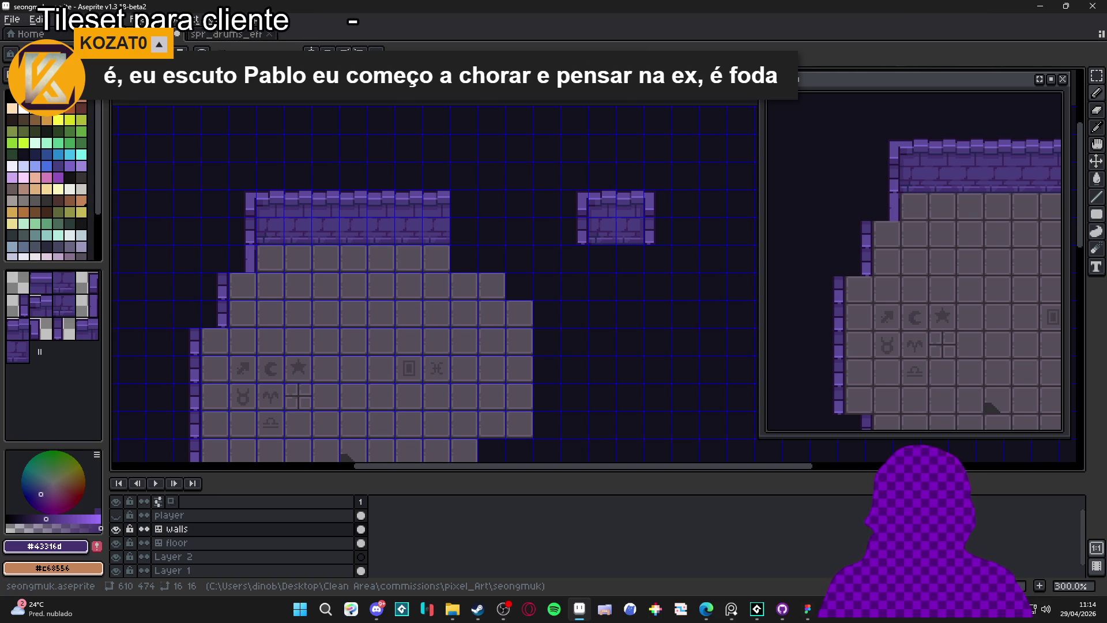
key("alt+Tab")
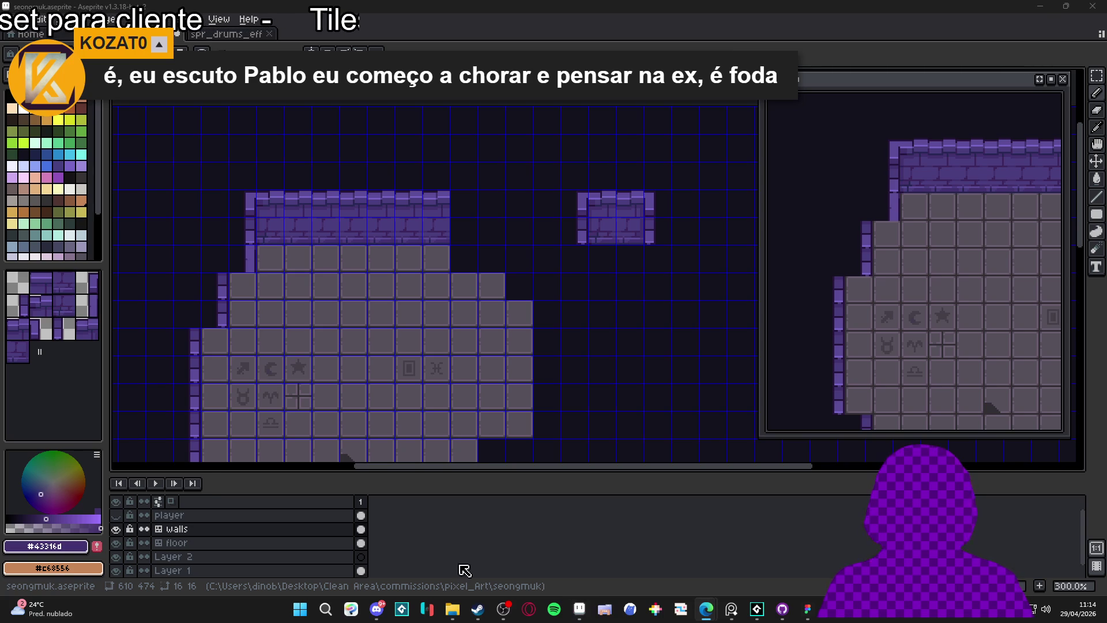
mouse_move(706, 608)
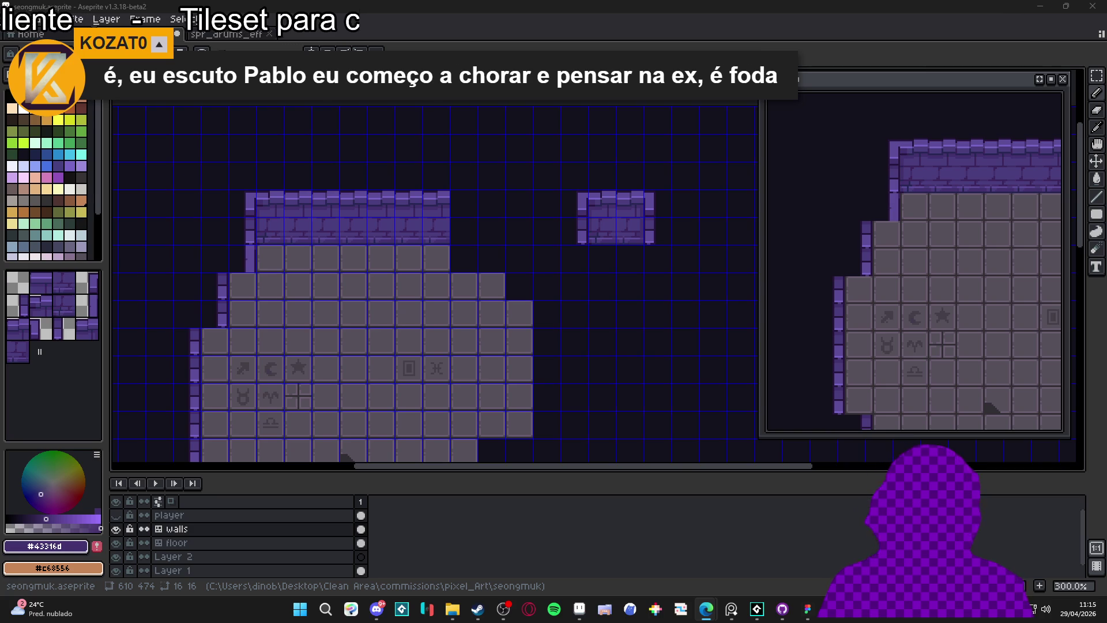
key("alt+Tab")
left_click(378, 346)
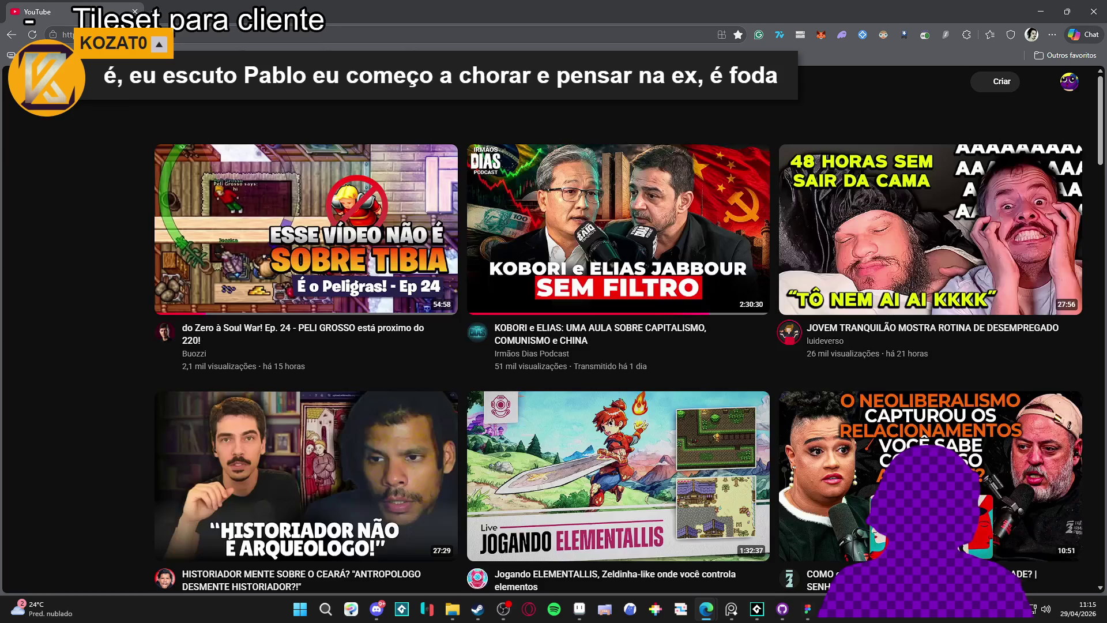
Search YouTube for 'wonderdeck' and play the Wonderdeck Trailer from the results.
left_click(432, 81)
type("wonder")
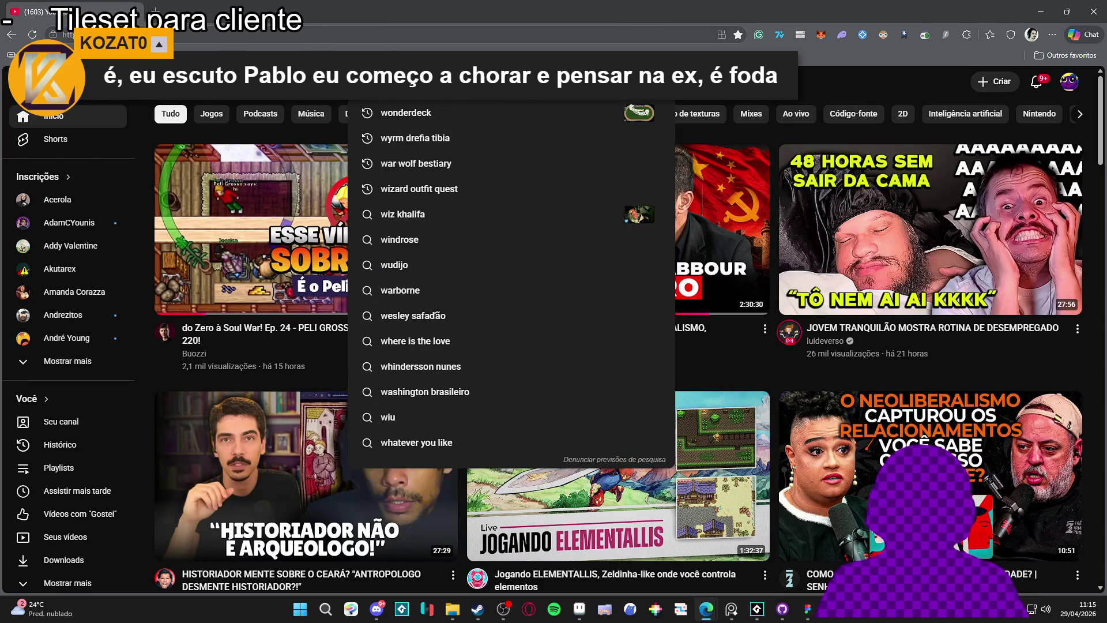
left_click(461, 112)
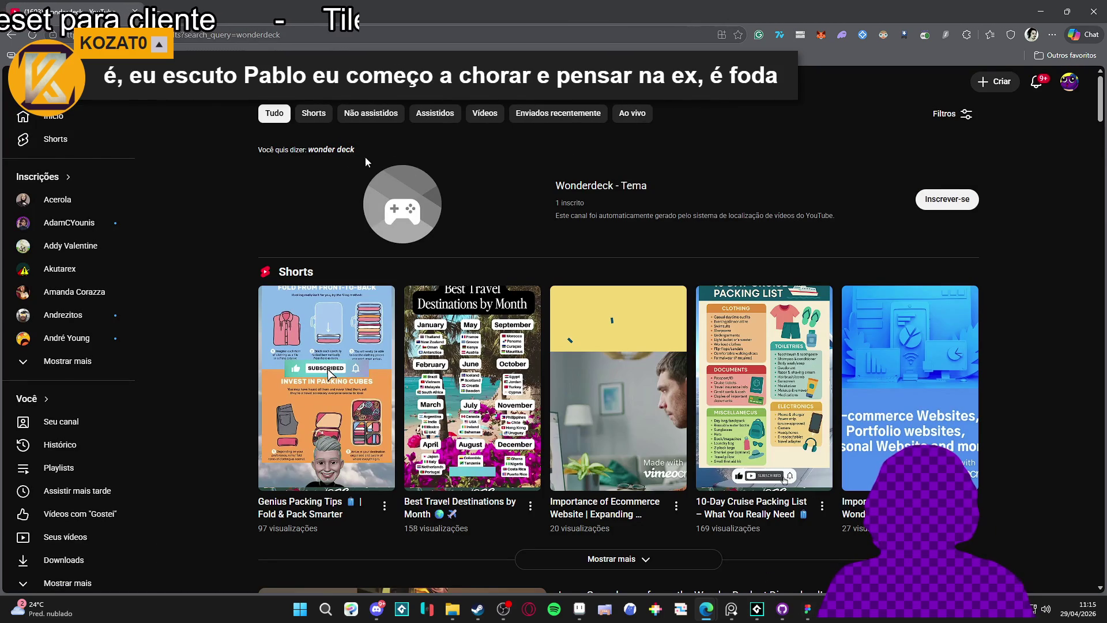
scroll(464, 316, "down", 8)
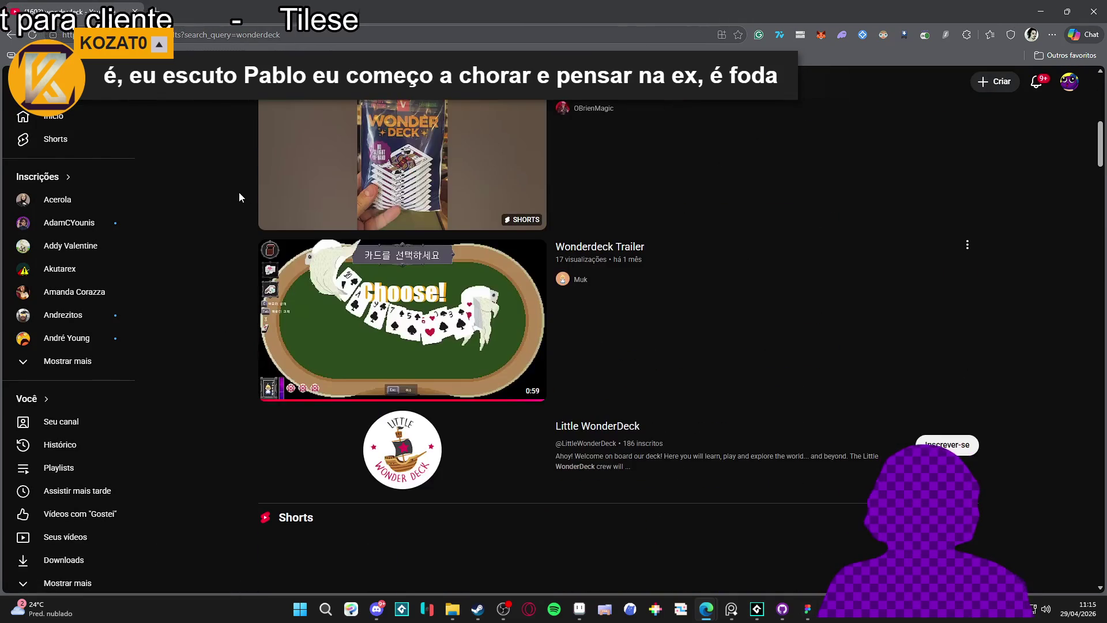
left_click(464, 316)
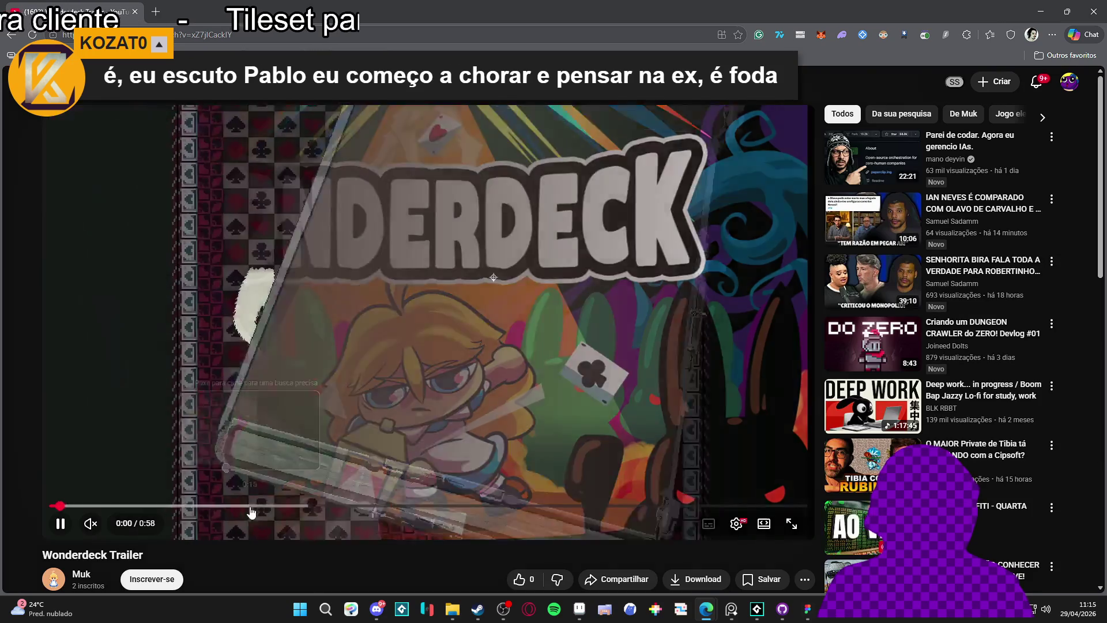
Seek and pause through the Wonderdeck Trailer, then minimize Edge to reveal Aseprite.
left_click(251, 512)
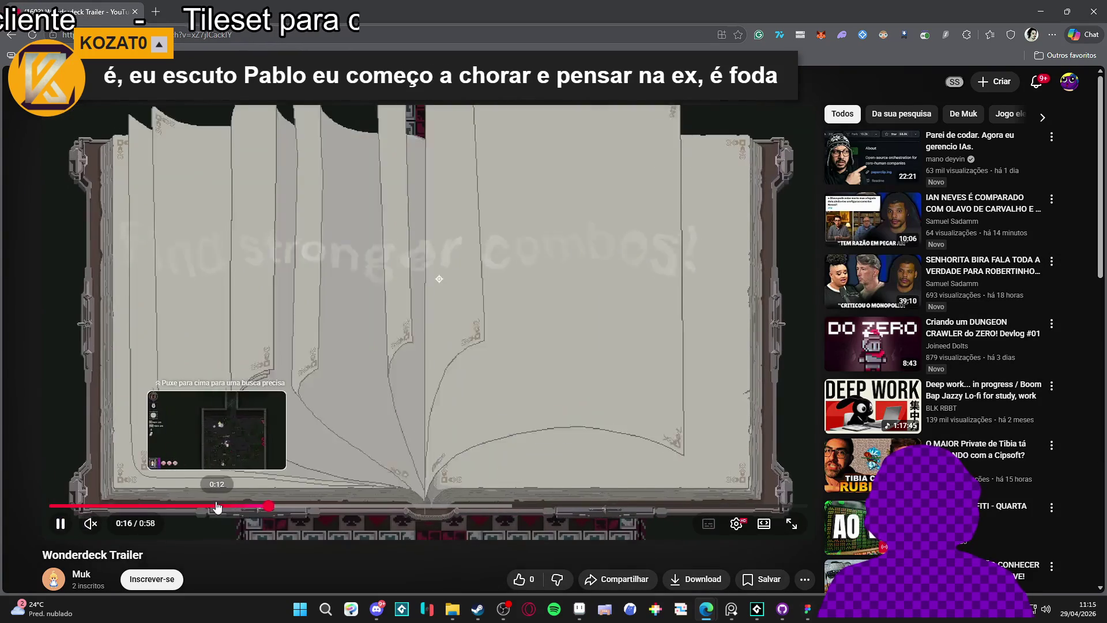
left_click(183, 506)
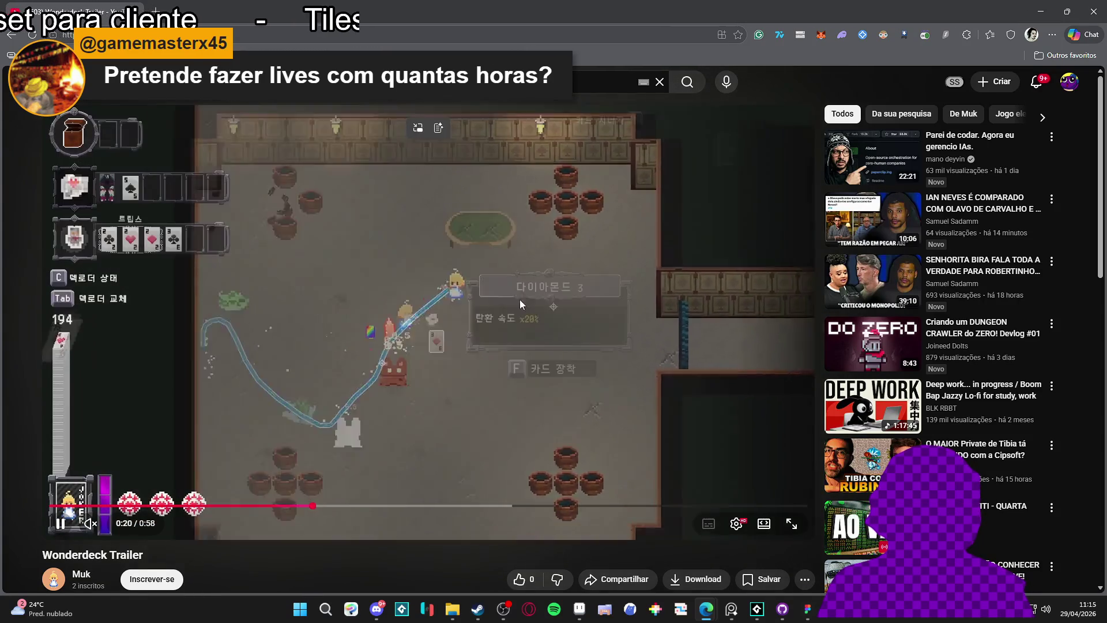
left_click(537, 273)
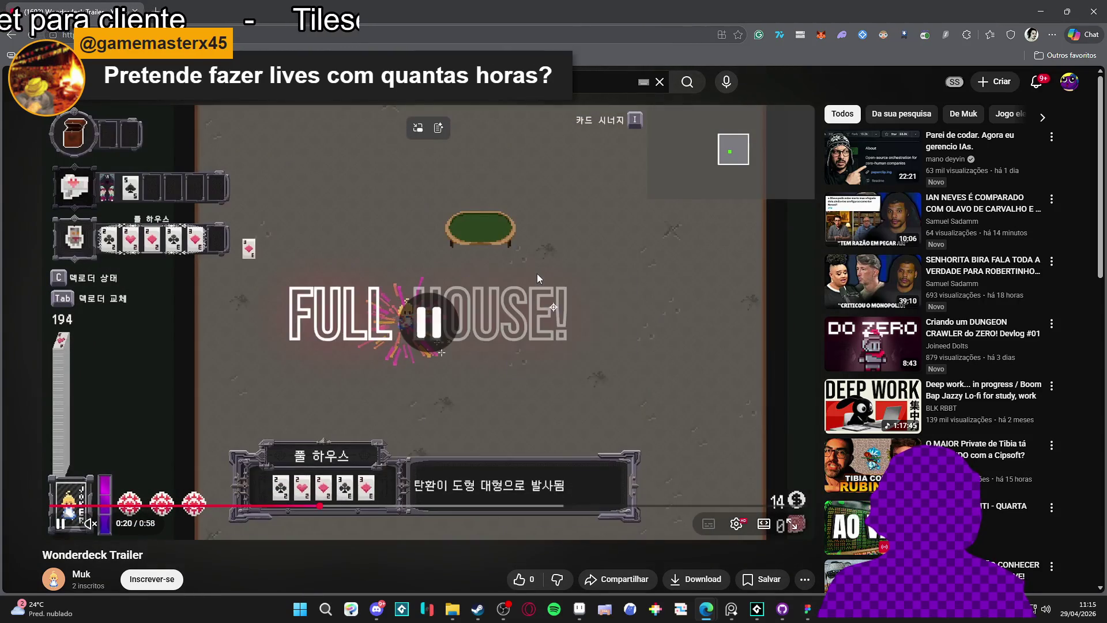
left_click(558, 297)
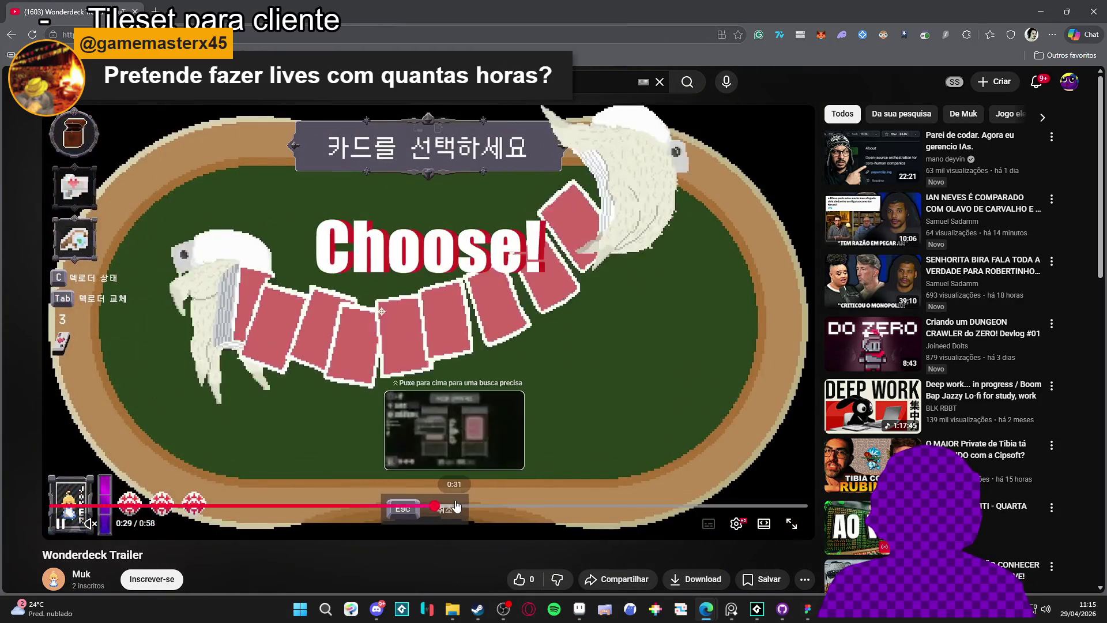
left_click(469, 505)
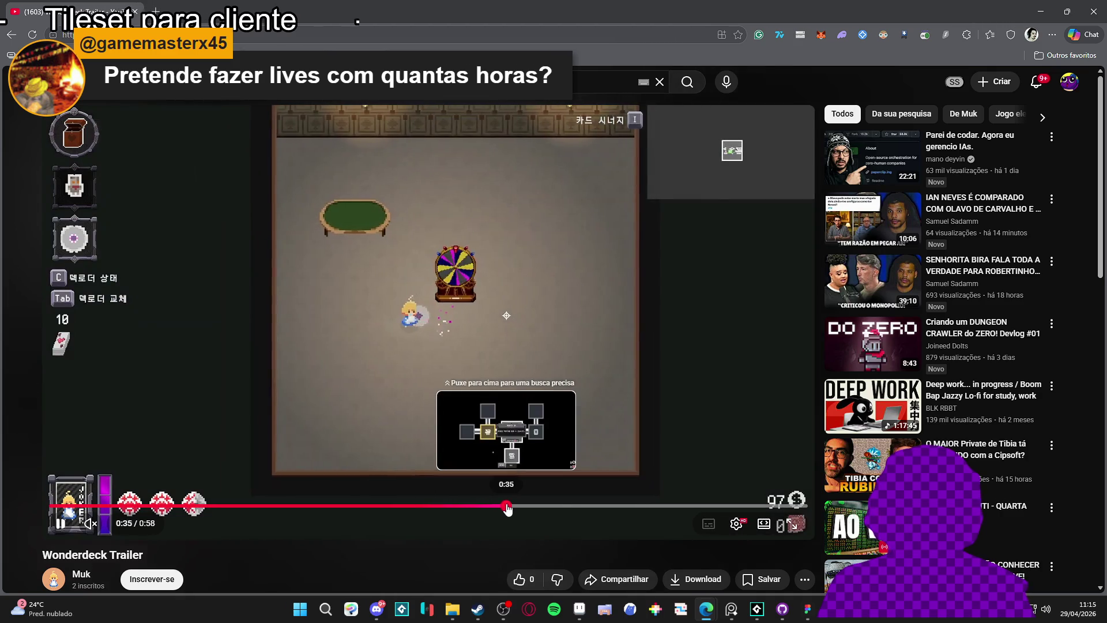
left_click(568, 505)
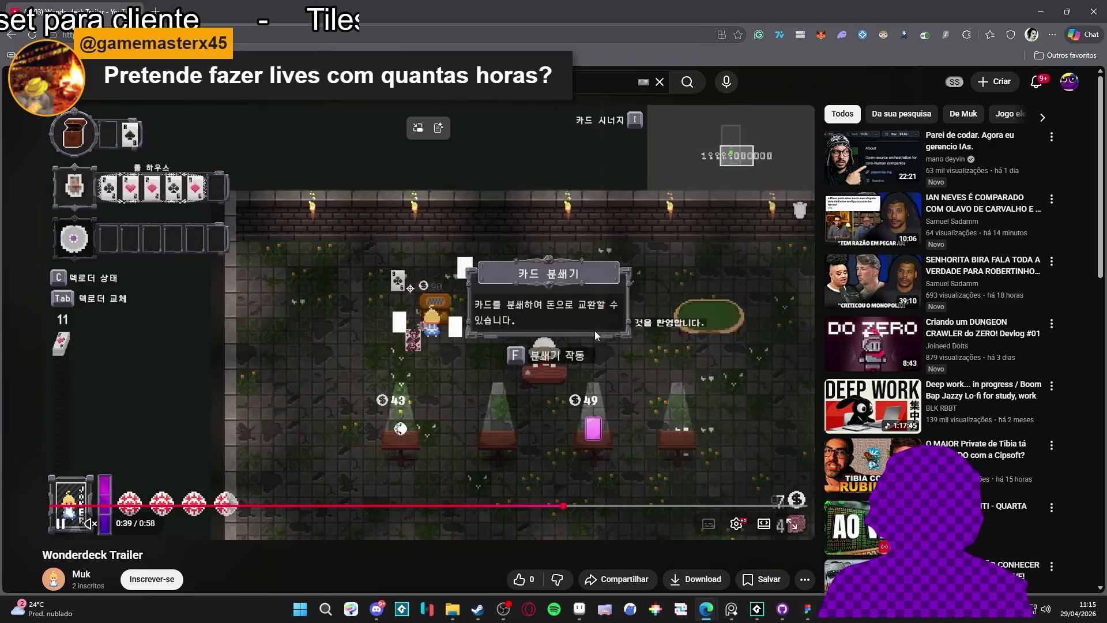
left_click(610, 431)
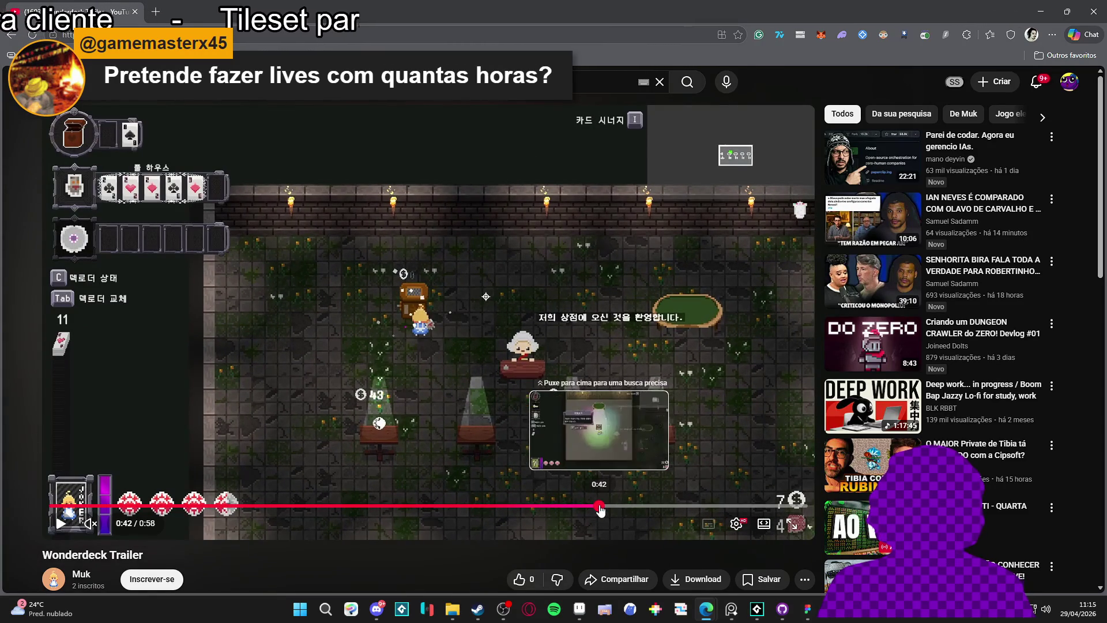
left_click(600, 506)
left_click(612, 506)
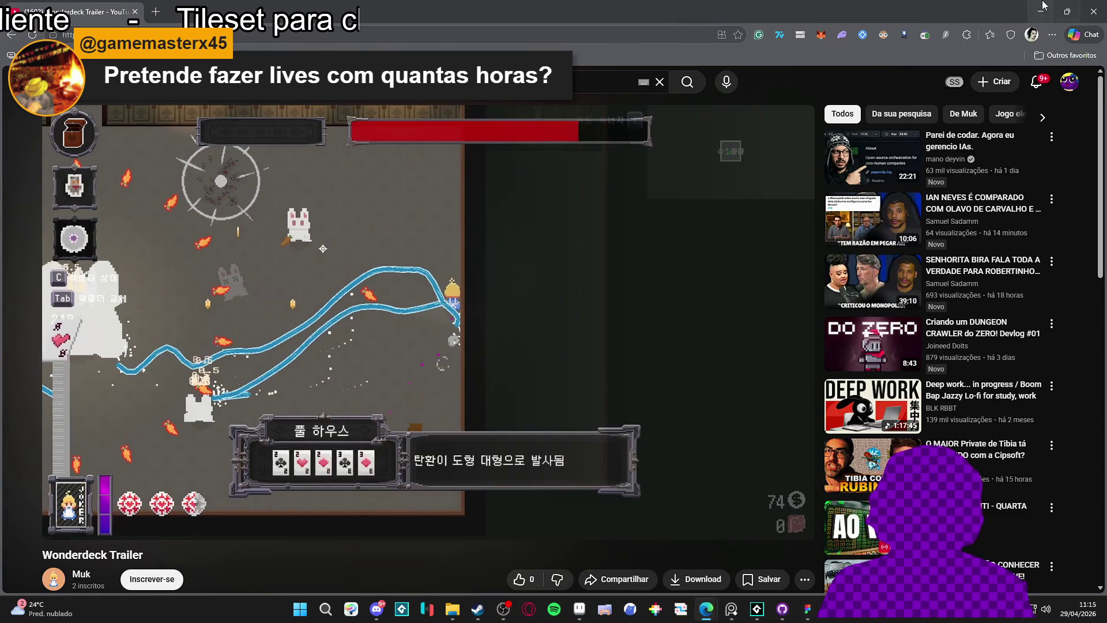
left_click(1041, 6)
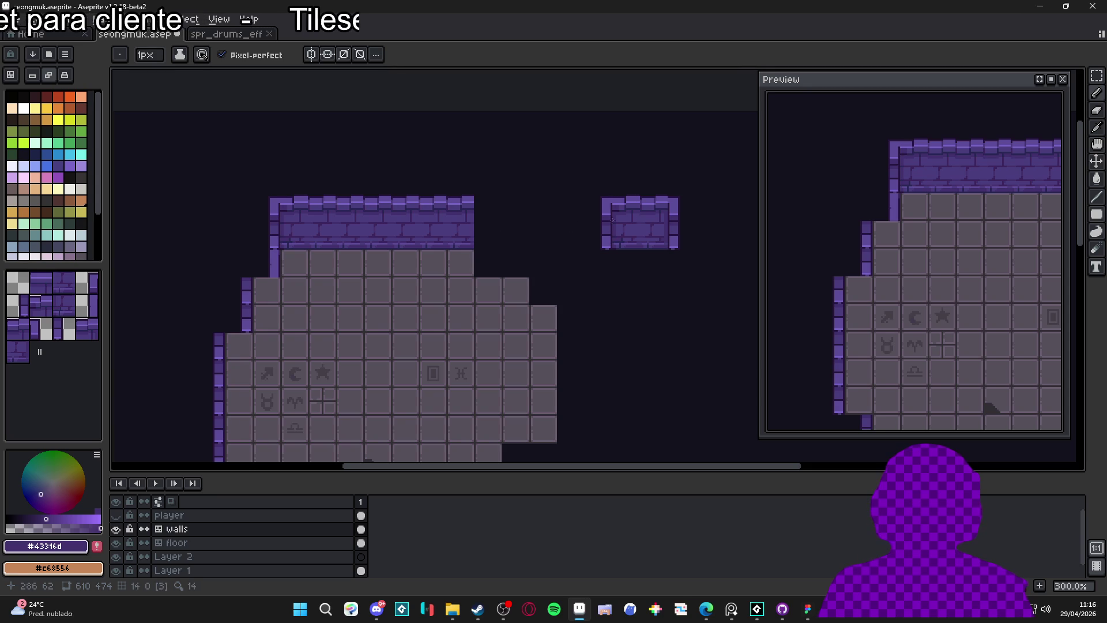
scroll(661, 216, "up", 1)
key("v")
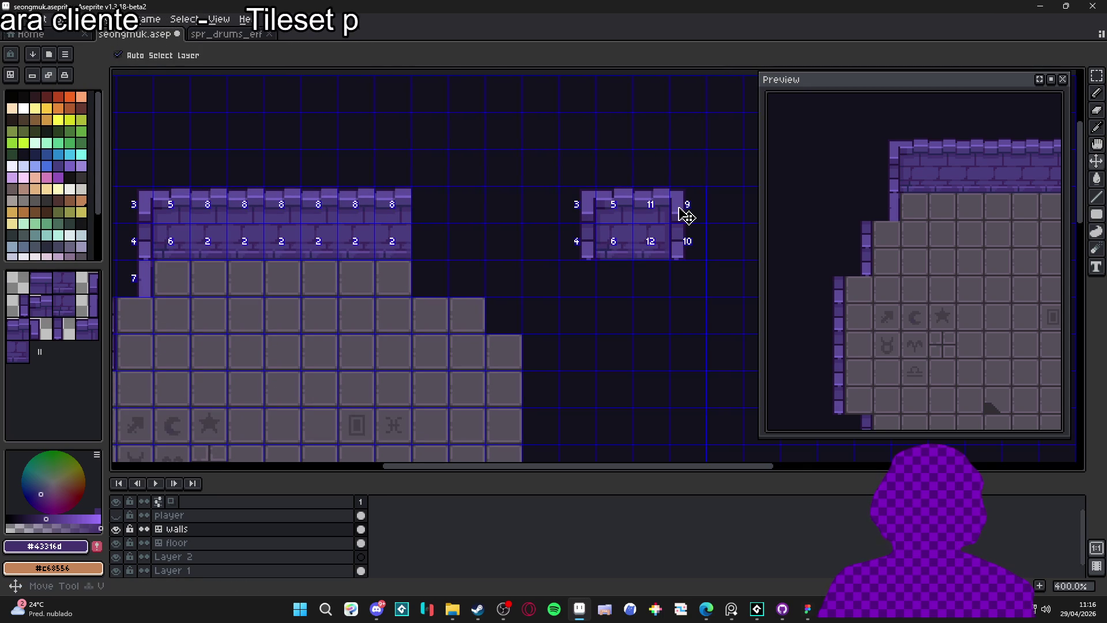
key("m")
left_click_drag(674, 191, 694, 254)
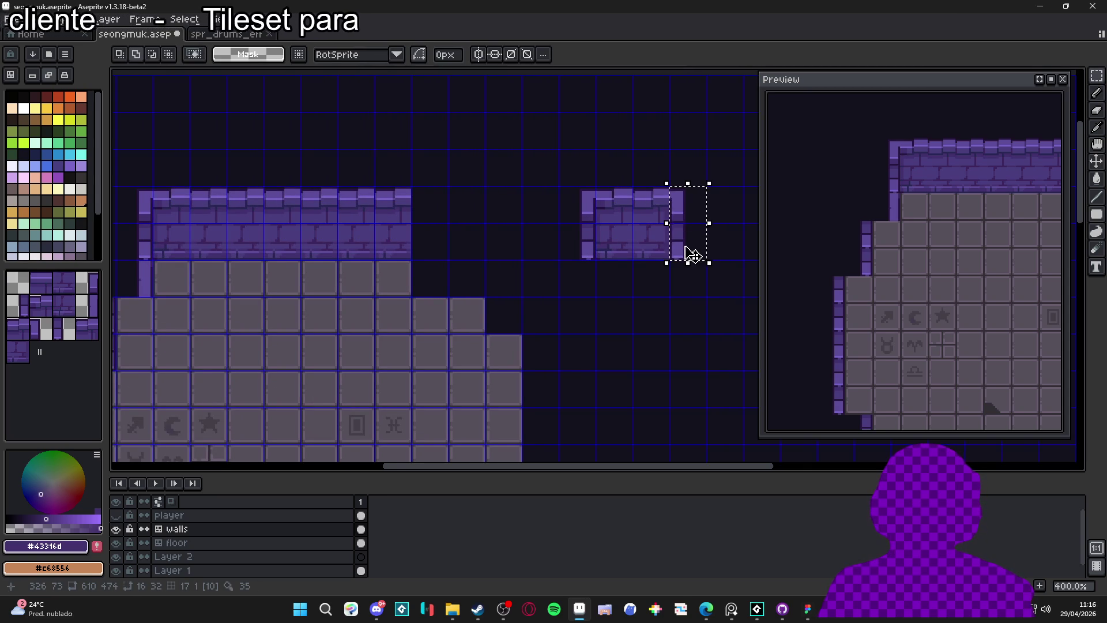
scroll(694, 254, "right", 2)
scroll(694, 254, "down", 1)
left_click(573, 245)
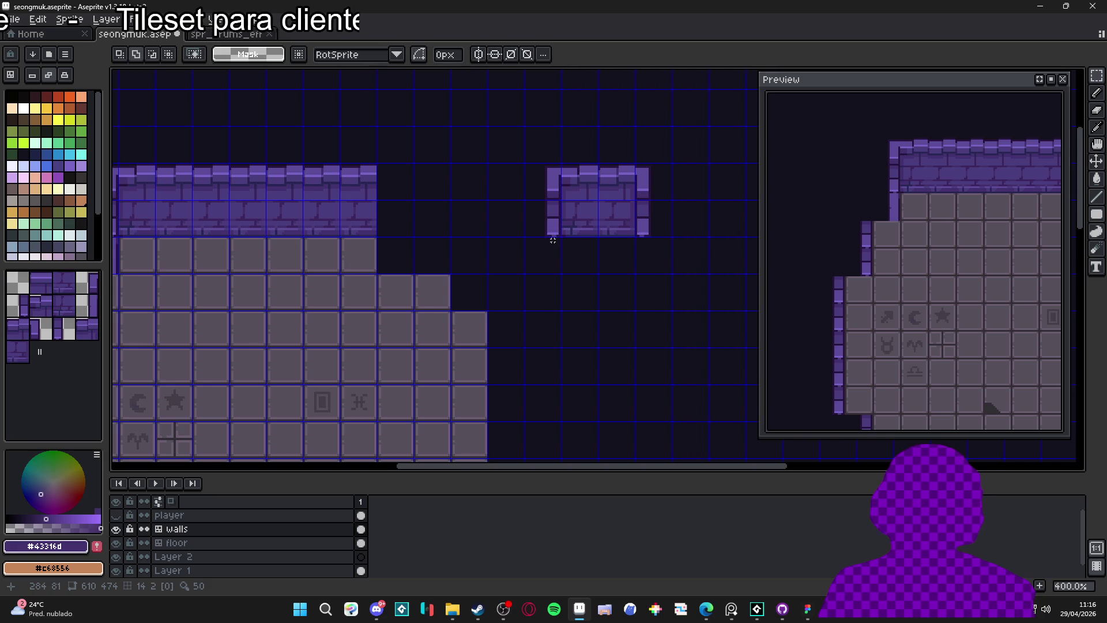
scroll(552, 240, "down", 1)
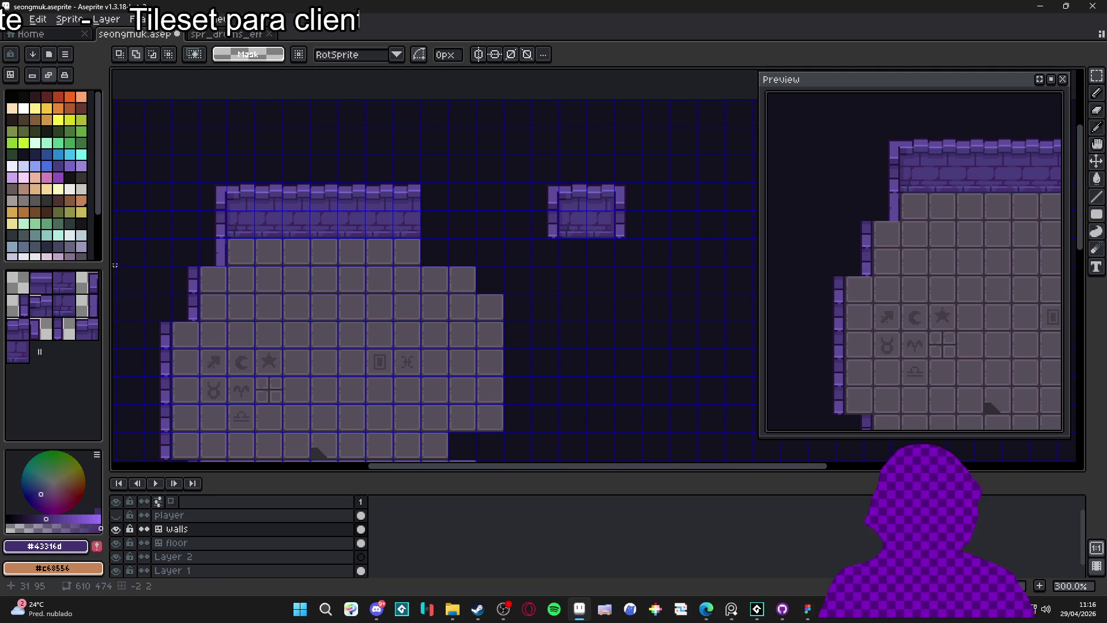
Stamp sampled wall tiles to extend both side pillars of the chunk down one tile.
left_click(13, 304)
key("b")
left_click(558, 223)
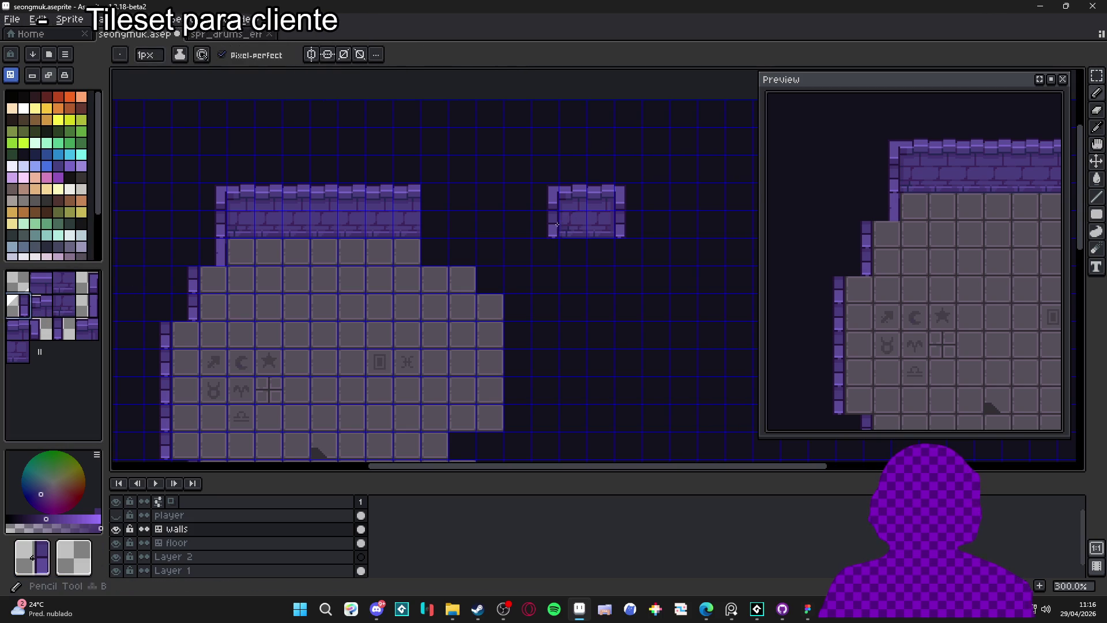
left_click(557, 251)
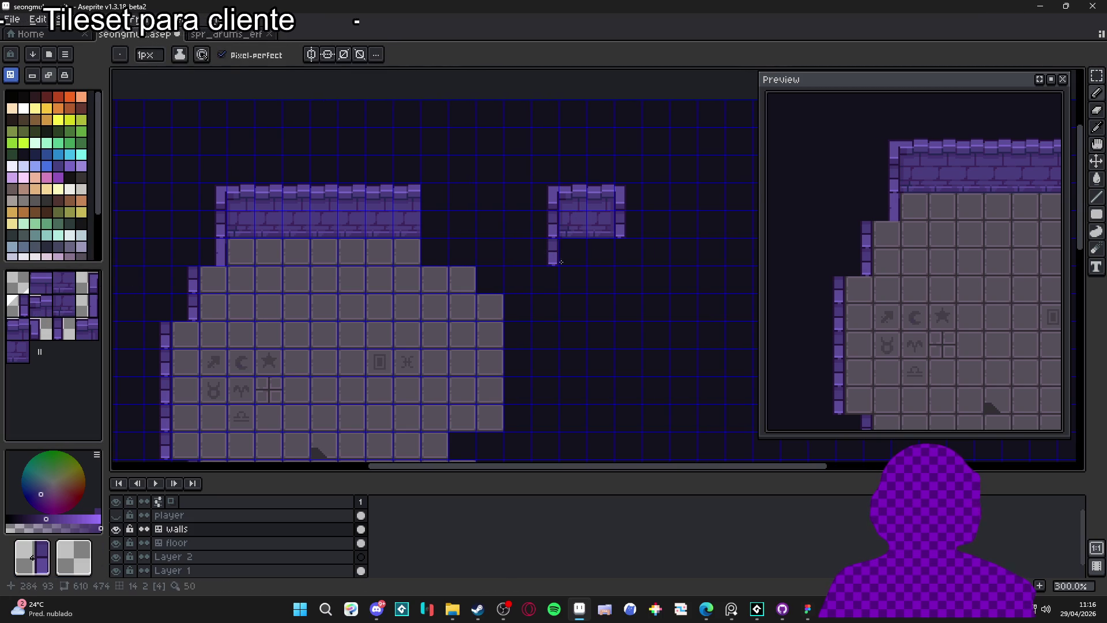
left_click(618, 227, "alt")
left_click(619, 253)
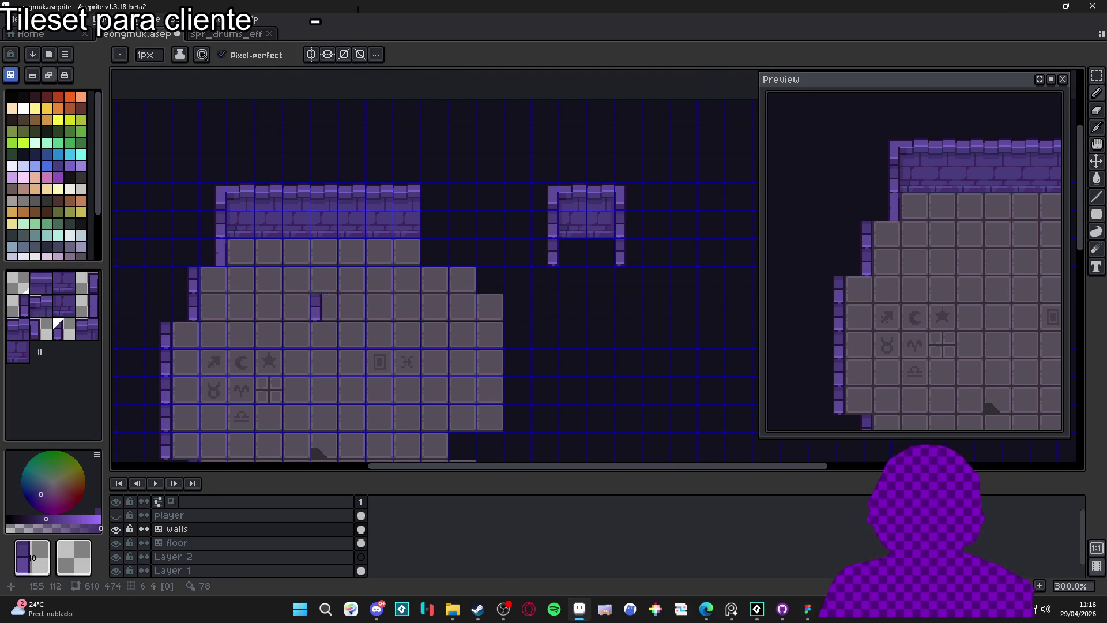
key("ctrl")
key("ctrl")
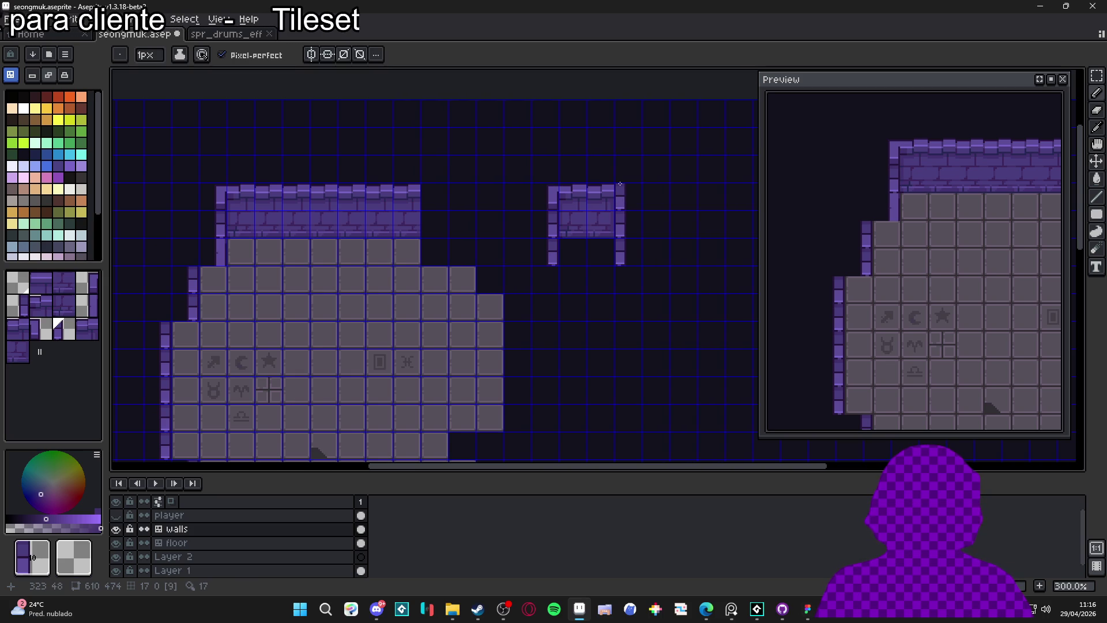
Stamp a three-tile bottom ledge from sampled wall-top tiles, mirror a tile, and hide the grid.
left_click(572, 197, "alt")
left_click(573, 280)
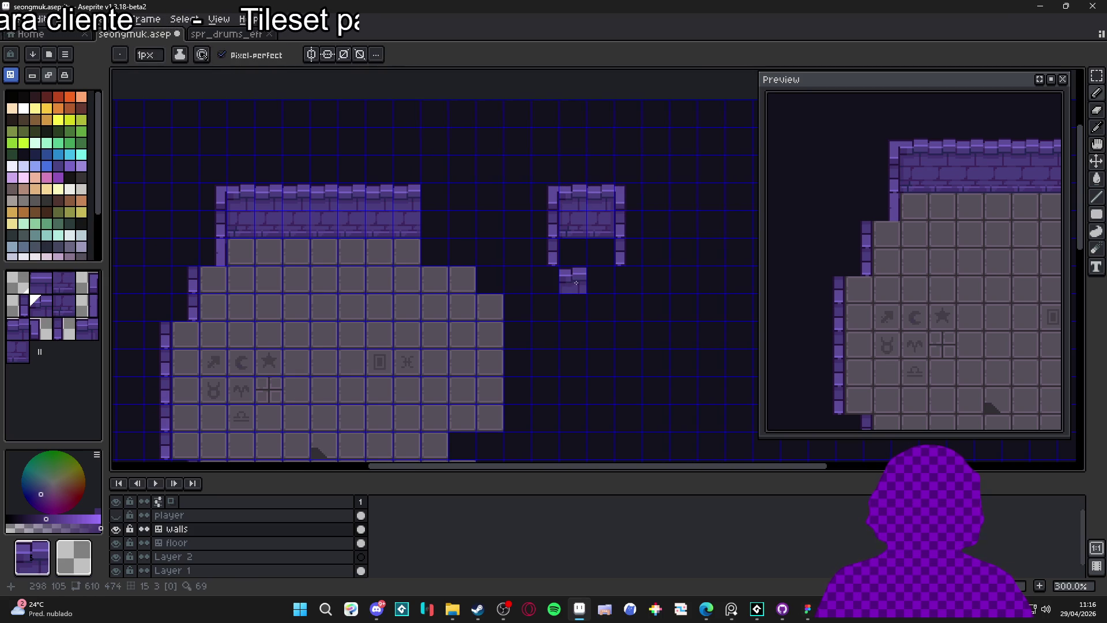
left_click(605, 188, "alt")
left_click(595, 279)
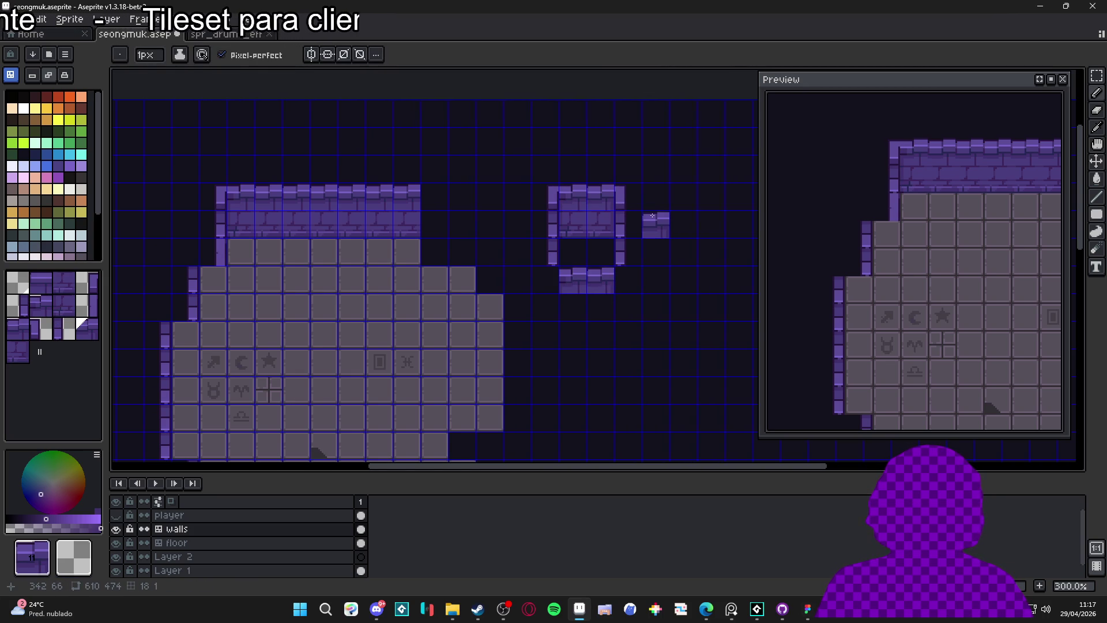
left_click(630, 186, "alt")
left_click(625, 280)
key("ctrl+z")
key("ctrl+z")
key("ctrl+y")
key("ctrl+y")
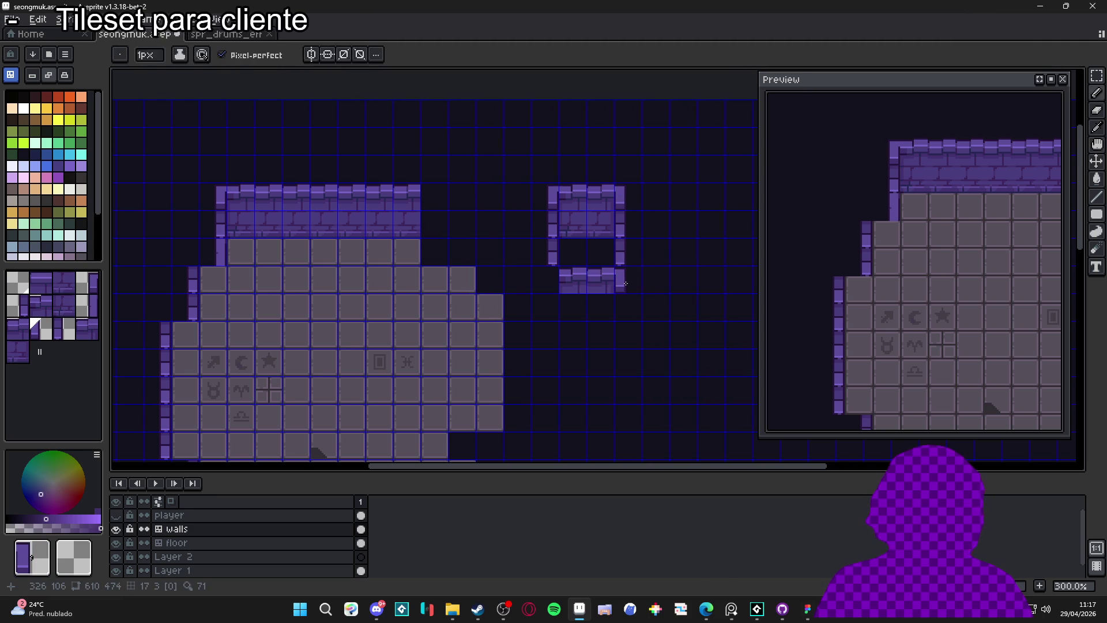
key("shift+h")
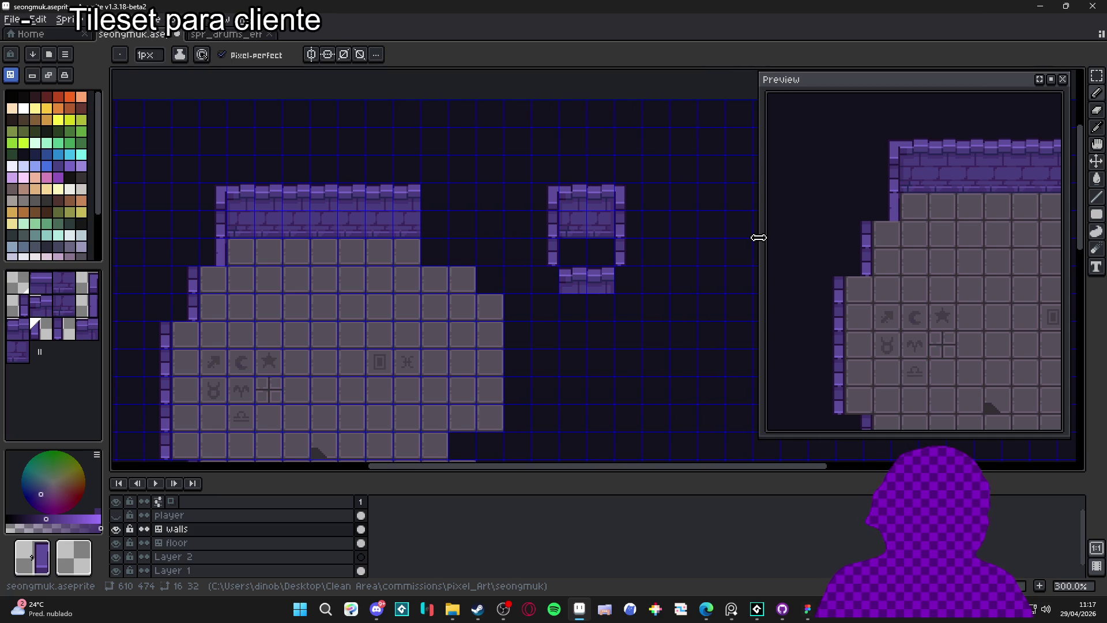
key("ctrl+apostrophe")
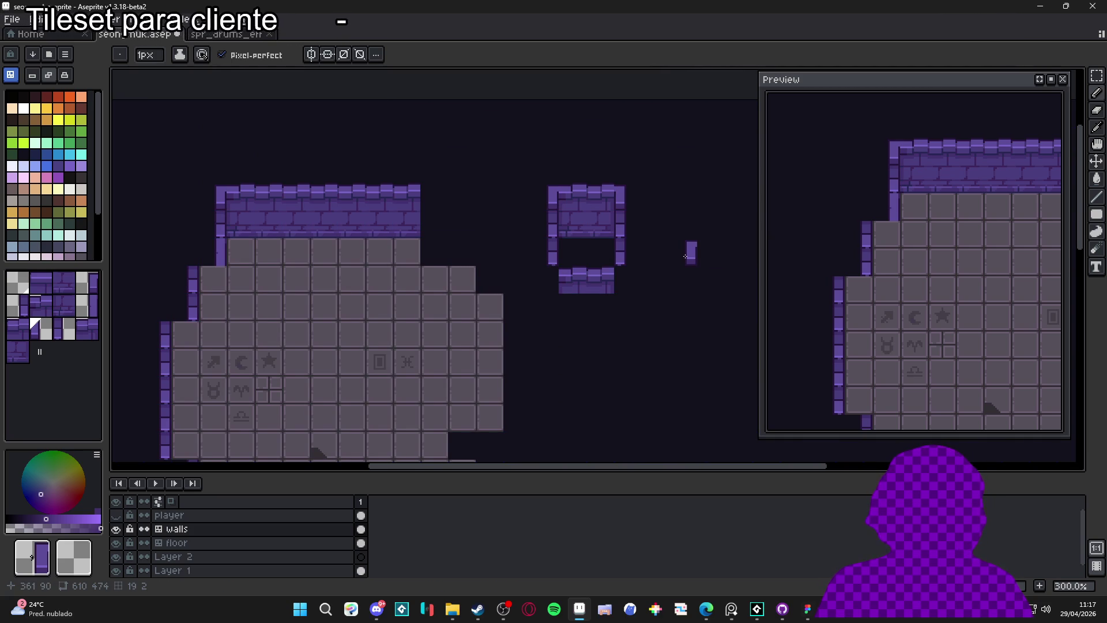
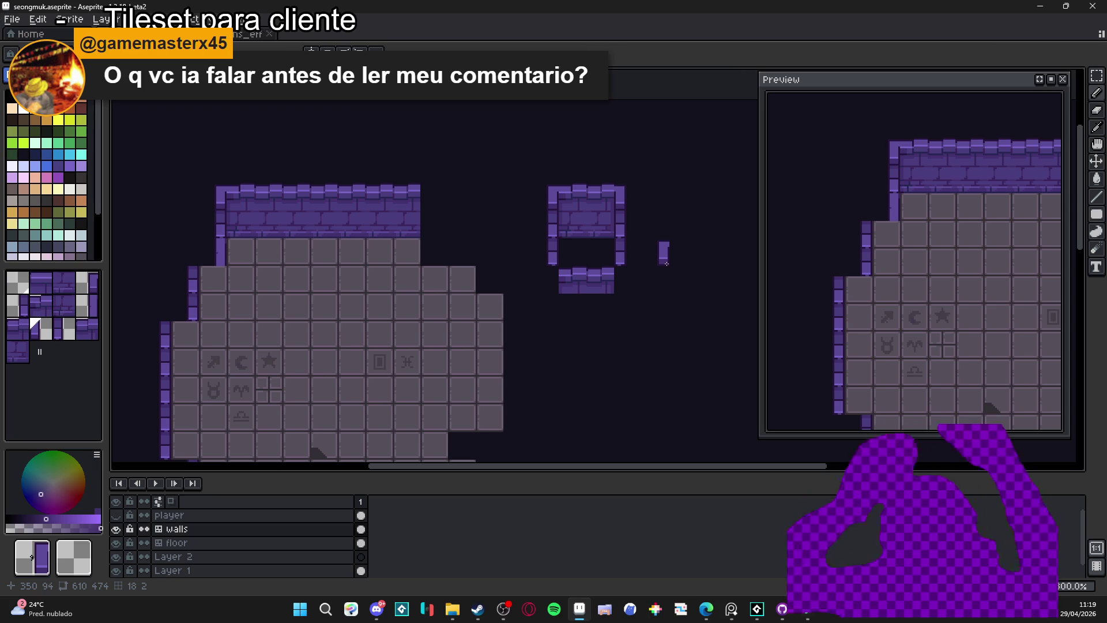
Show the tile grid and stamp a wall tile left of the bottom wall.
key("ctrl+apostrophe")
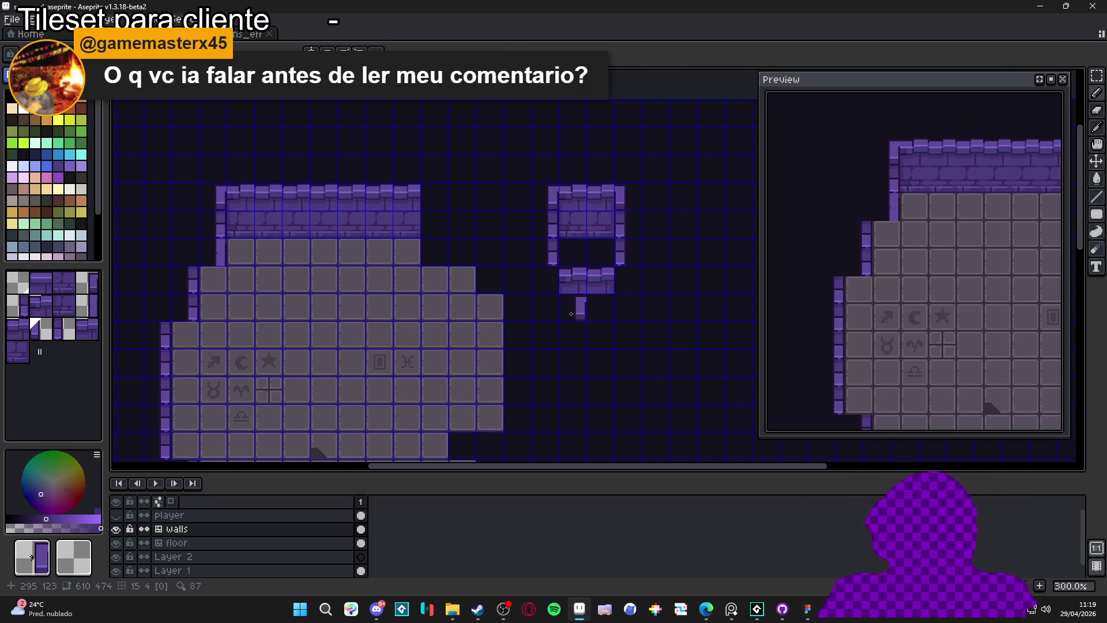
left_click(572, 275, "alt")
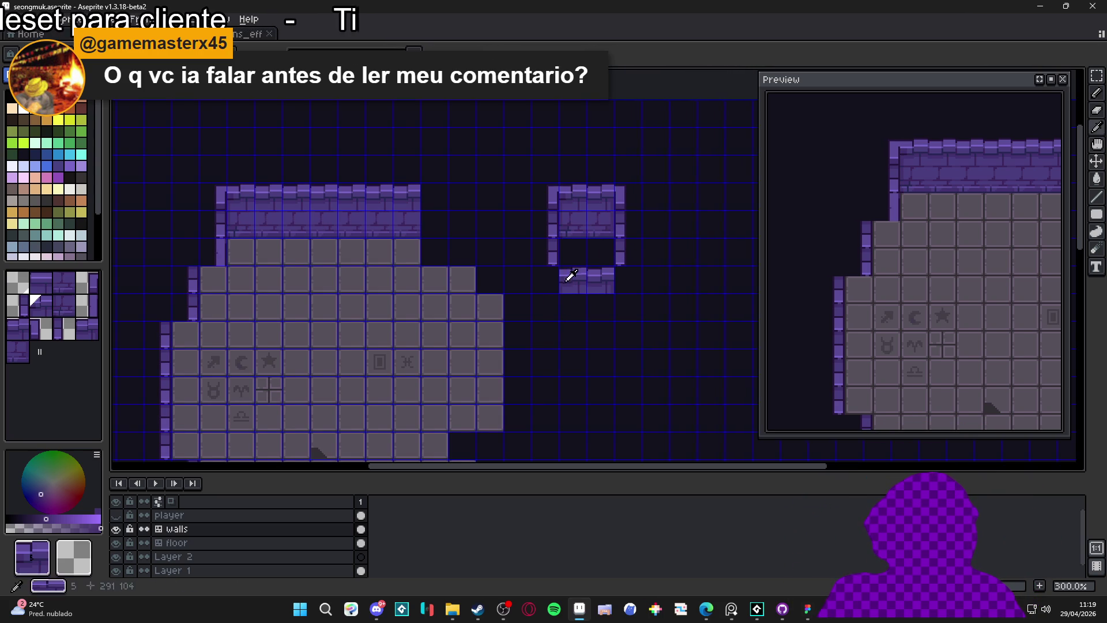
left_click(544, 281)
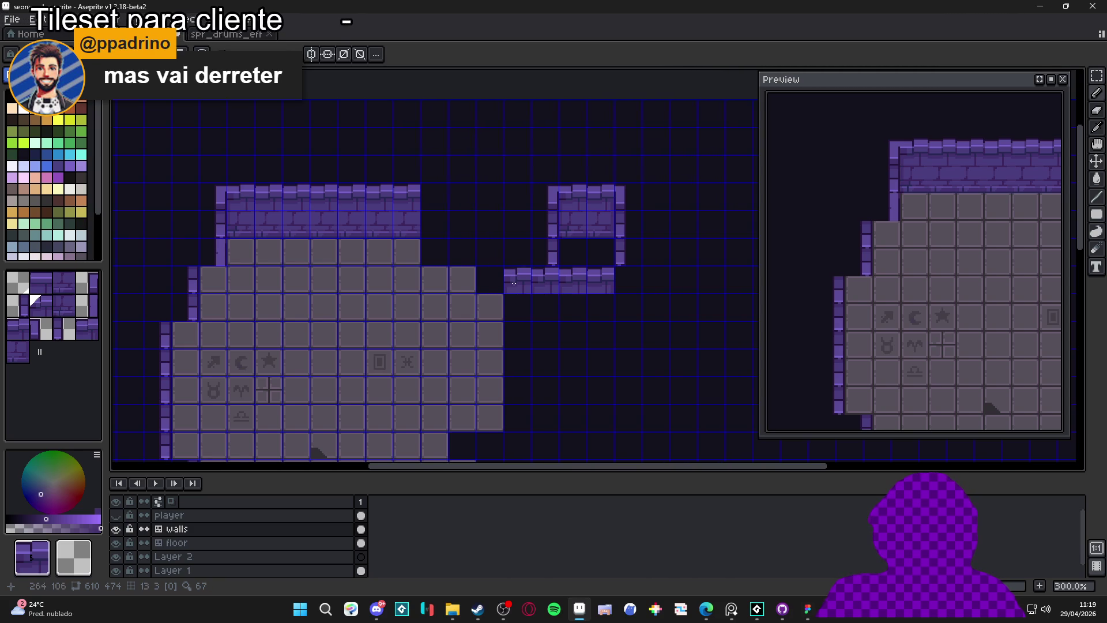
Switch to pixel mode and draw a dark vertical line down the bottom wall tile.
left_click(69, 177)
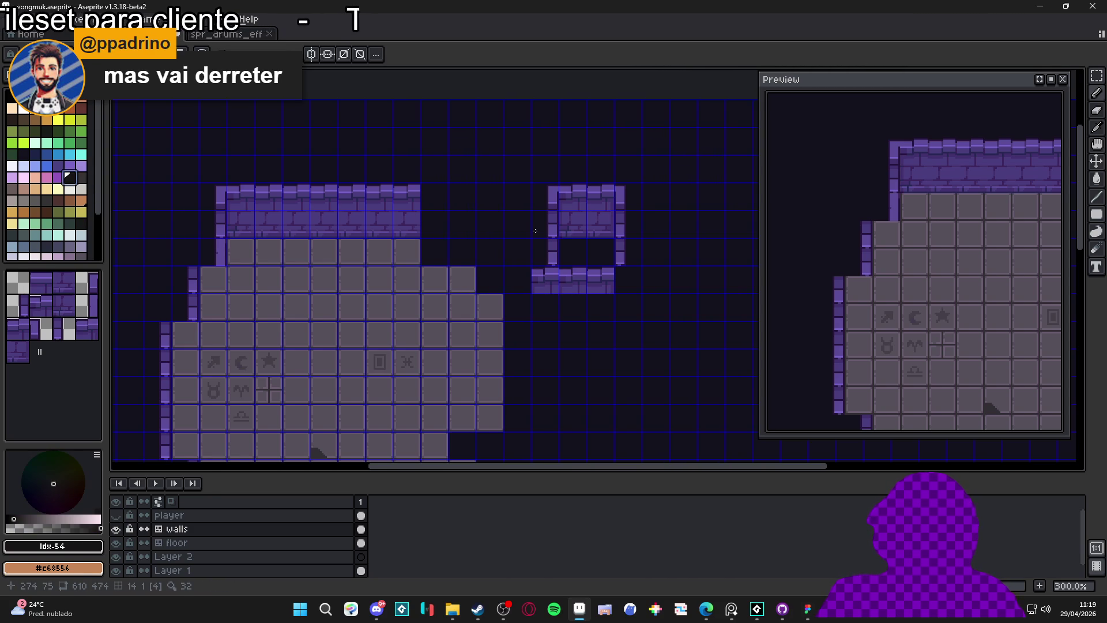
scroll(548, 262, "up", 7)
left_click(548, 261)
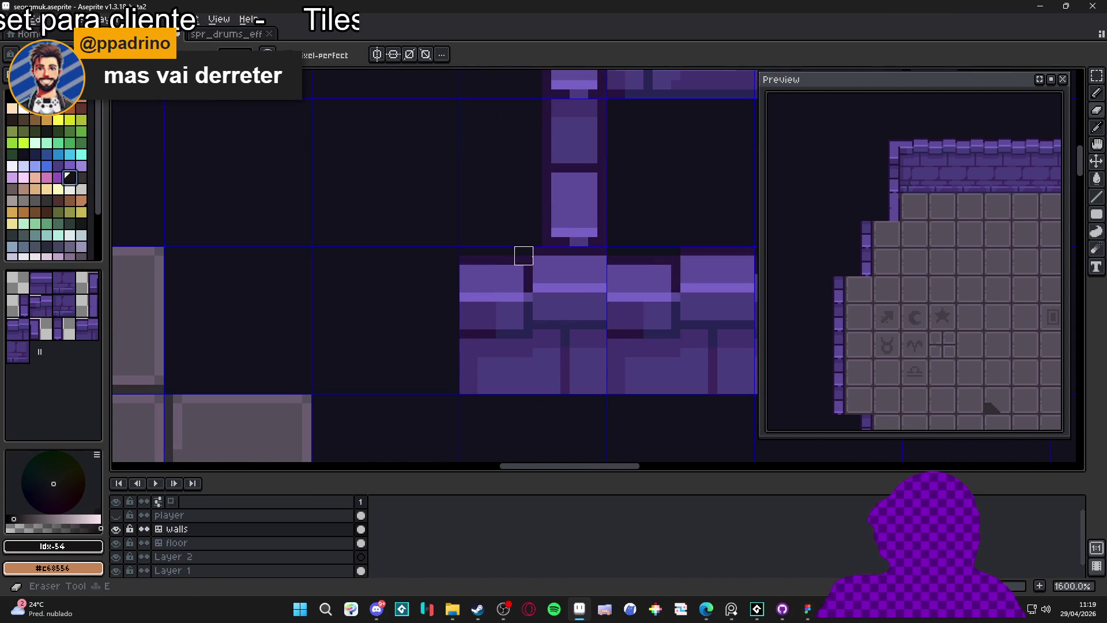
left_click_drag(532, 255, 533, 384)
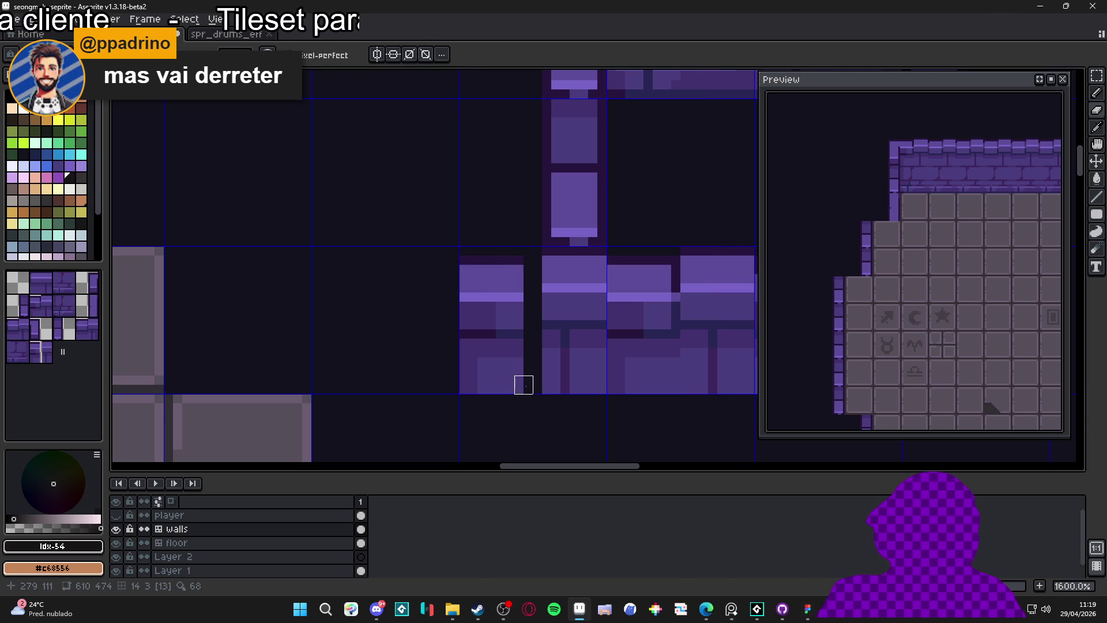
Cut away the leftmost purple tile and paint the lower tile's left column dark purple #27153c.
key("m")
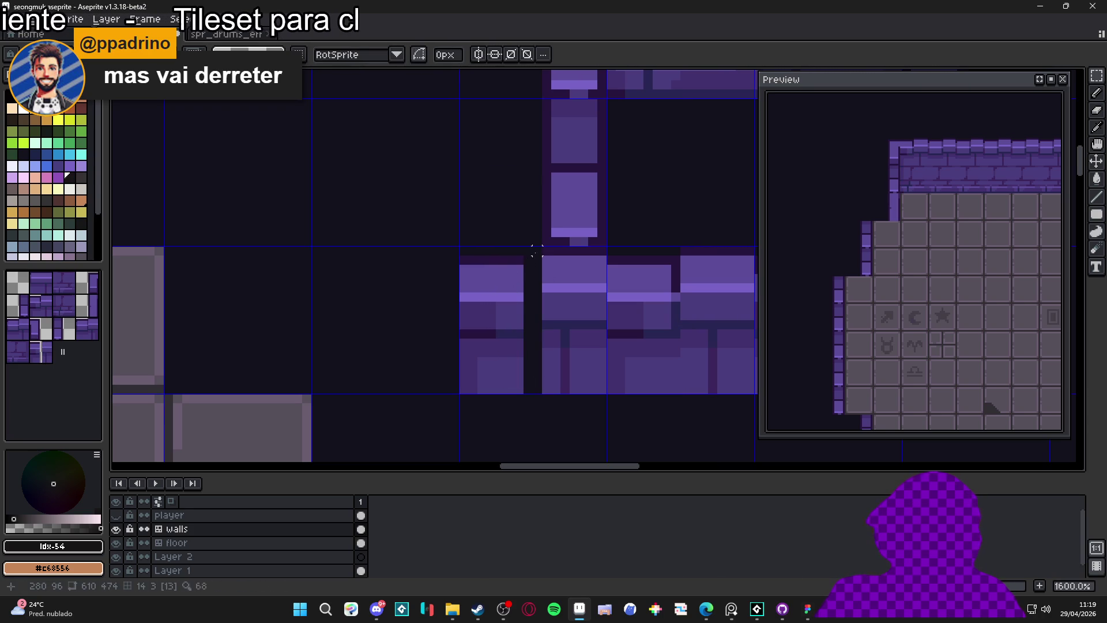
left_click_drag(536, 248, 461, 420)
key("ctrl+x")
left_click_drag(508, 370, 434, 387)
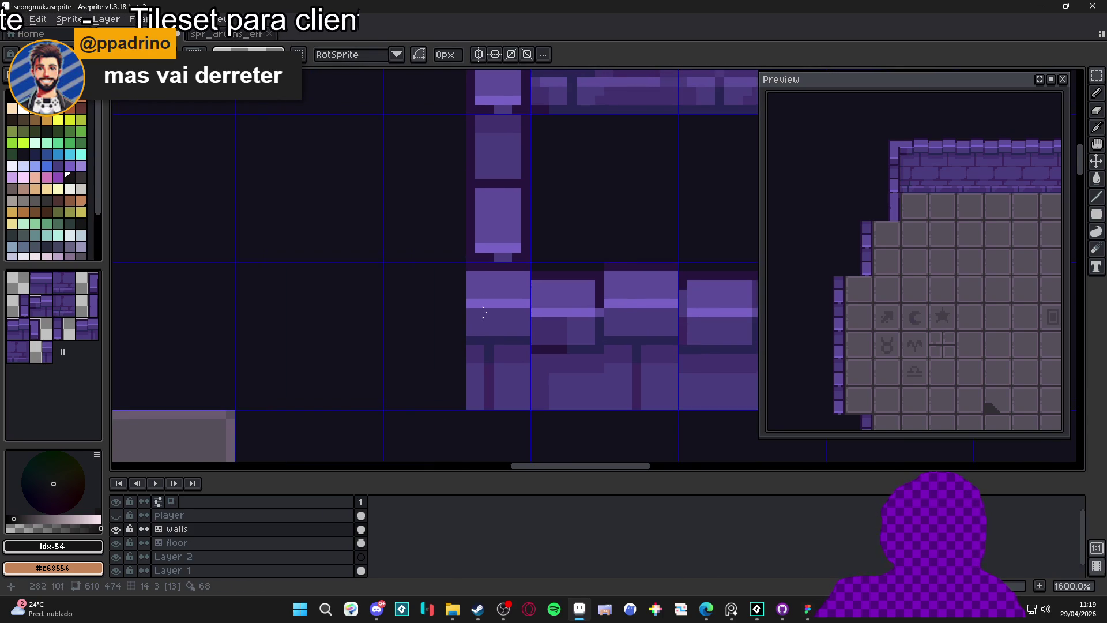
left_click(474, 273, "alt")
left_click_drag(473, 277, 472, 346)
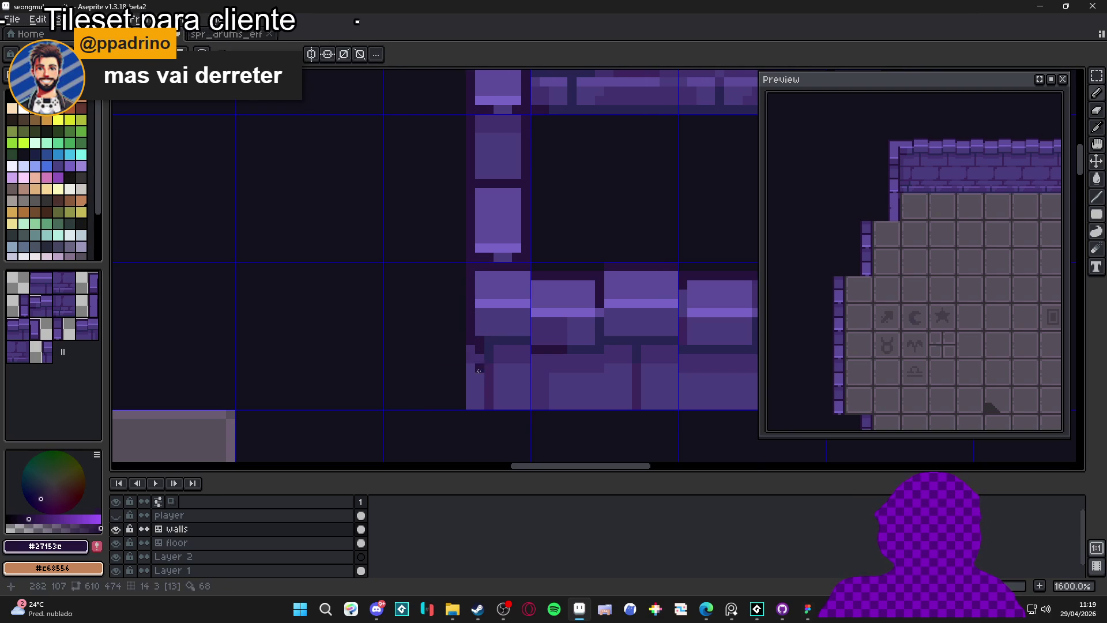
scroll(480, 389, "down", 3)
Darken the left brick's left edge, its top row and the row beneath it.
scroll(479, 385, "up", 3)
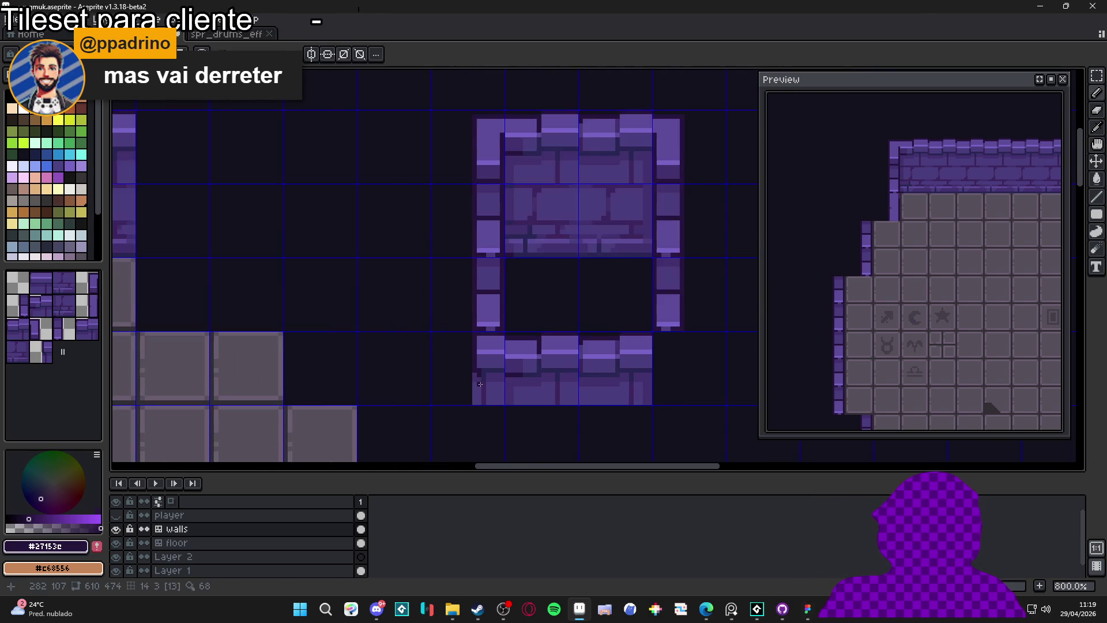
left_click_drag(469, 370, 470, 398)
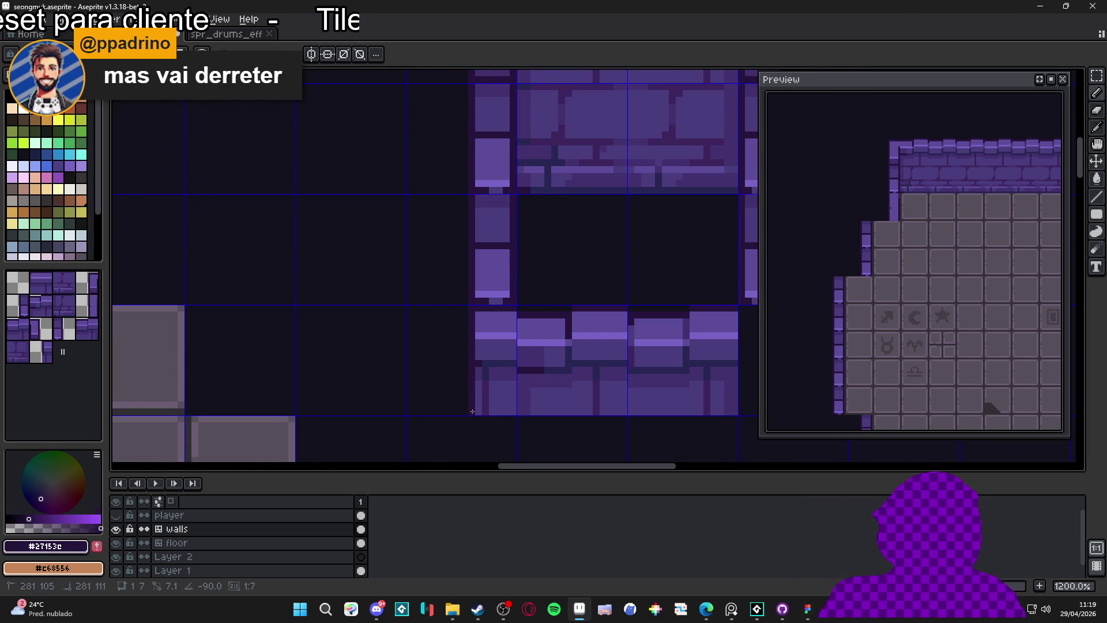
scroll(477, 403, "down", 2)
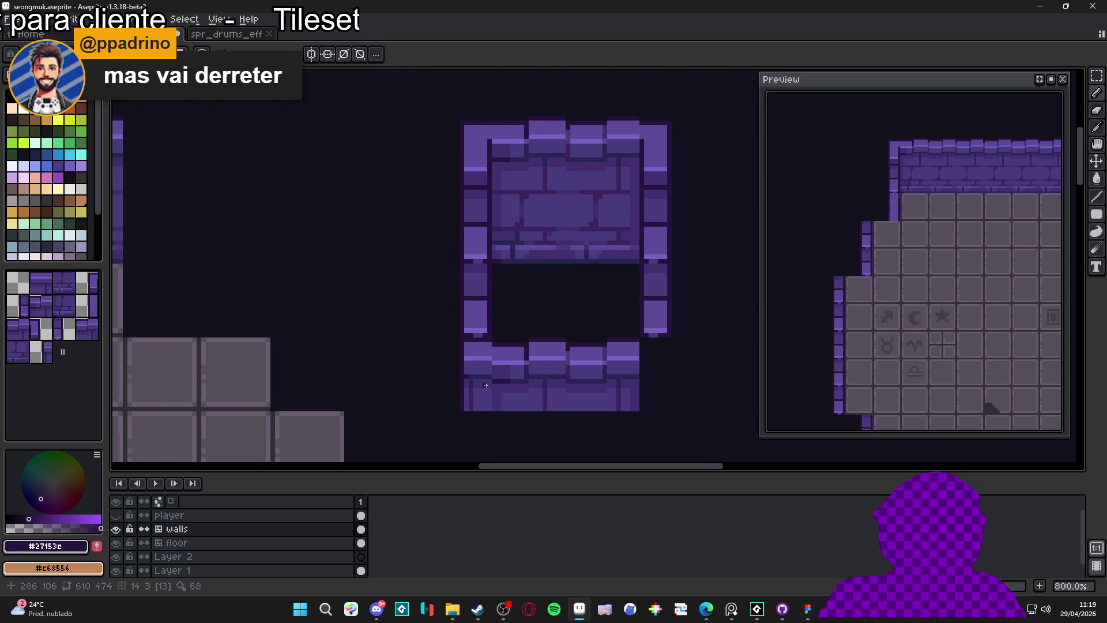
scroll(479, 399, "up", 2)
scroll(484, 389, "down", 4)
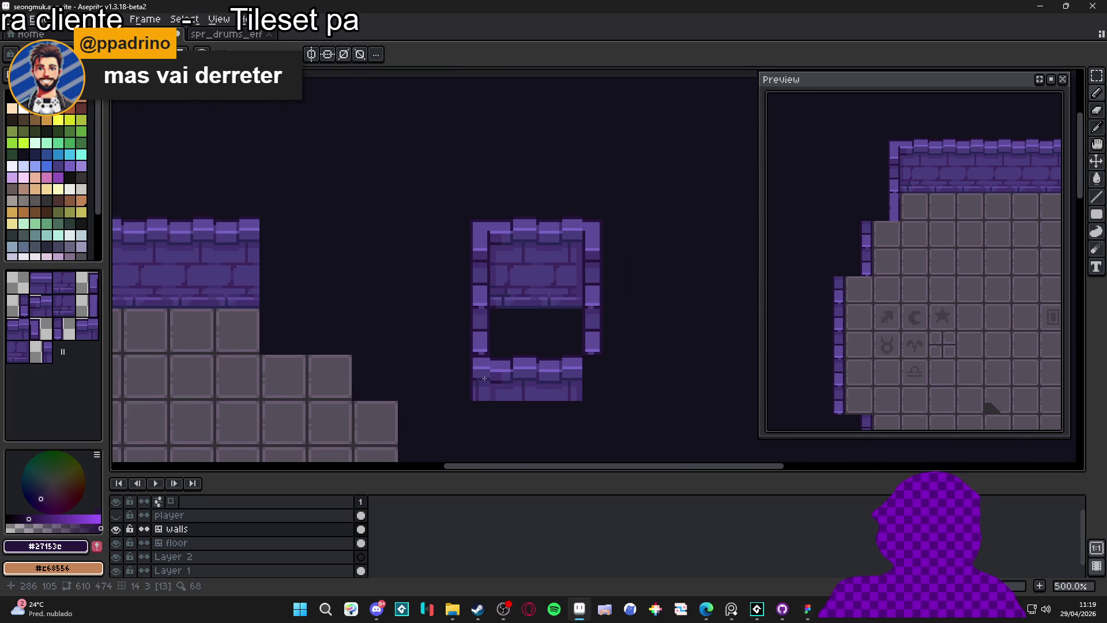
scroll(486, 385, "up", 4)
scroll(489, 369, "up", 1)
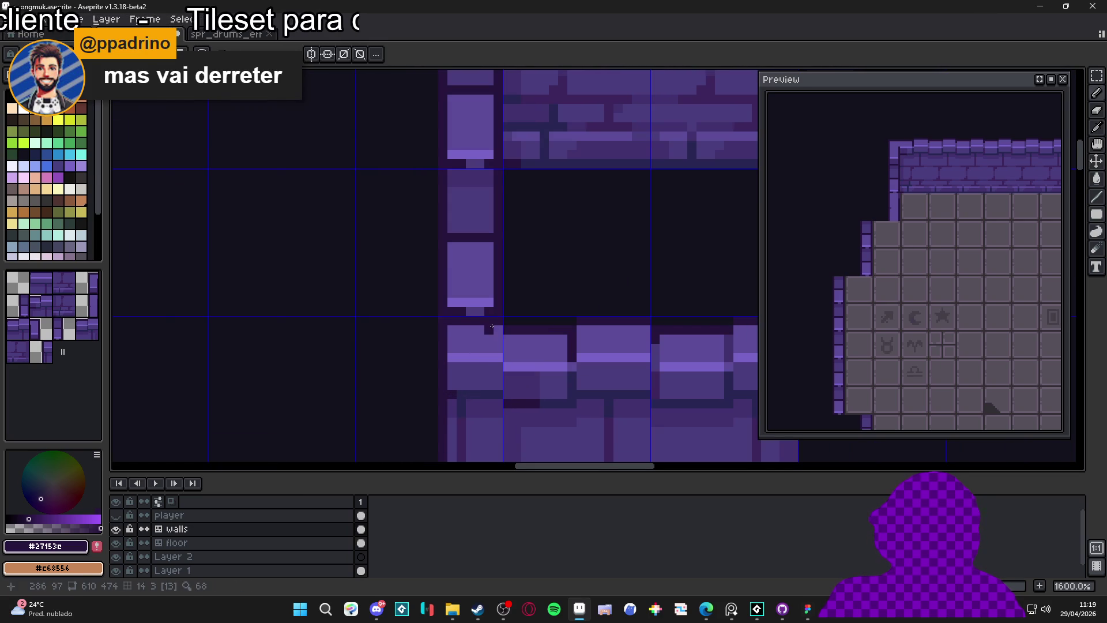
left_click_drag(491, 329, 451, 329)
mouse_move(495, 403)
left_mouse_down()
mouse_move(451, 403)
mouse_move(474, 368)
mouse_move(449, 358)
left_mouse_up()
Sample the wall's purples, settle on dark #272654, and draw a line under the bottom wall.
left_click(497, 386, "alt")
left_click(499, 357, "alt")
left_click(471, 348, "alt")
scroll(467, 370, "down", 4)
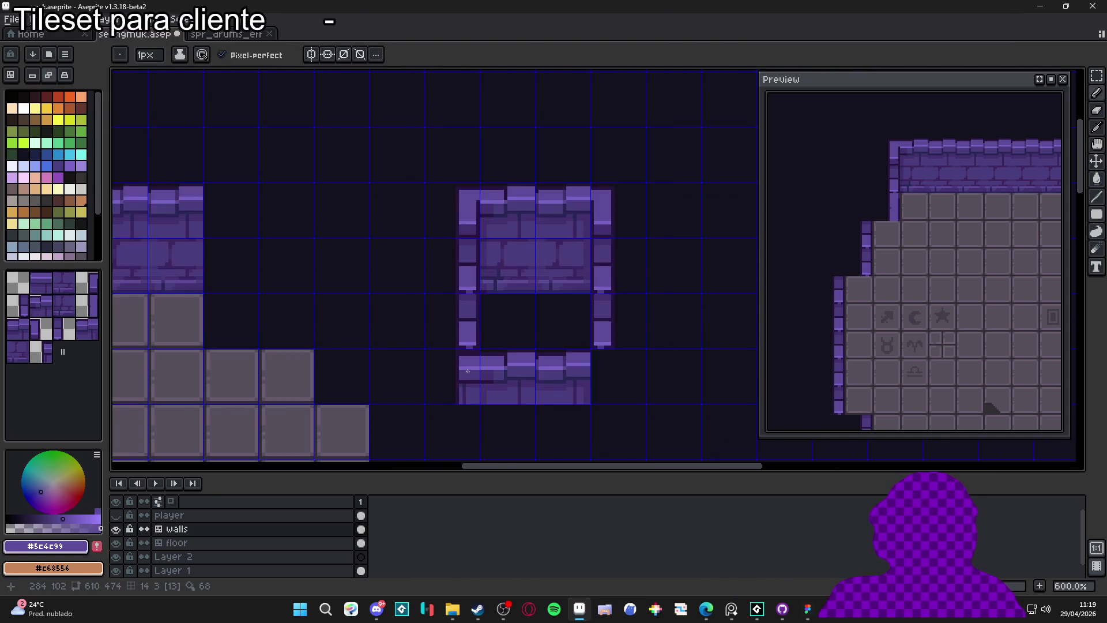
scroll(471, 375, "up", 3)
left_click(477, 382, "alt")
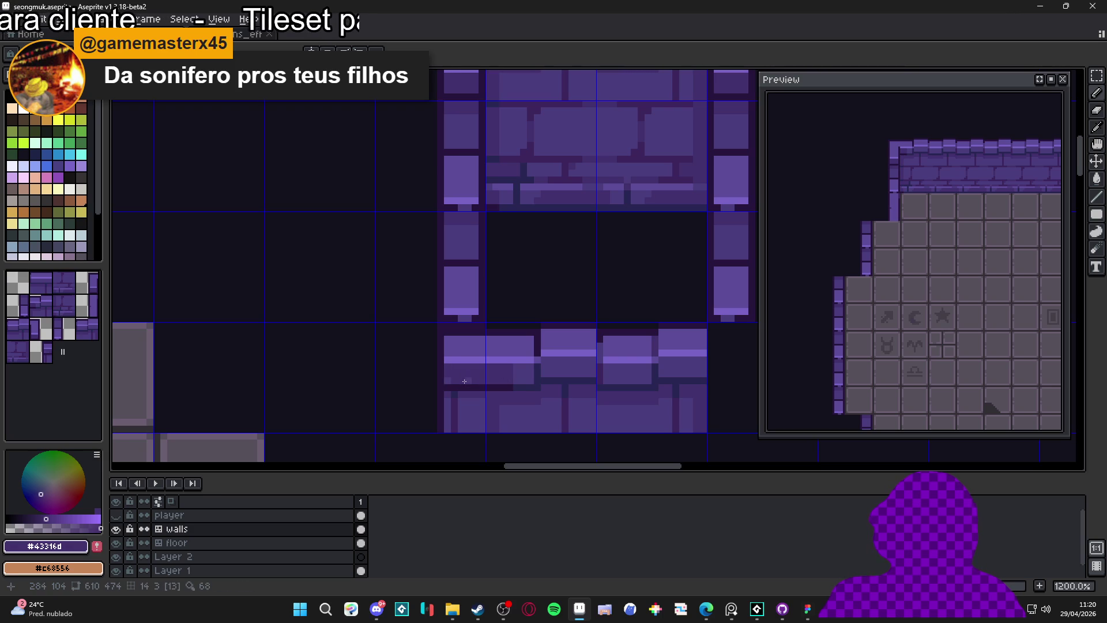
scroll(466, 385, "down", 5)
key("ctrl")
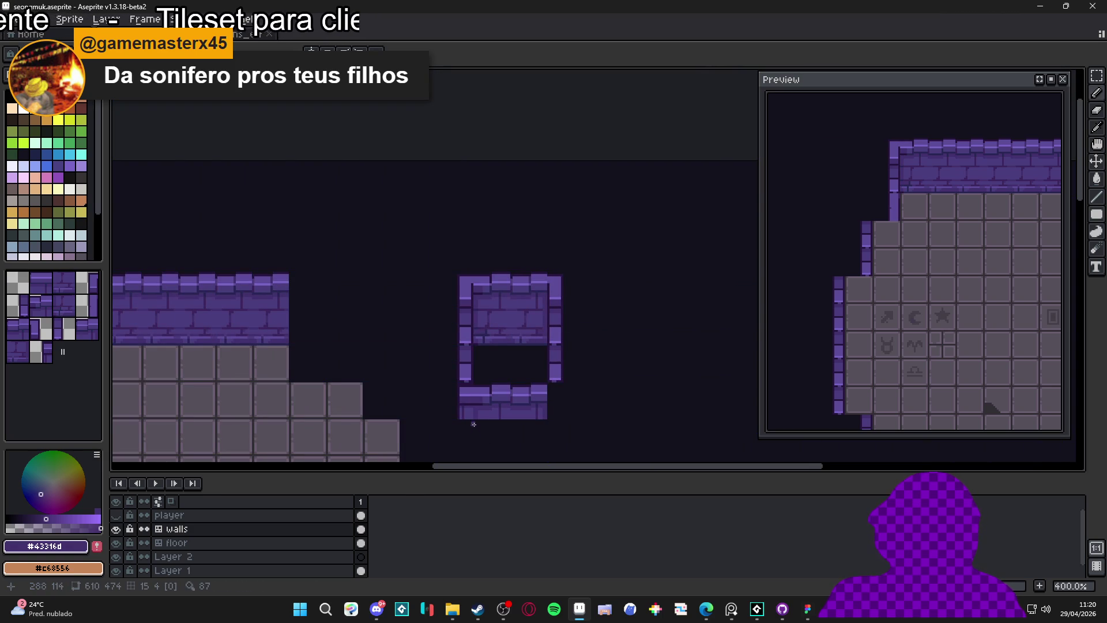
scroll(473, 426, "up", 3)
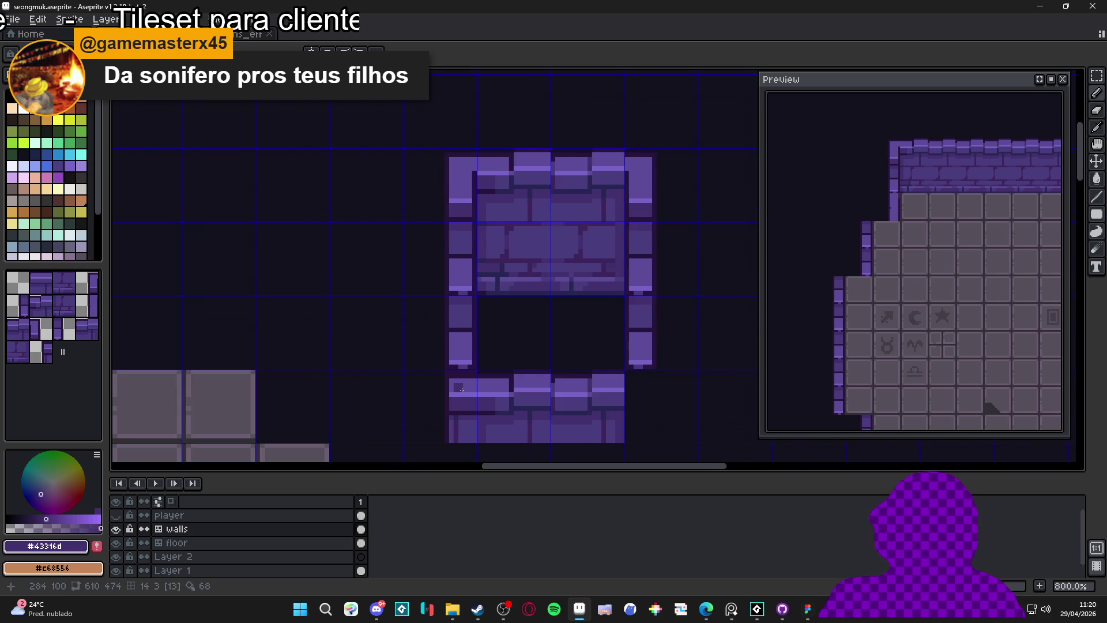
scroll(461, 389, "up", 2)
left_click(469, 381, "alt")
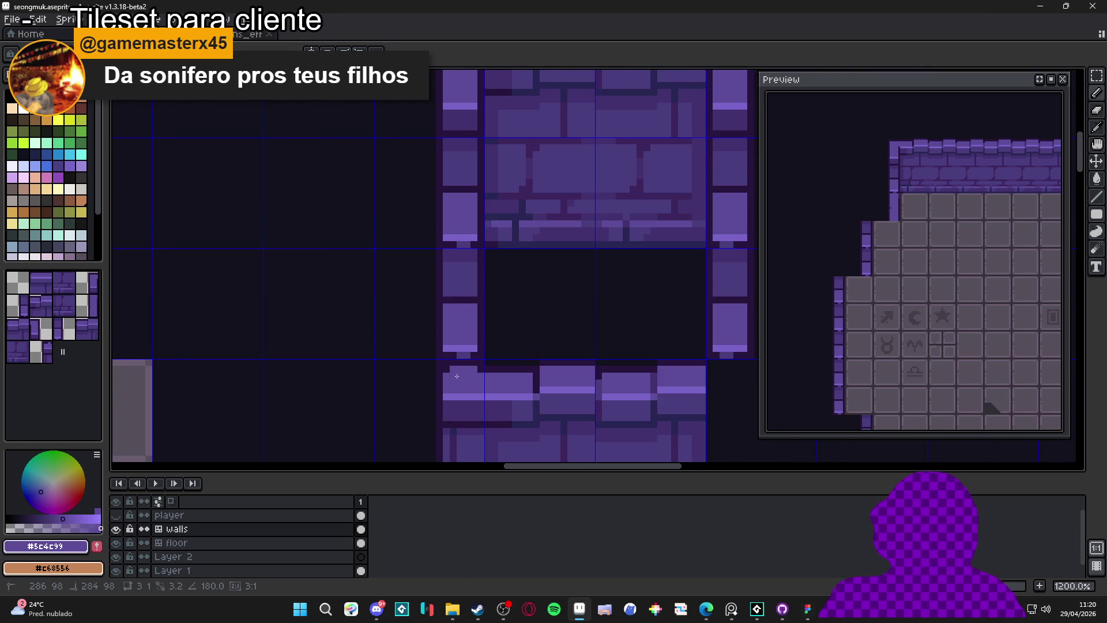
scroll(478, 438, "down", 4)
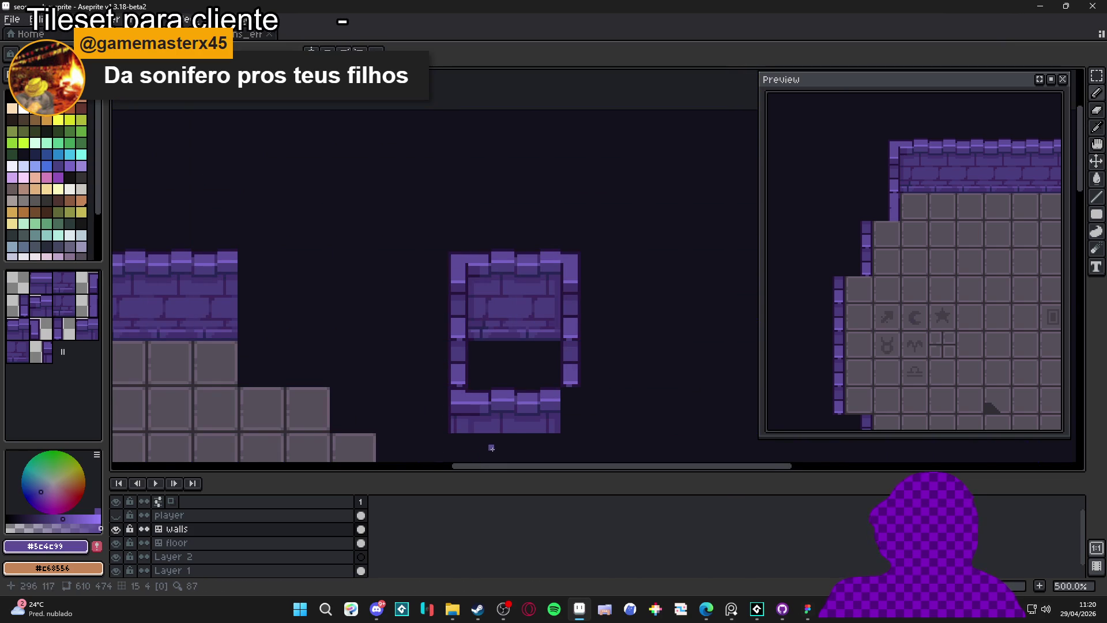
scroll(488, 450, "down", 1)
scroll(479, 426, "up", 1)
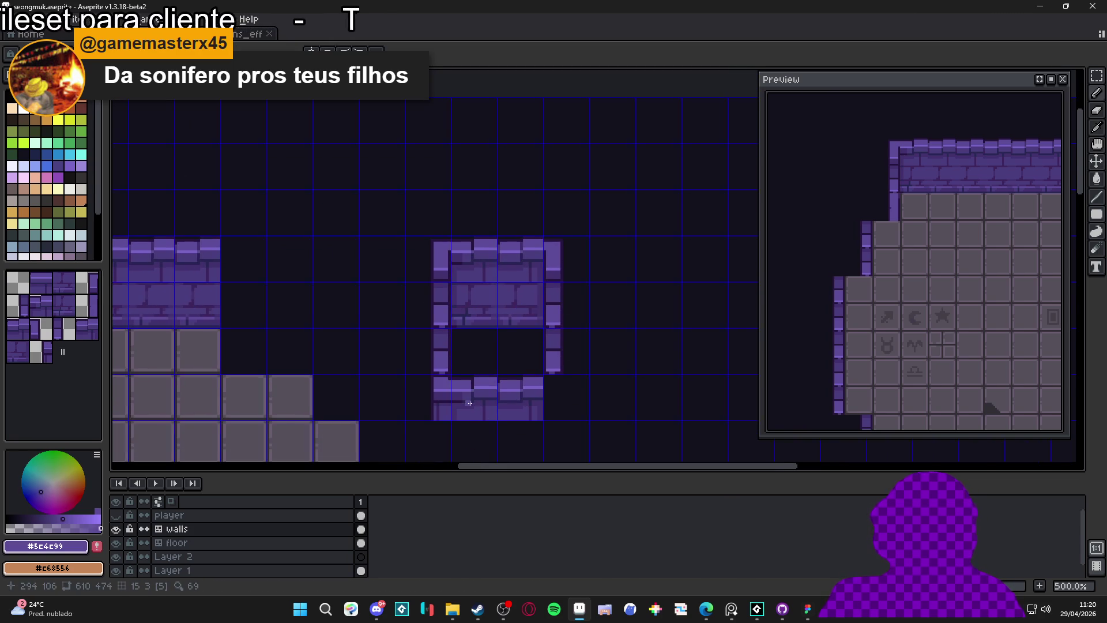
scroll(468, 403, "up", 5)
left_click(477, 375, "alt")
scroll(474, 380, "down", 6)
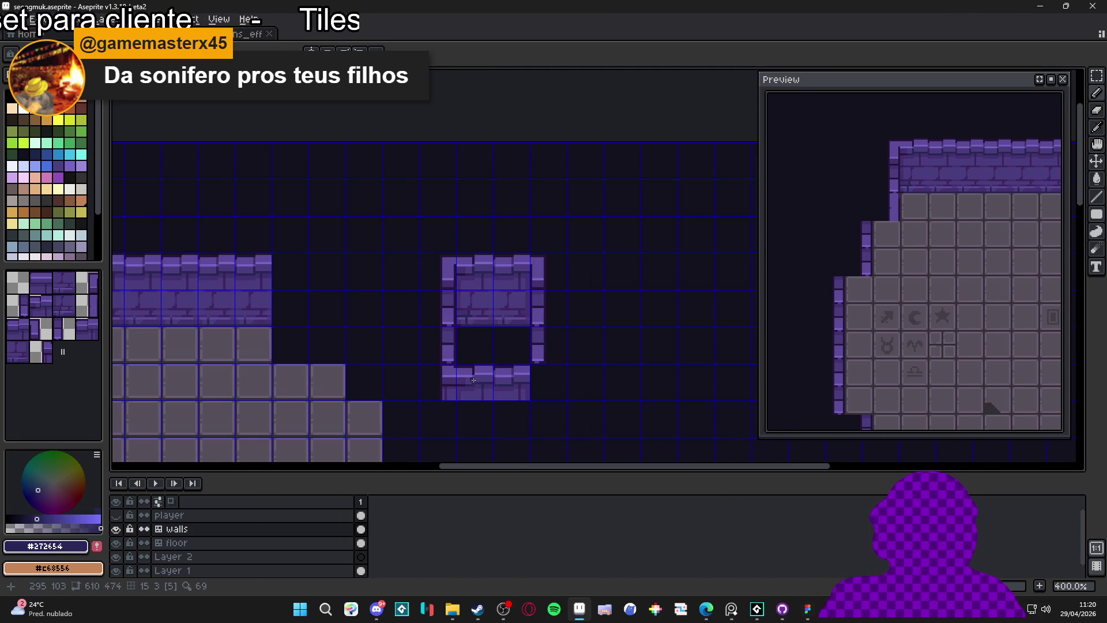
scroll(478, 383, "up", 1)
scroll(478, 383, "down", 2)
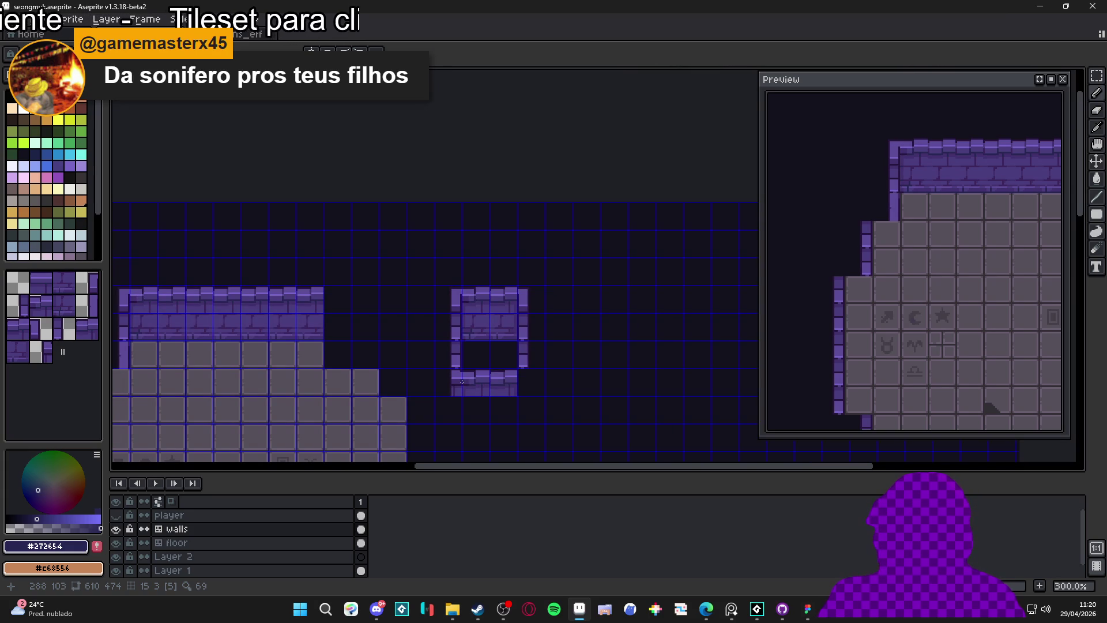
scroll(462, 382, "down", 2)
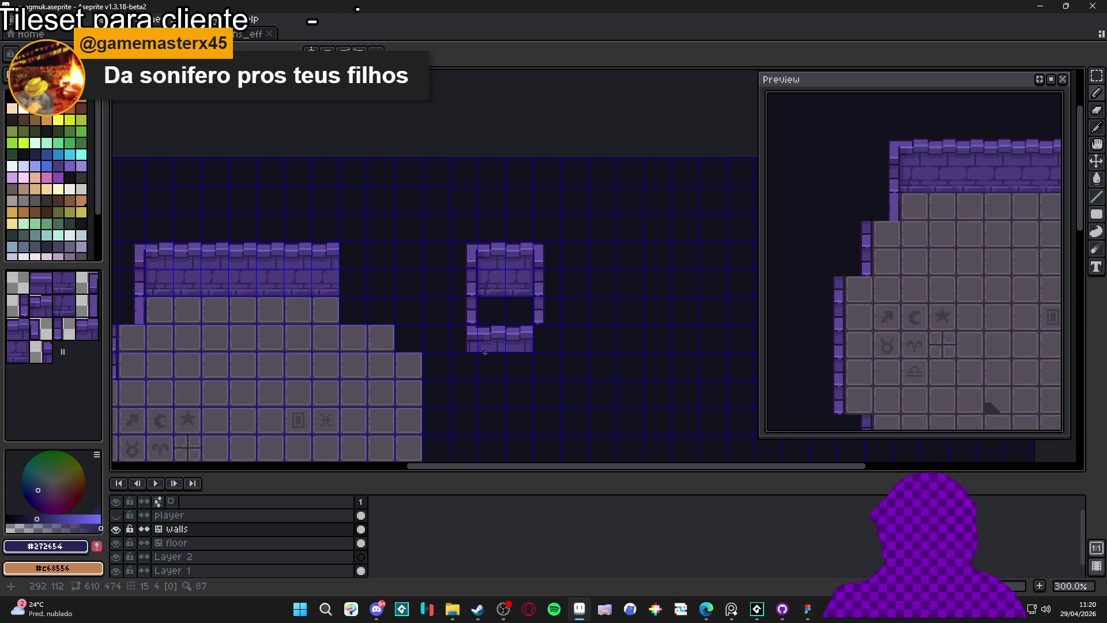
scroll(545, 349, "up", 1)
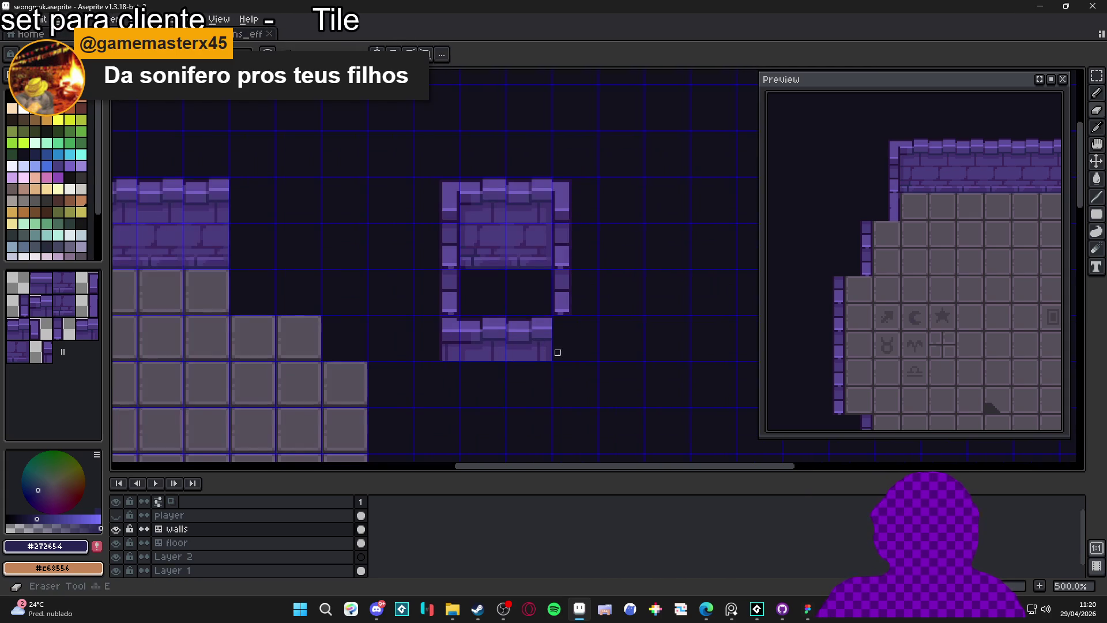
scroll(544, 349, "up", 2)
scroll(544, 350, "up", 1)
mouse_move(521, 340)
left_mouse_down()
mouse_move(553, 340)
mouse_move(377, 344)
left_mouse_up()
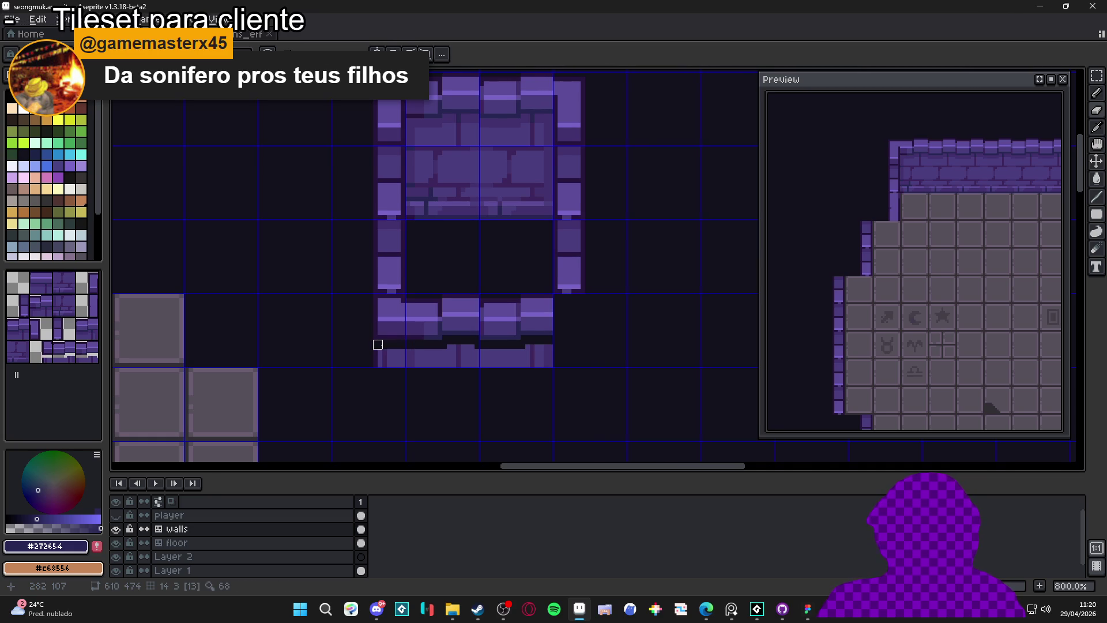
Clear the strip along the bottom wall and check it against the grid.
key("m")
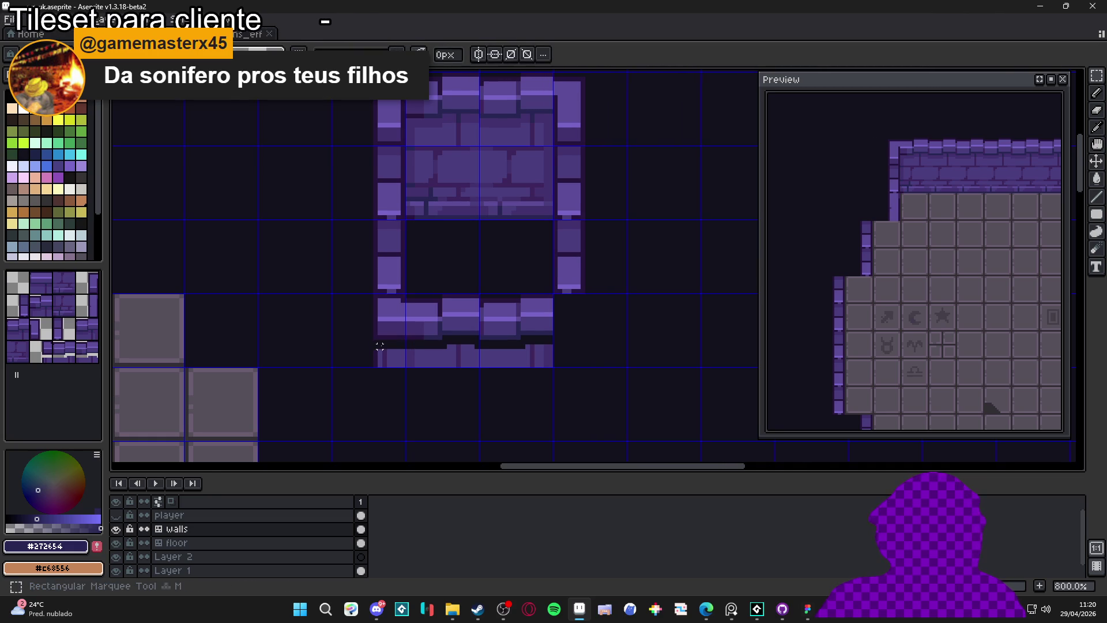
left_click_drag(374, 341, 568, 375)
key("Delete")
scroll(476, 363, "right", 1)
key("ctrl+apostrophe")
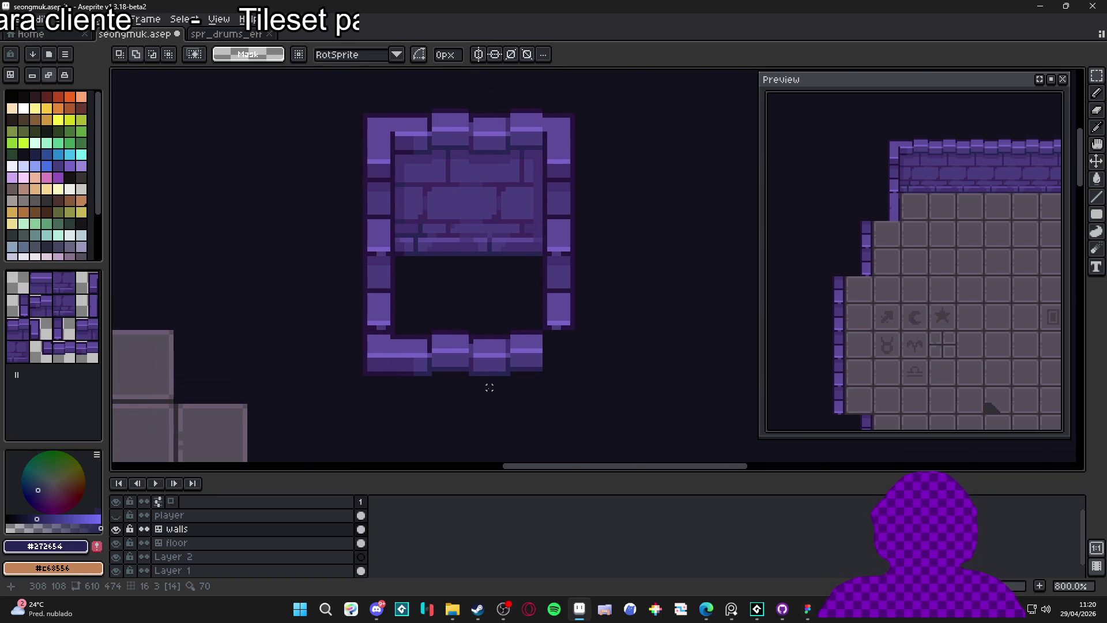
key("ctrl+apostrophe")
Paste a copy of a brick three tiles right, at the wall's right end.
key("b")
scroll(565, 337, "up", 2)
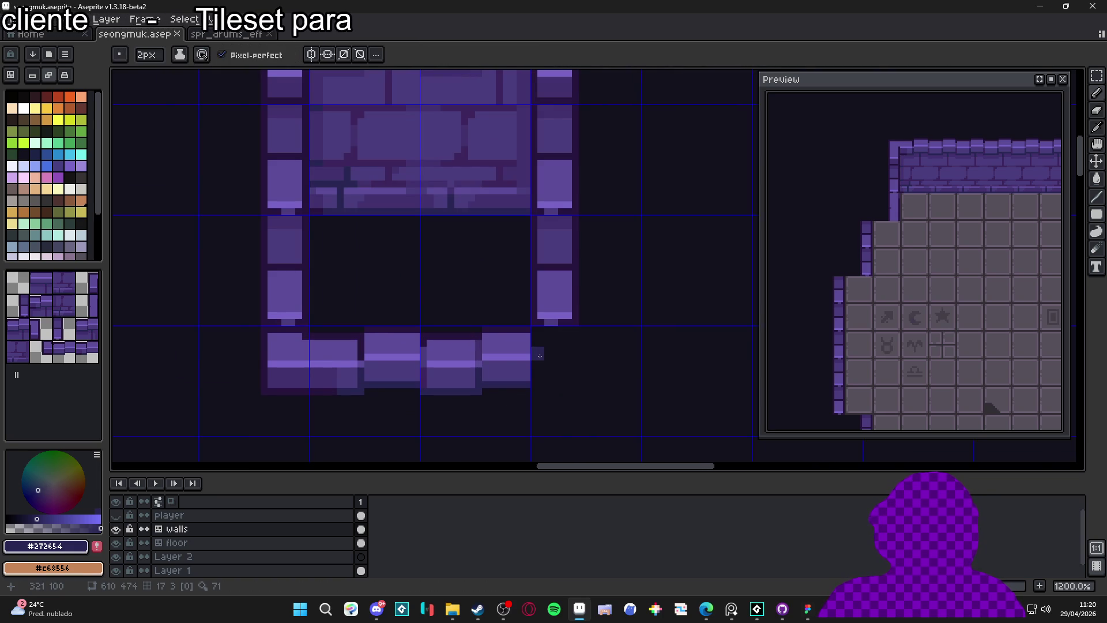
key("v")
key("m")
left_click(279, 358)
key("ctrl+v")
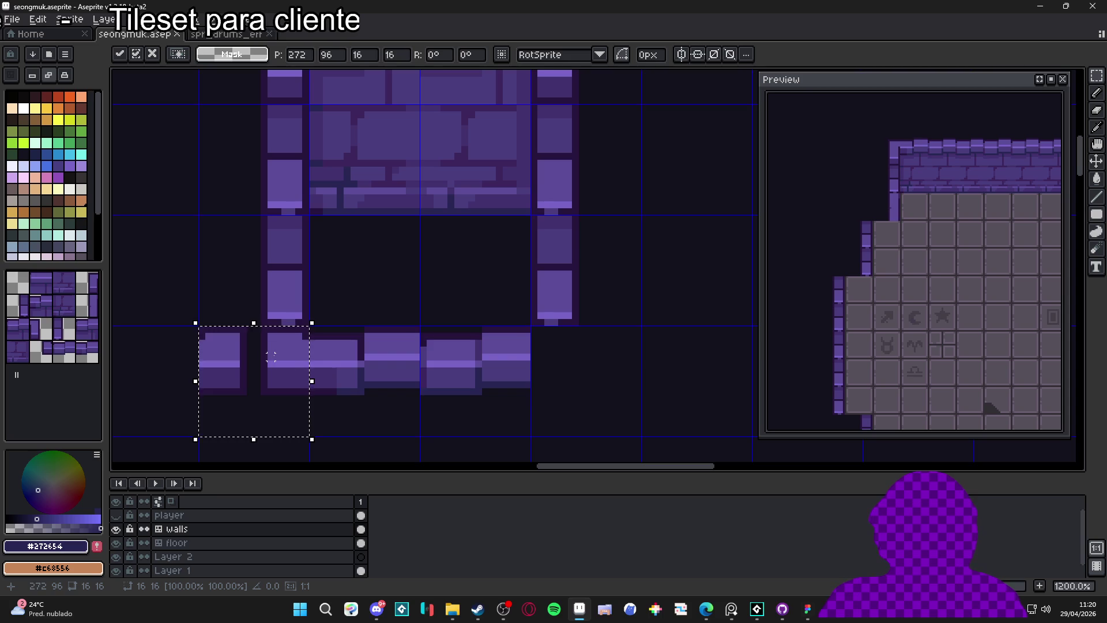
key("shift+Right")
key("shift+Right")
key("shift+Right")
left_click(271, 357)
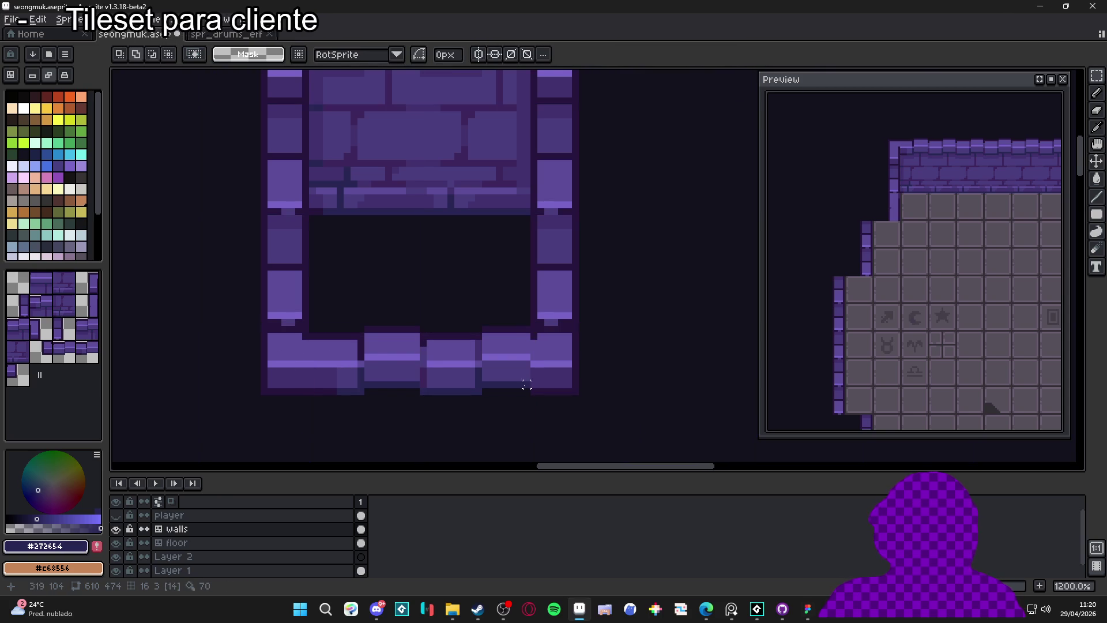
Retouch the new brick with #27153c outline pixels and a light stripe one row higher.
scroll(554, 392, "up", 1)
key("b")
left_click(550, 391, "alt")
left_click_drag(529, 382, 547, 381)
left_click(537, 355, "alt")
mouse_move(527, 346)
left_mouse_down()
mouse_move(576, 345)
mouse_move(523, 354)
left_mouse_up()
left_click(568, 372, "alt")
Pick the lighter purple #5c4c99 and inspect the small wall box with the tile grid.
key("e")
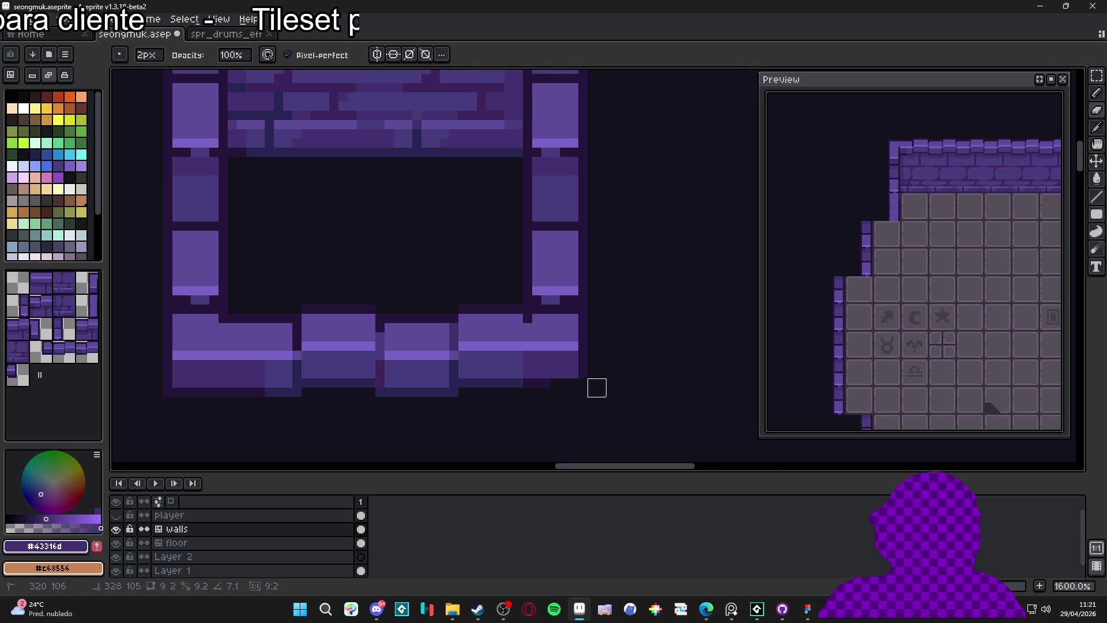
scroll(600, 406, "down", 5)
scroll(589, 385, "up", 4)
left_click(590, 378, "alt")
key("ctrl+apostrophe")
scroll(569, 374, "down", 3)
scroll(569, 373, "down", 1)
key("ctrl+apostrophe")
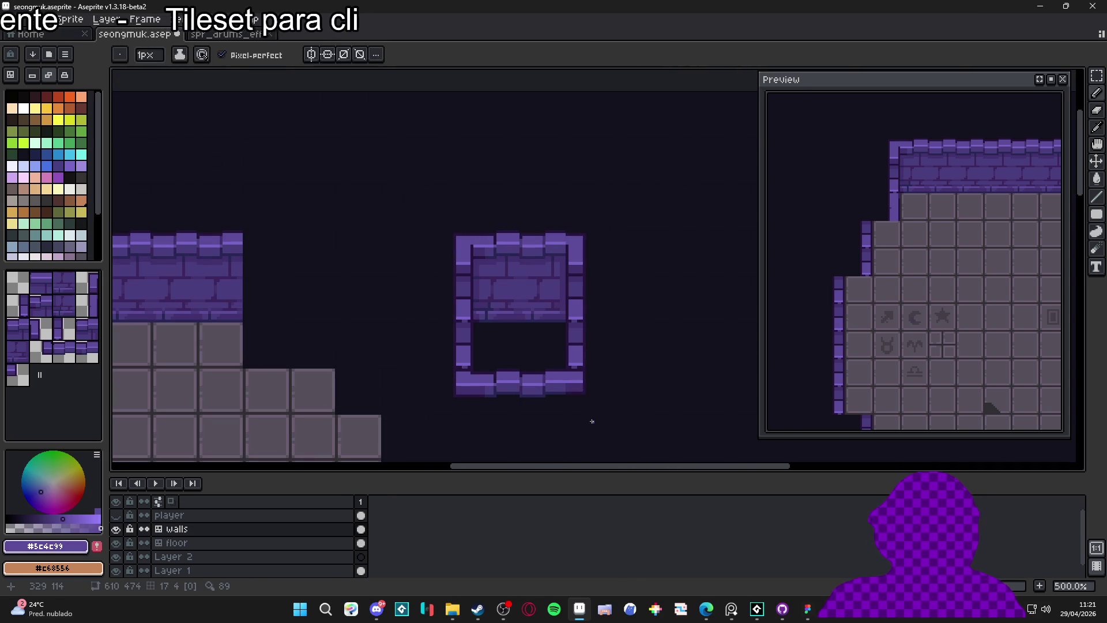
key("ctrl+apostrophe")
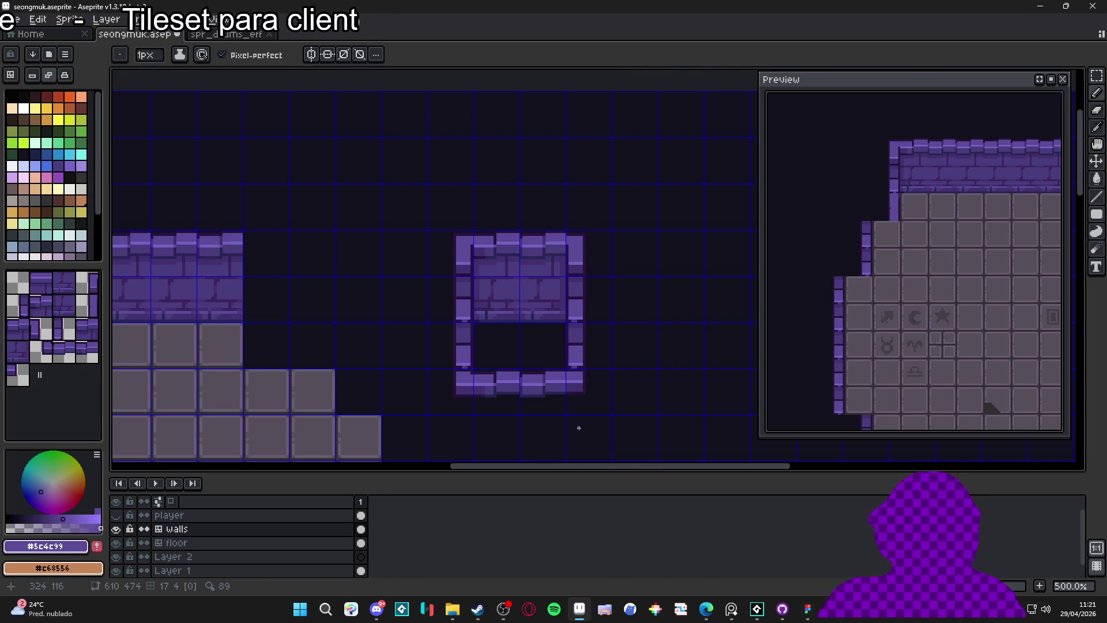
scroll(567, 432, "down", 1)
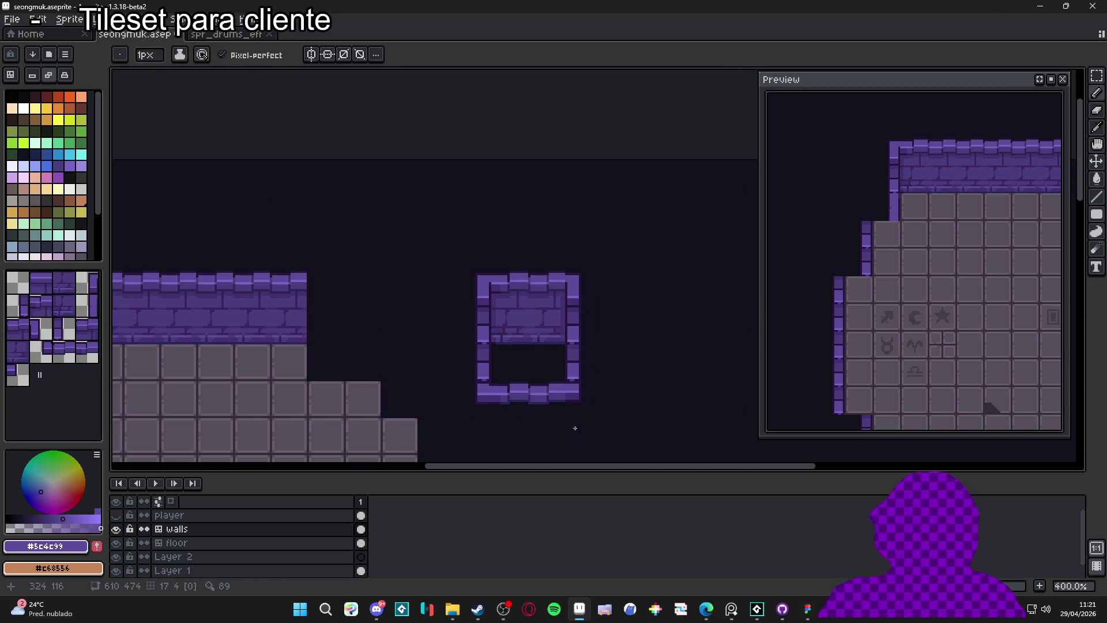
key("ctrl+apostrophe")
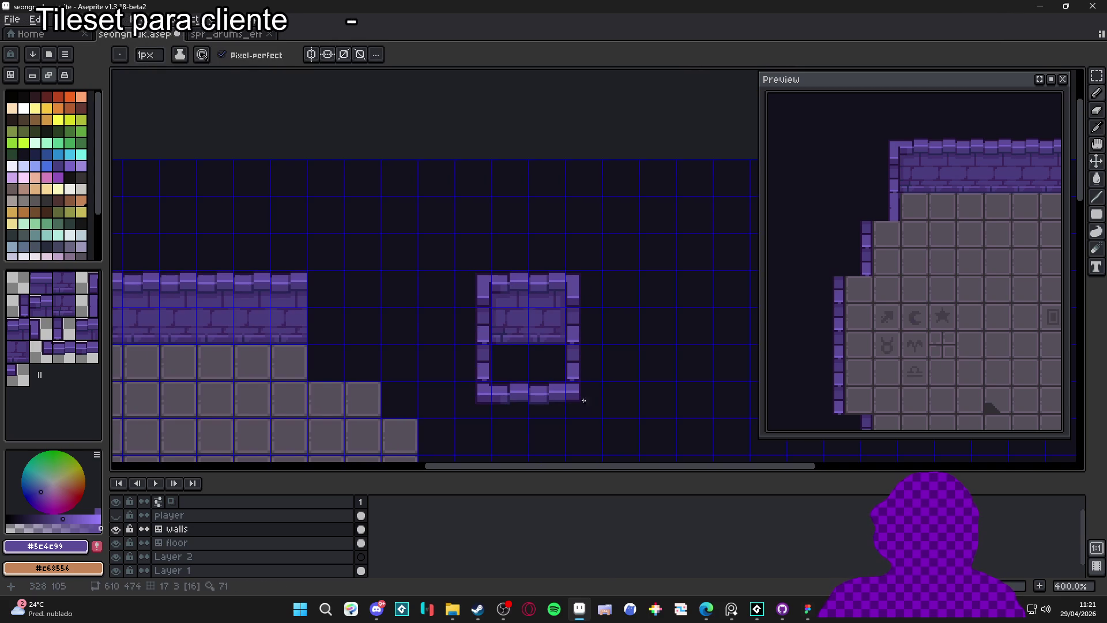
scroll(579, 398, "up", 5)
scroll(575, 385, "up", 1)
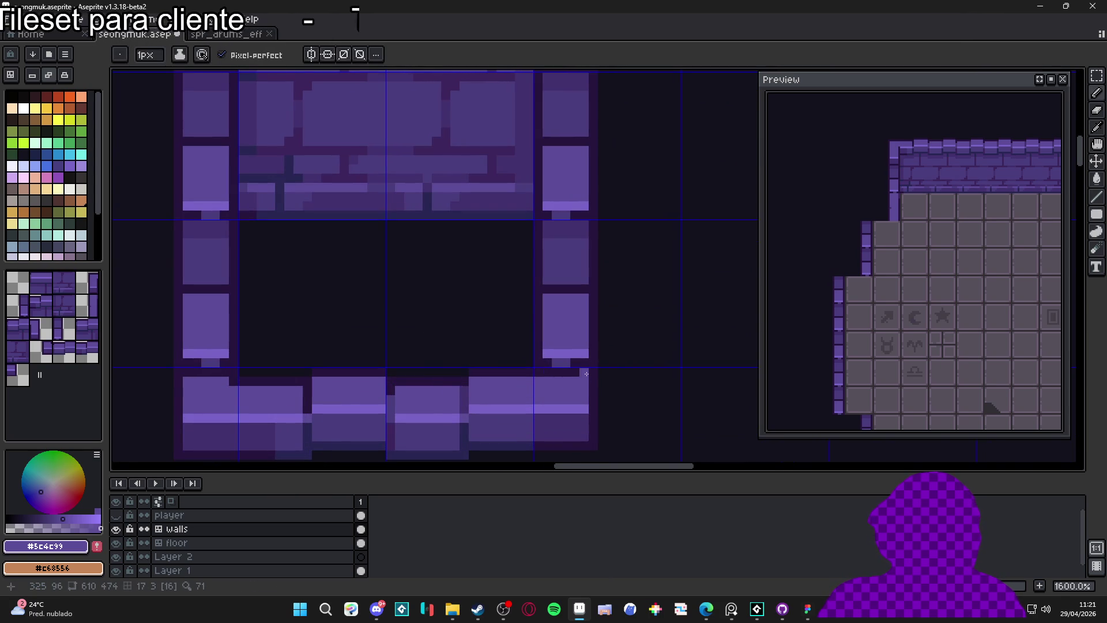
scroll(594, 425, "down", 4)
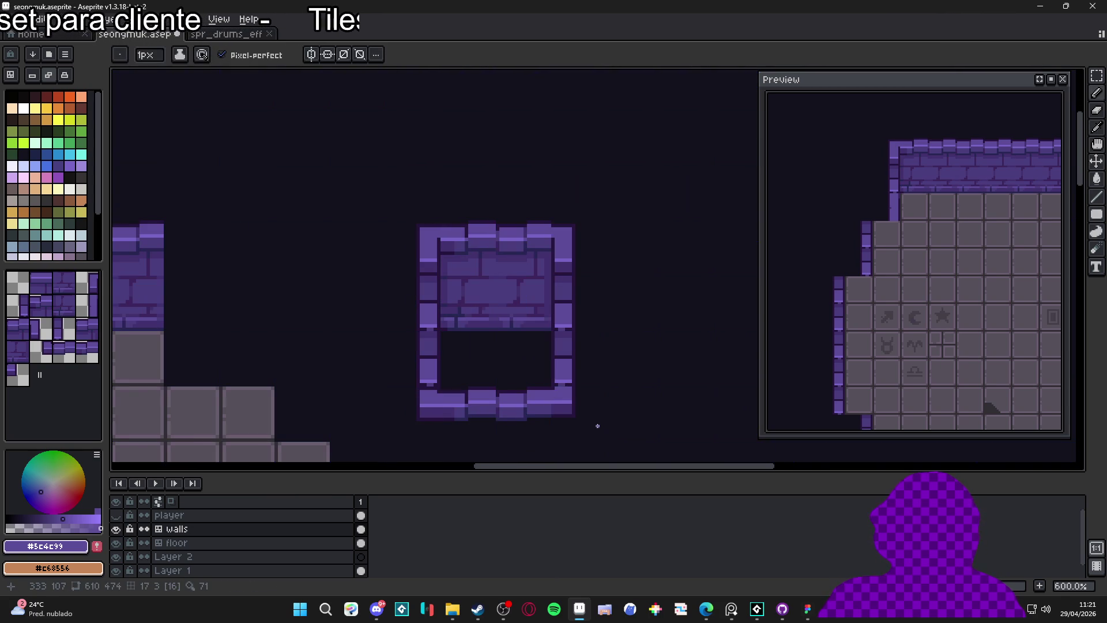
key("ctrl+apostrophe")
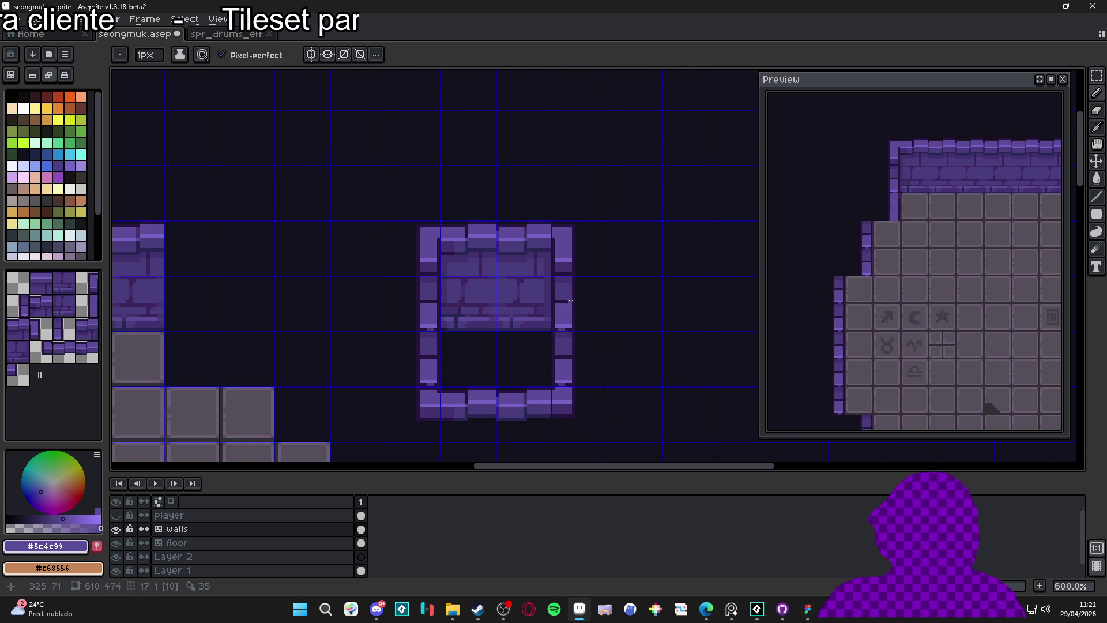
scroll(568, 273, "up", 6)
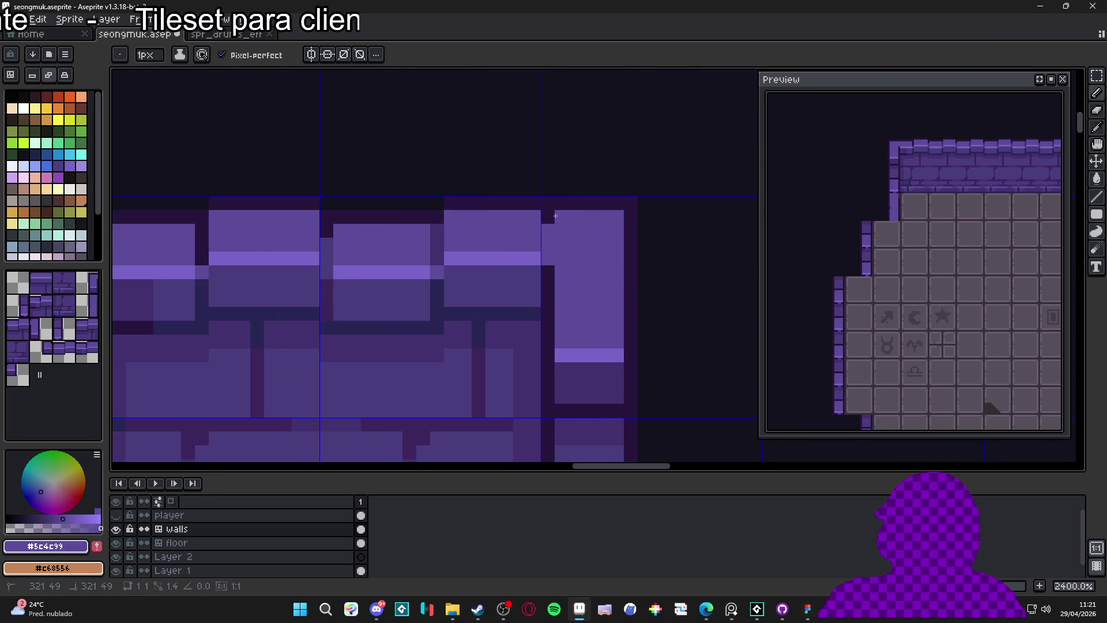
scroll(567, 238, "down", 1)
scroll(600, 300, "down", 4)
left_click_drag(596, 311, 578, 269)
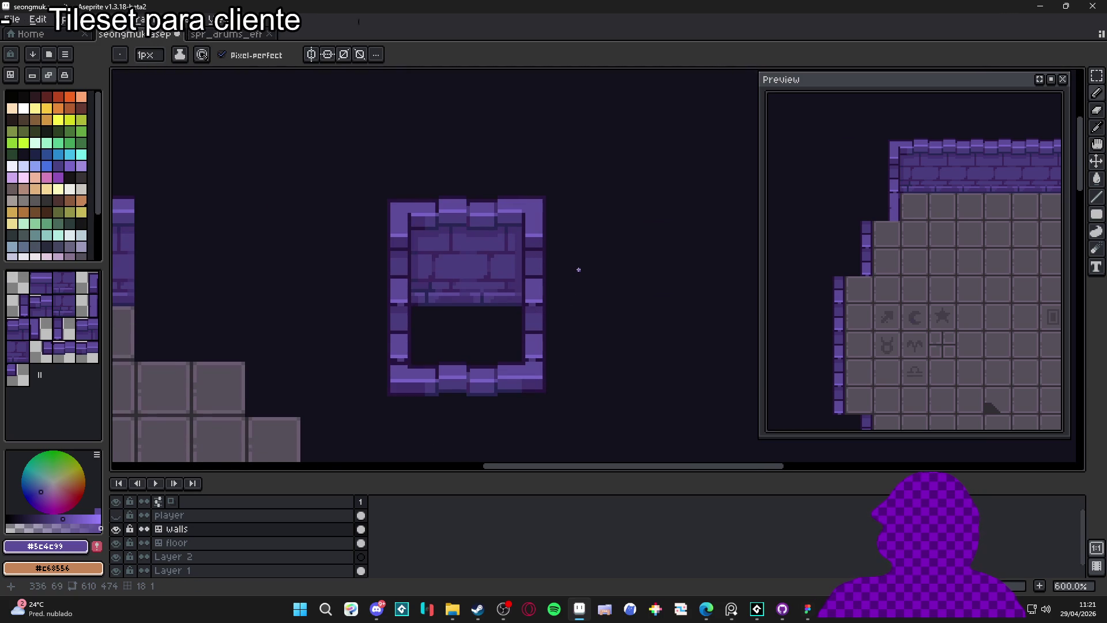
scroll(543, 314, "down", 1)
scroll(519, 323, "down", 2)
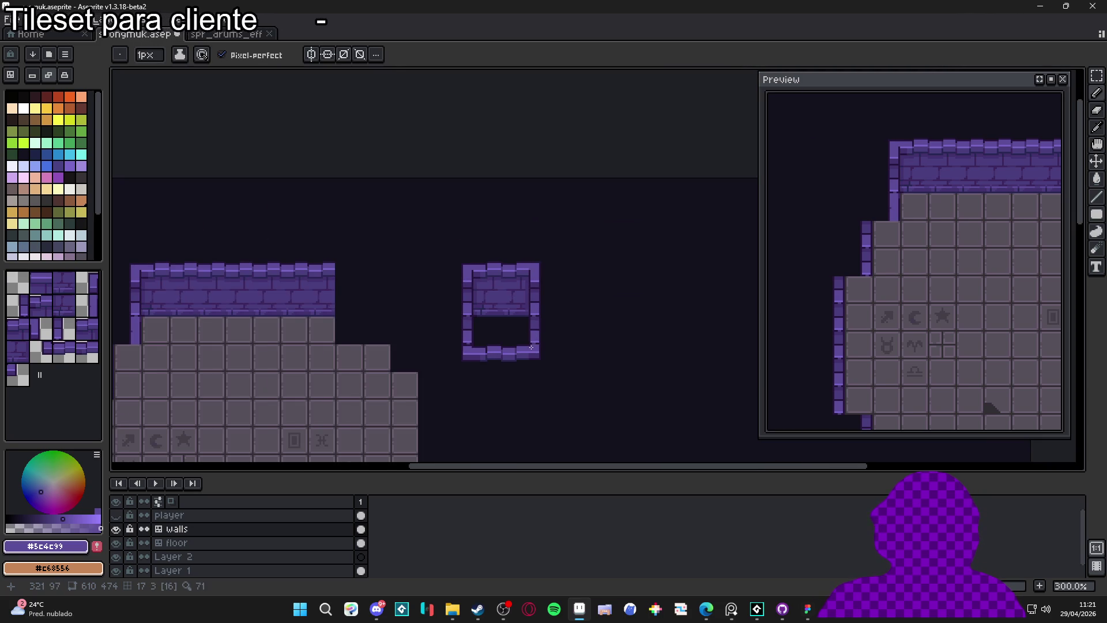
mouse_move(462, 363)
left_mouse_down()
mouse_move(483, 372)
mouse_move(494, 329)
mouse_move(406, 330)
mouse_move(428, 336)
mouse_move(407, 341)
left_mouse_up()
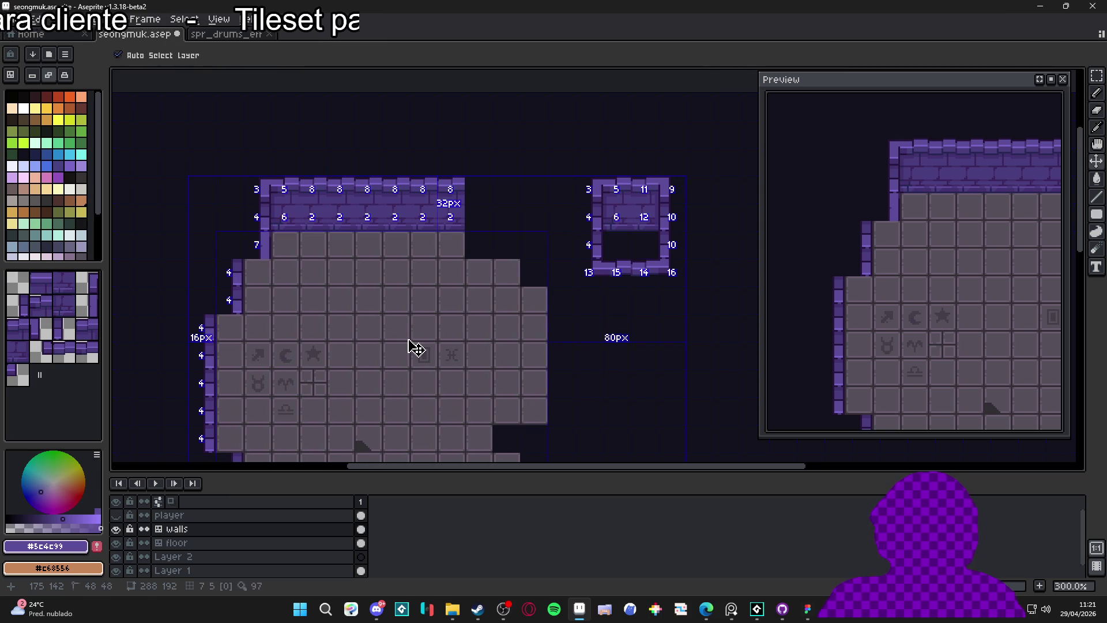
Convert the Walls layer to a normal layer, then back to a tilemap with a new 16×16 tileset.
scroll(414, 334, "down", 2)
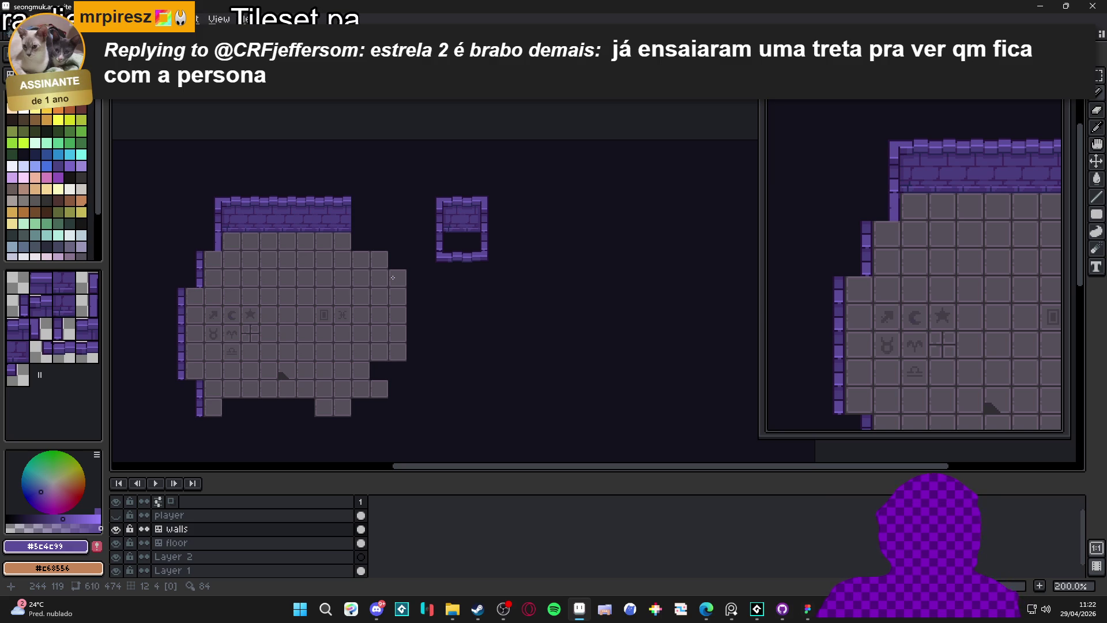
right_click(196, 529)
mouse_move(271, 529)
left_click(309, 543)
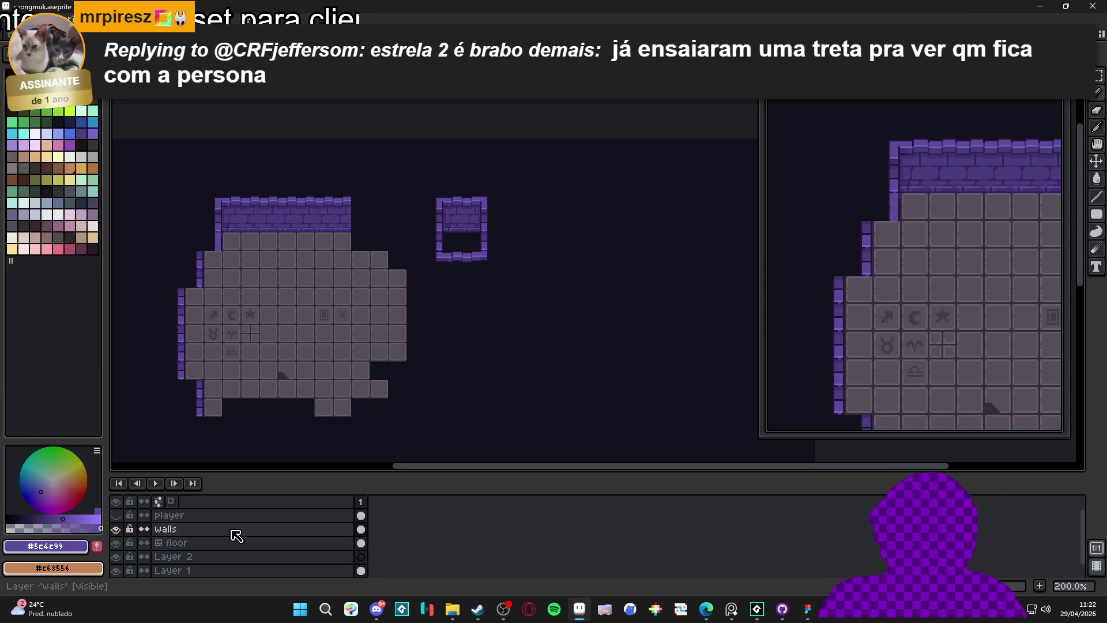
right_click(232, 530)
left_click(404, 514)
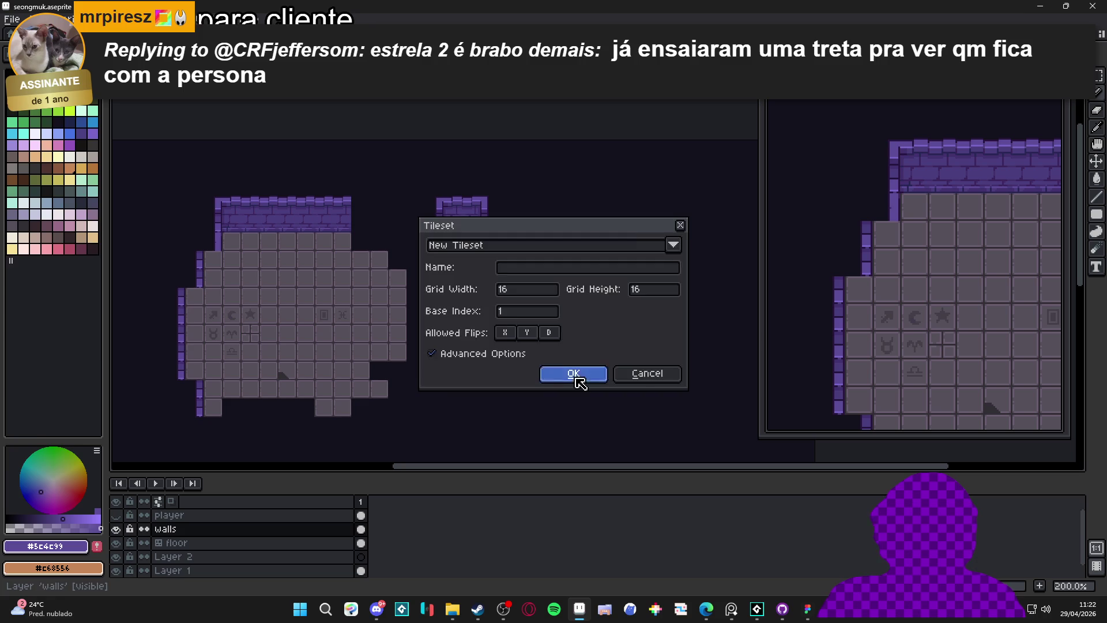
left_click(577, 373)
scroll(371, 254, "right", 2)
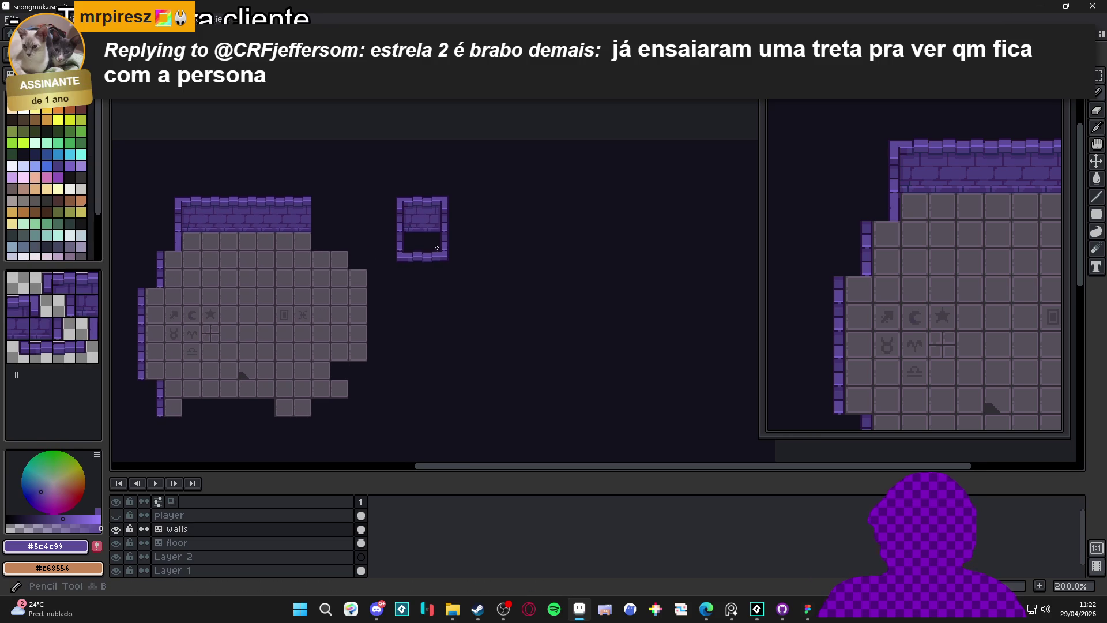
Save the file, then paint a horizontal row of wall tiles right of the small box.
mouse_move(495, 242)
left_mouse_down()
mouse_move(521, 247)
mouse_move(461, 268)
mouse_move(415, 267)
mouse_move(429, 271)
mouse_move(466, 250)
left_mouse_up()
key("ctrl+s")
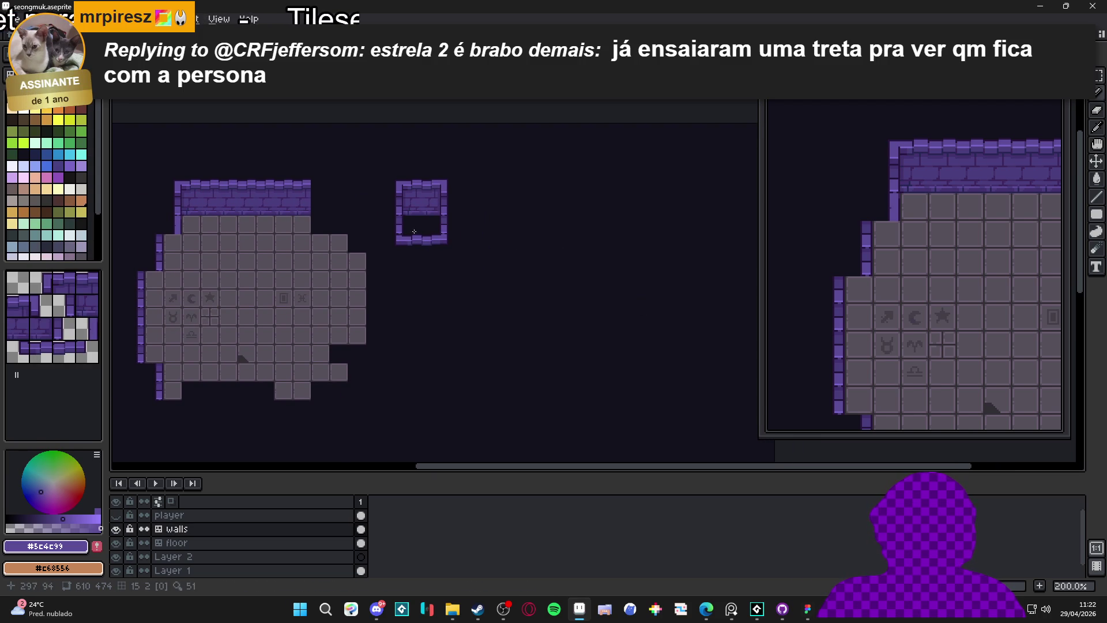
left_click(36, 282)
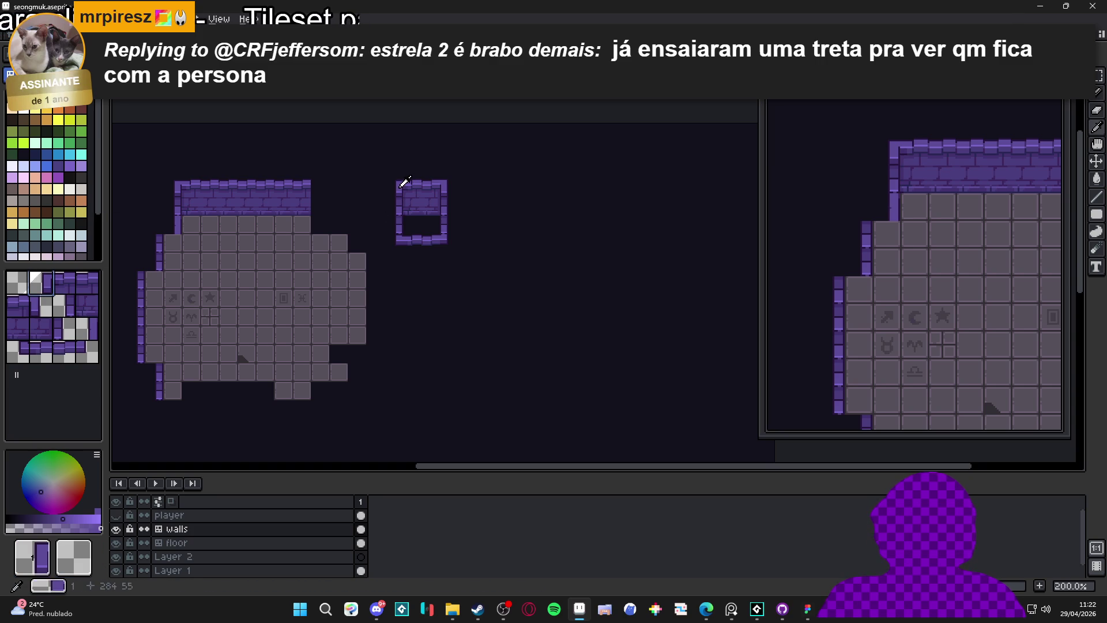
left_click_drag(563, 225, 474, 236)
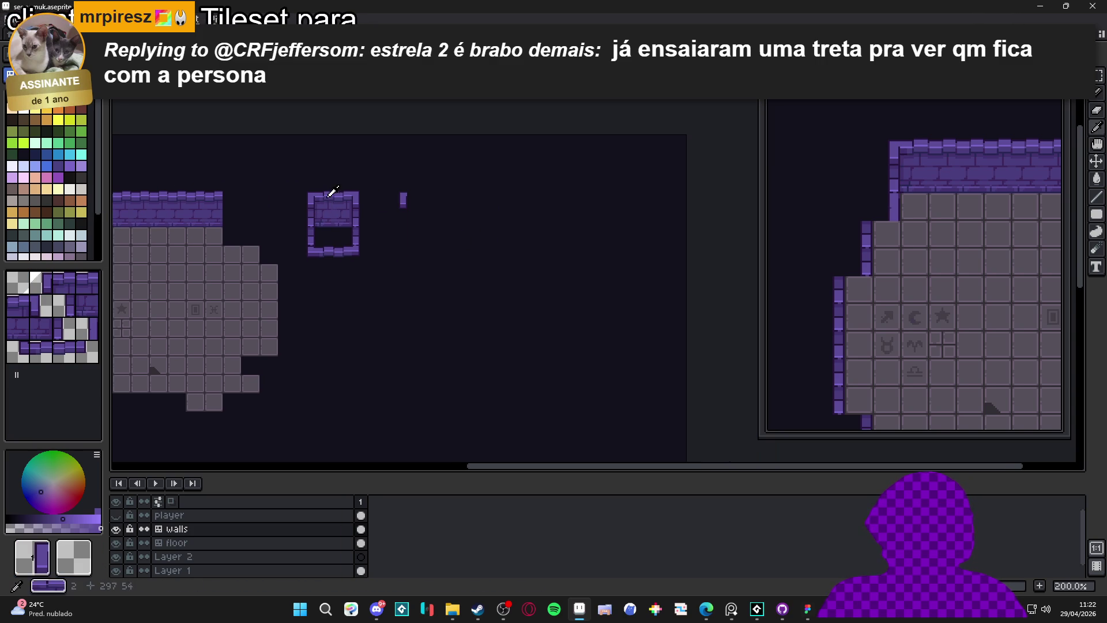
left_click_drag(407, 200, 508, 204)
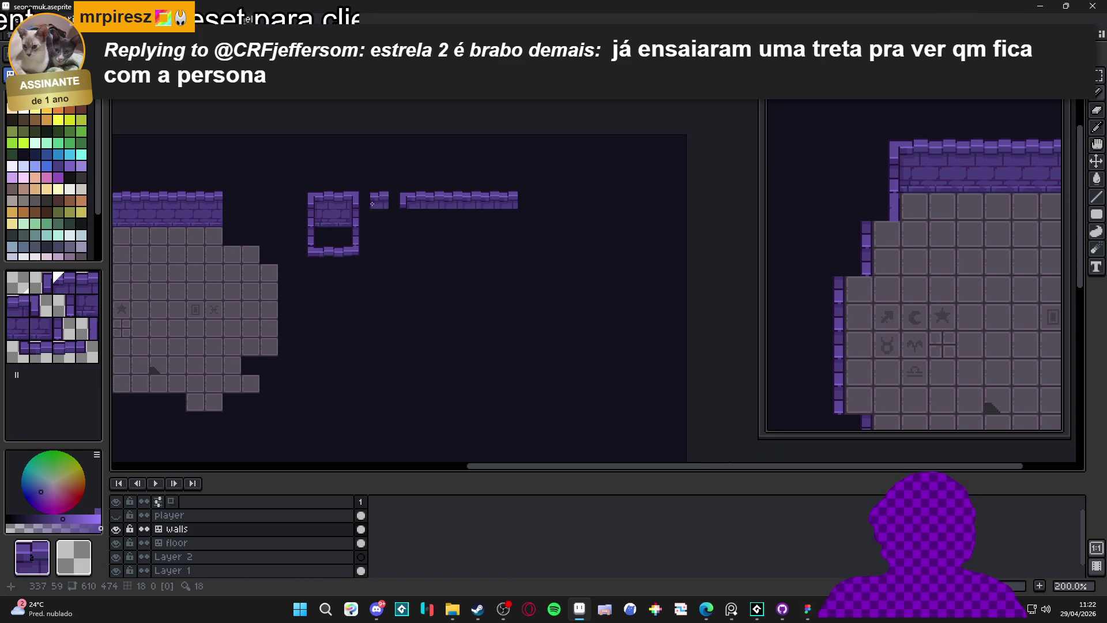
left_click(527, 199)
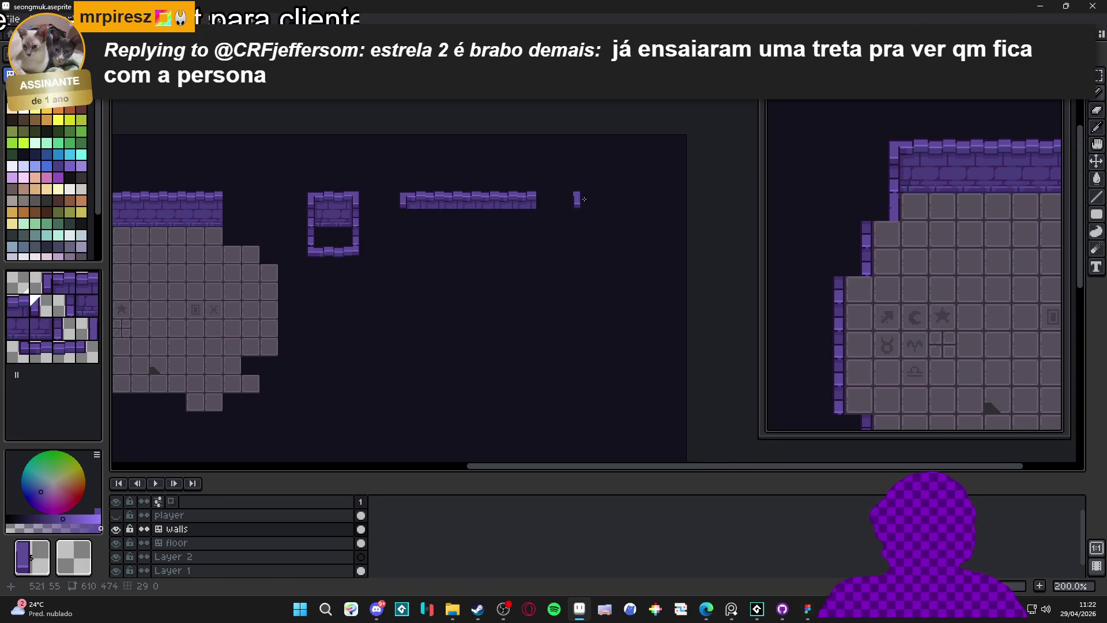
Paint vertical wall tiles down from the long row's ends as side walls.
key("v")
key("b")
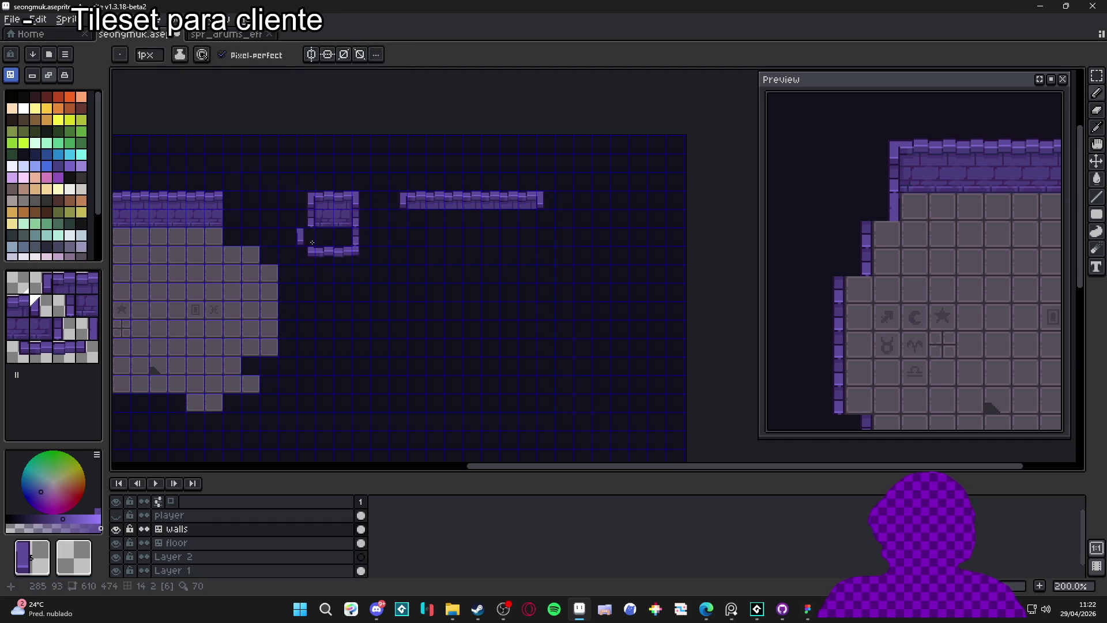
left_click(314, 218, "alt")
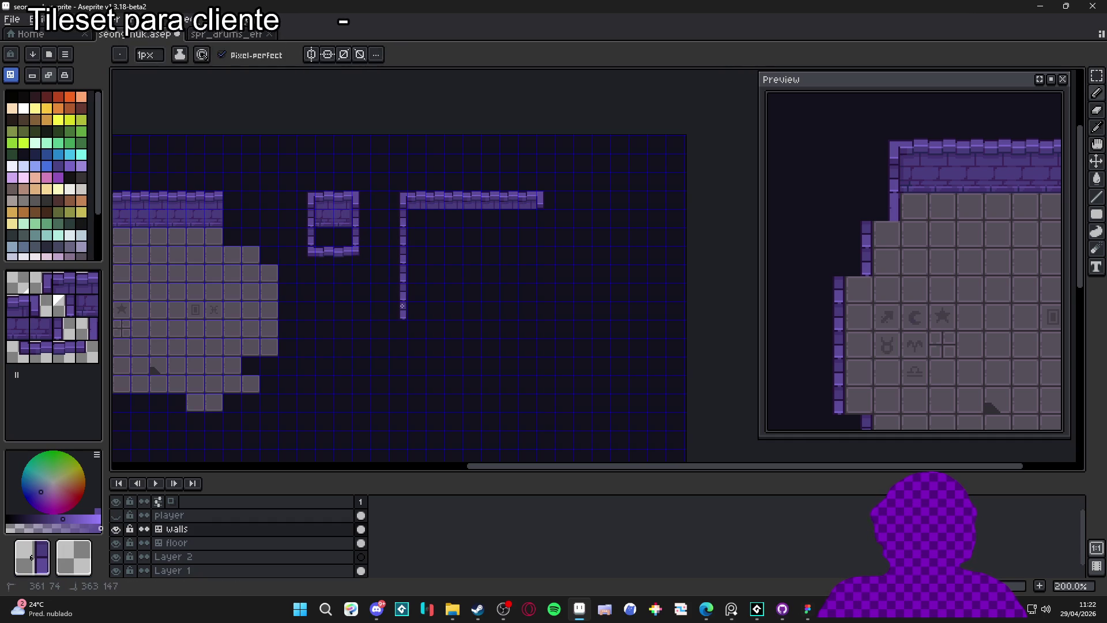
left_click(357, 222, "alt")
left_click(577, 218)
left_click_drag(543, 224, 540, 298)
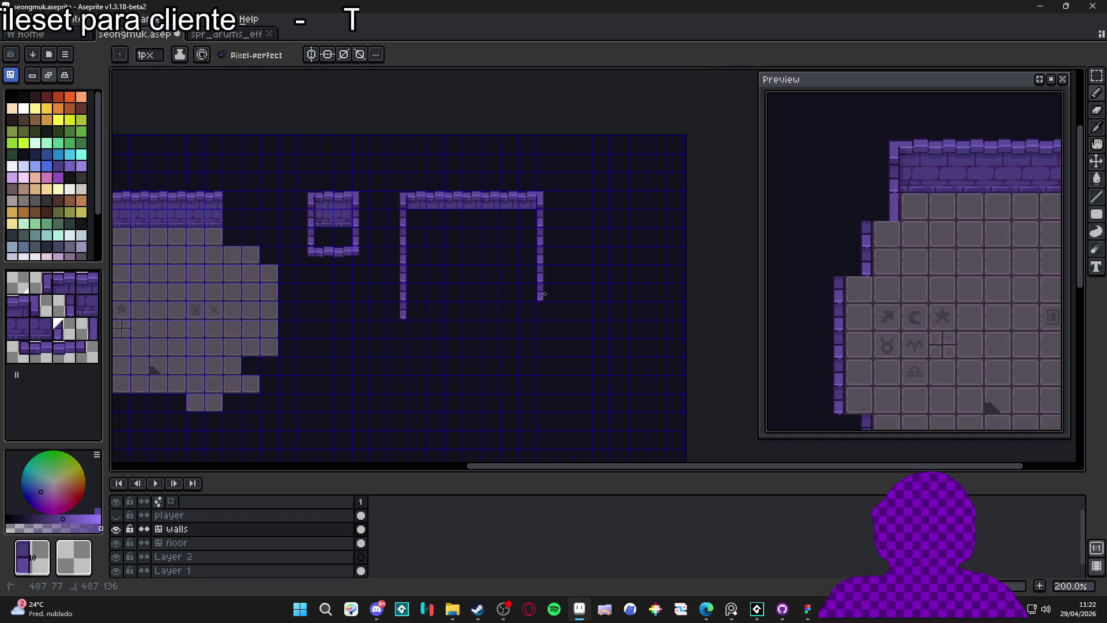
left_click(328, 214, "alt")
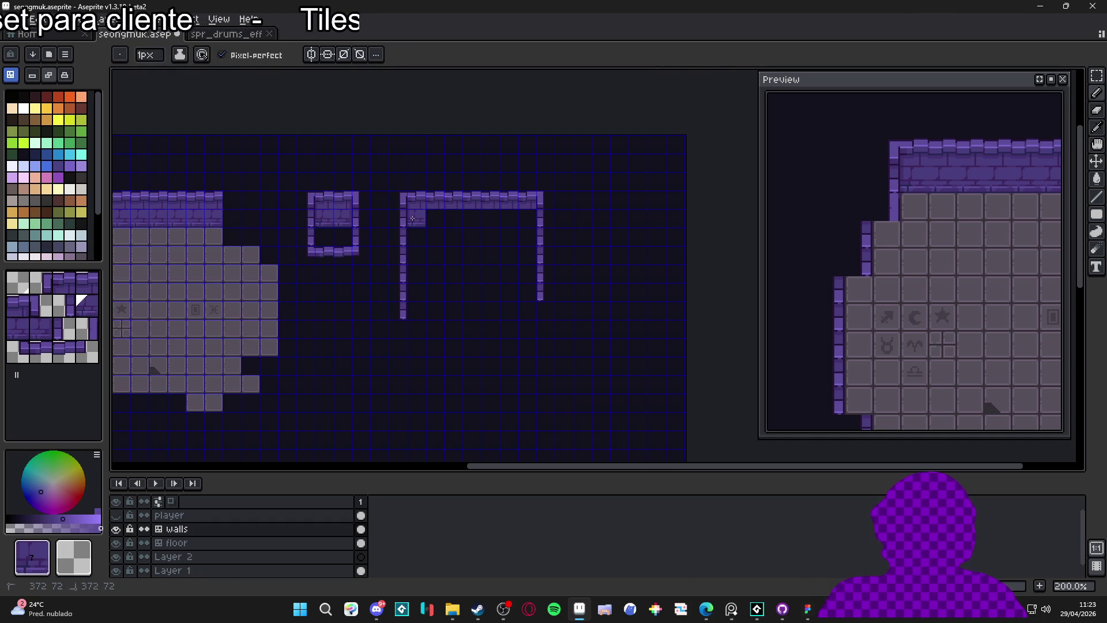
scroll(320, 217, "up", 3)
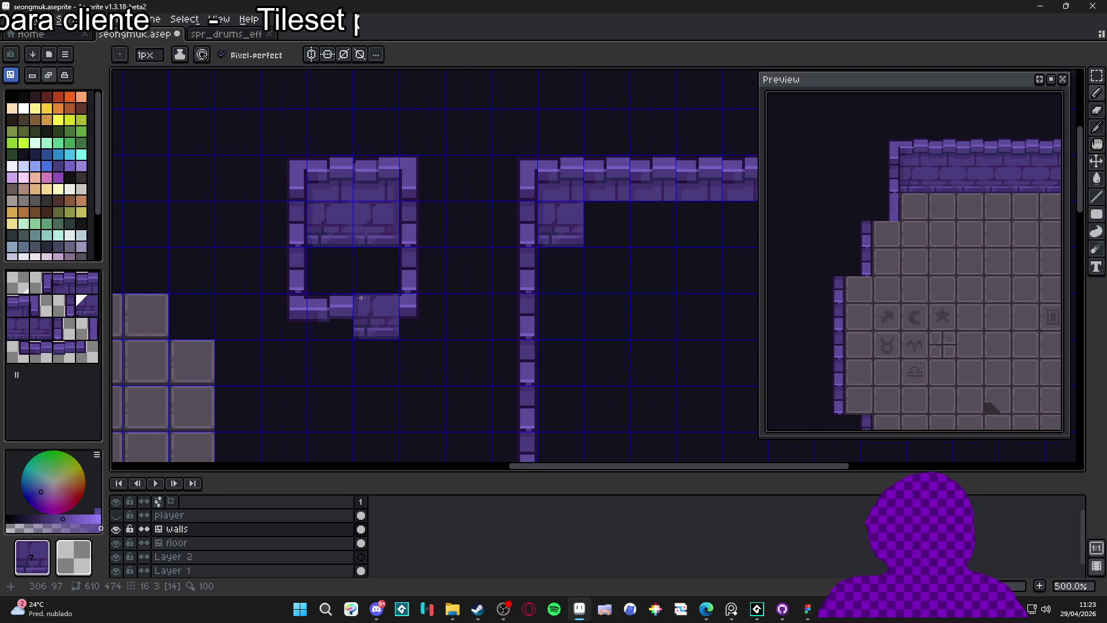
scroll(360, 298, "down", 2)
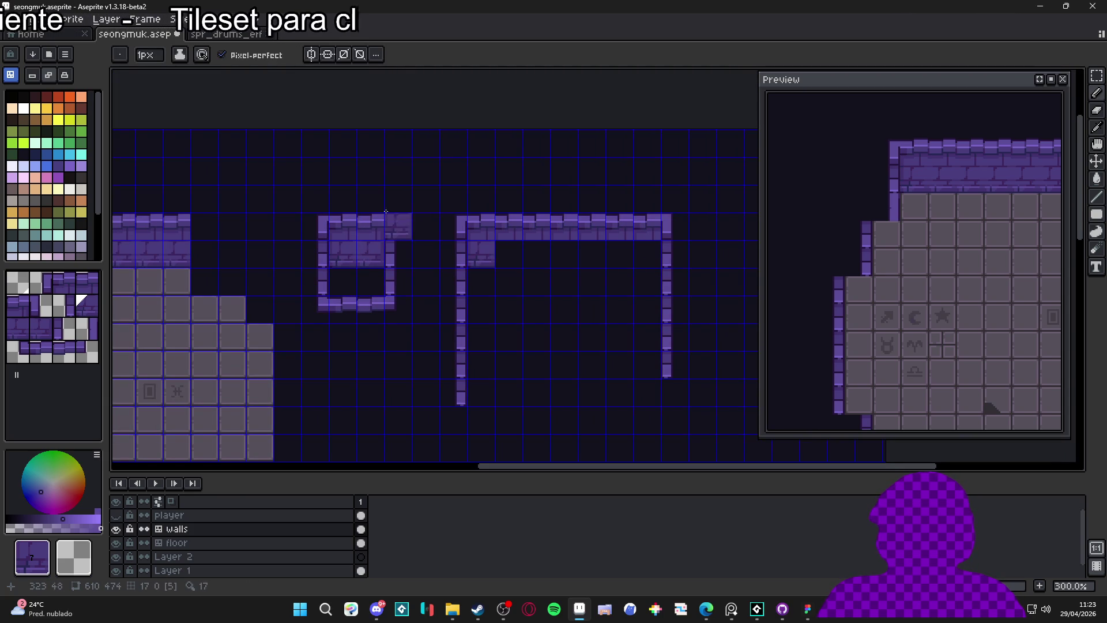
Select the small box's right part and move it one tile to the right.
key("m")
left_click_drag(411, 213, 378, 317)
key("Right")
left_click(378, 302)
scroll(283, 236, "left", 3)
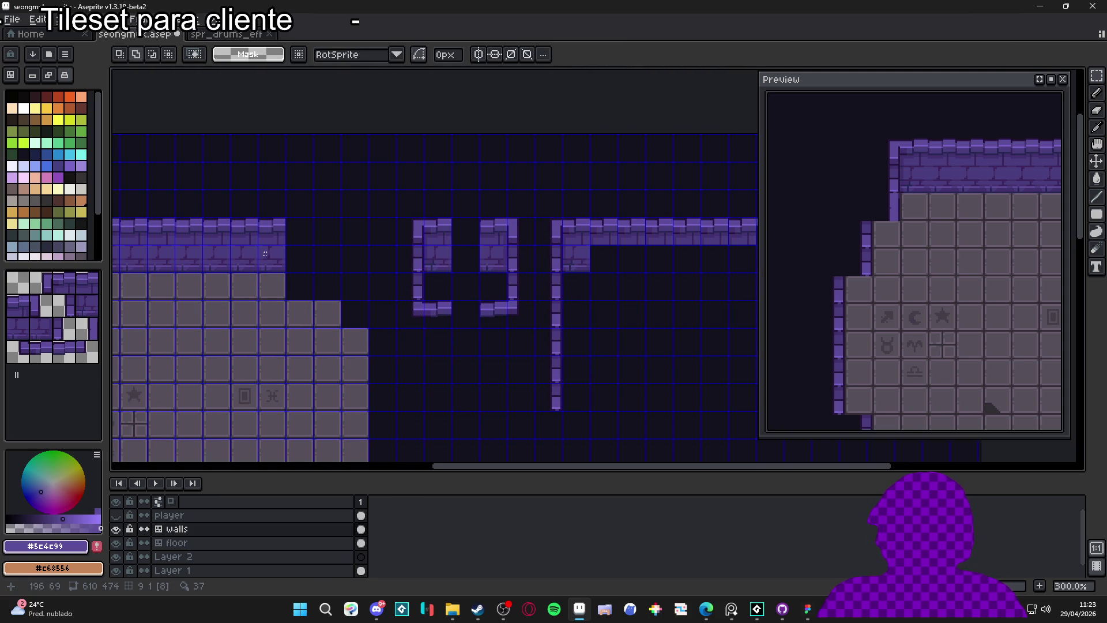
Fill the gap in the small box's bottom wall with a wall tile.
key("b")
scroll(438, 294, "right", 1)
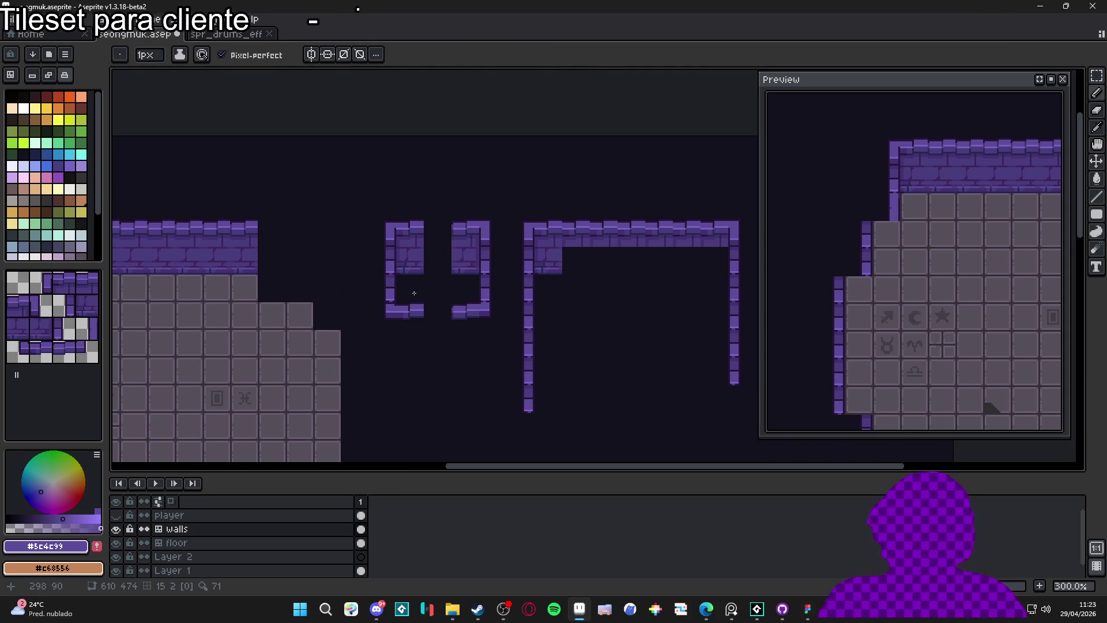
left_click(40, 350)
left_click(437, 321)
Fill the remaining gaps in the top wall and inner rows with tiles matched from existing walls.
left_click(63, 350)
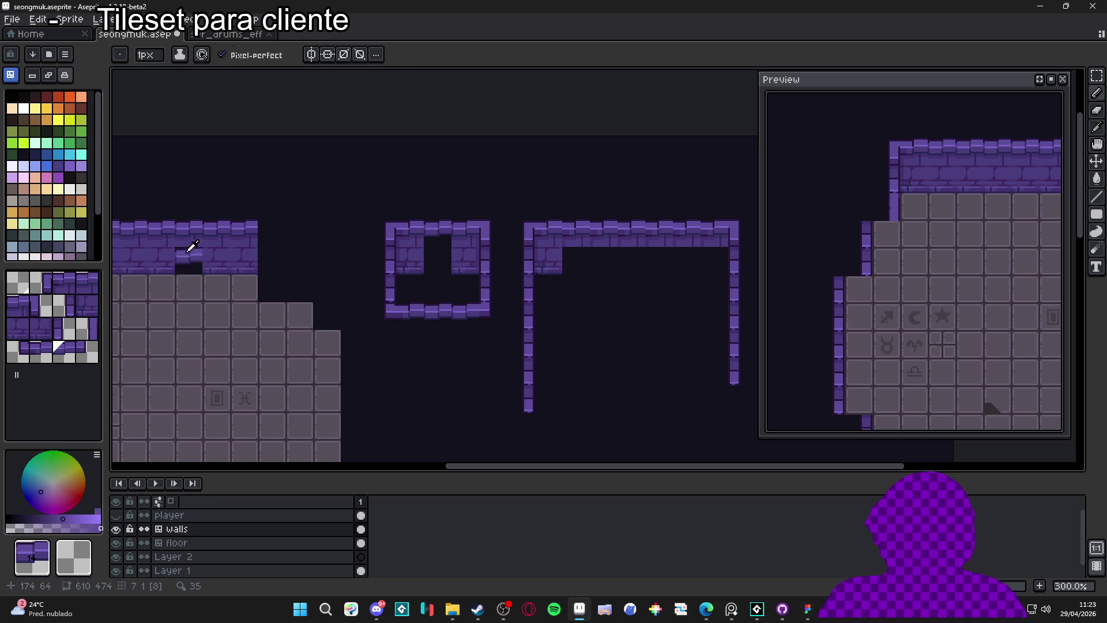
left_click(189, 259, "alt")
left_click(438, 261)
left_click(192, 227, "alt")
left_click(437, 233)
left_click(193, 255, "alt")
left_click(437, 260)
scroll(480, 387, "right", 1)
scroll(480, 388, "down", 1)
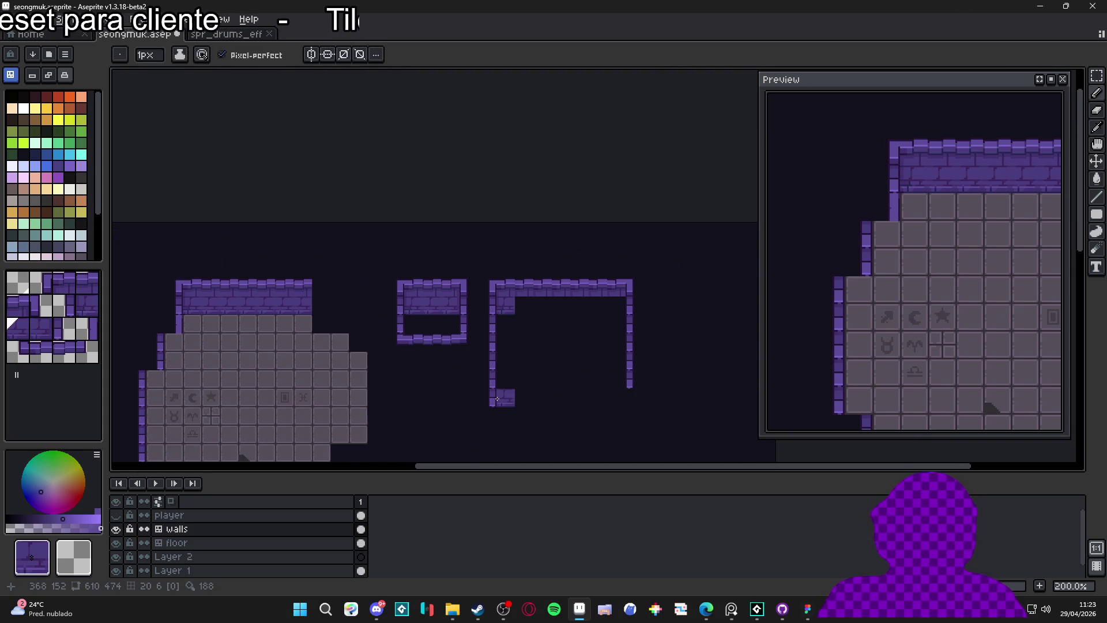
Extend the top brick wall row rightward with sampled wall tiles, undoing one stray tile.
scroll(480, 369, "down", 1)
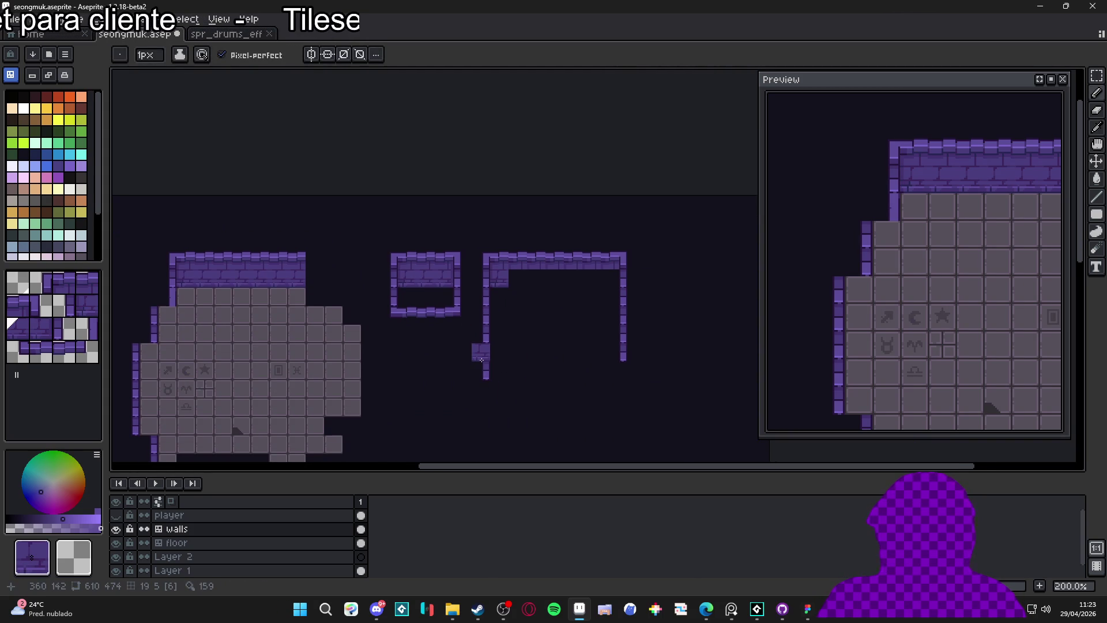
scroll(503, 351, "right", 1)
scroll(504, 309, "up", 1)
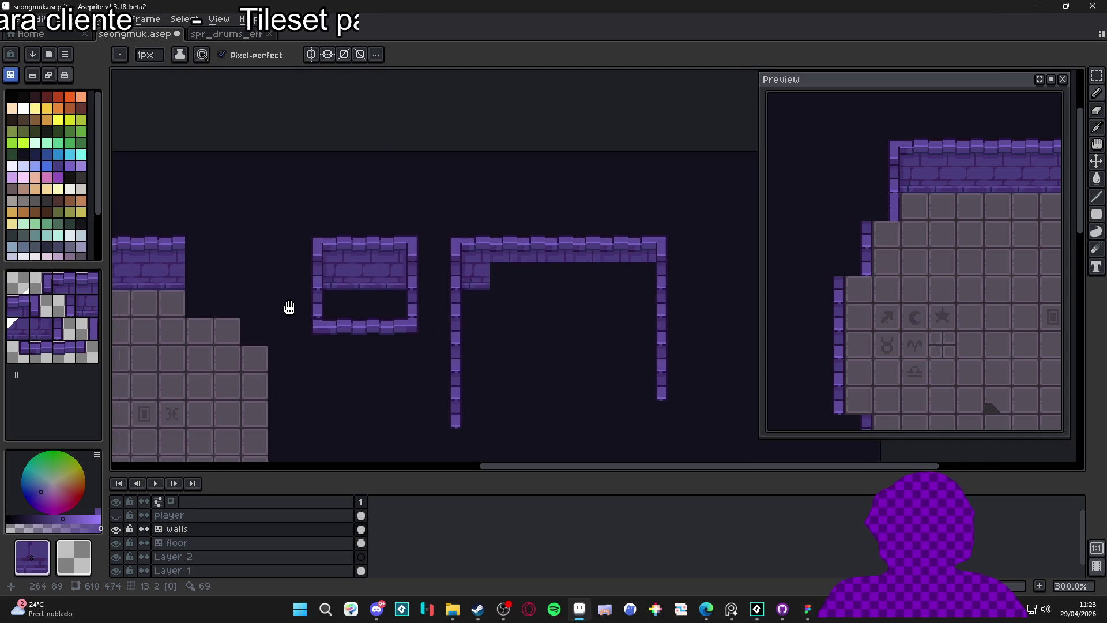
left_click(227, 267, "alt")
left_click(459, 301)
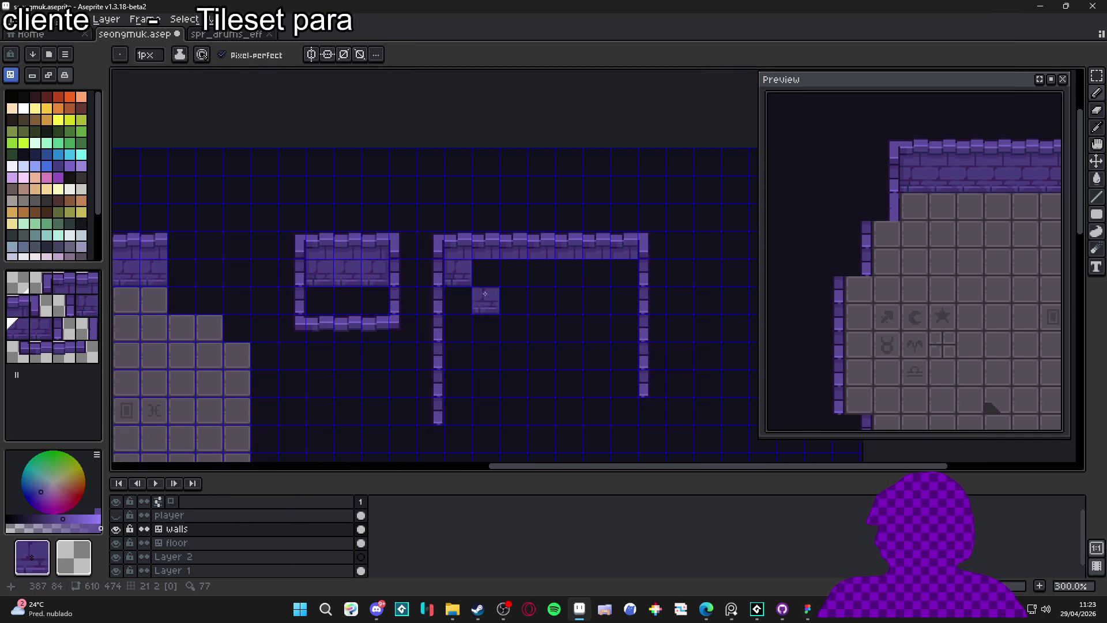
left_click_drag(492, 272, 600, 272)
left_click(423, 268, "alt")
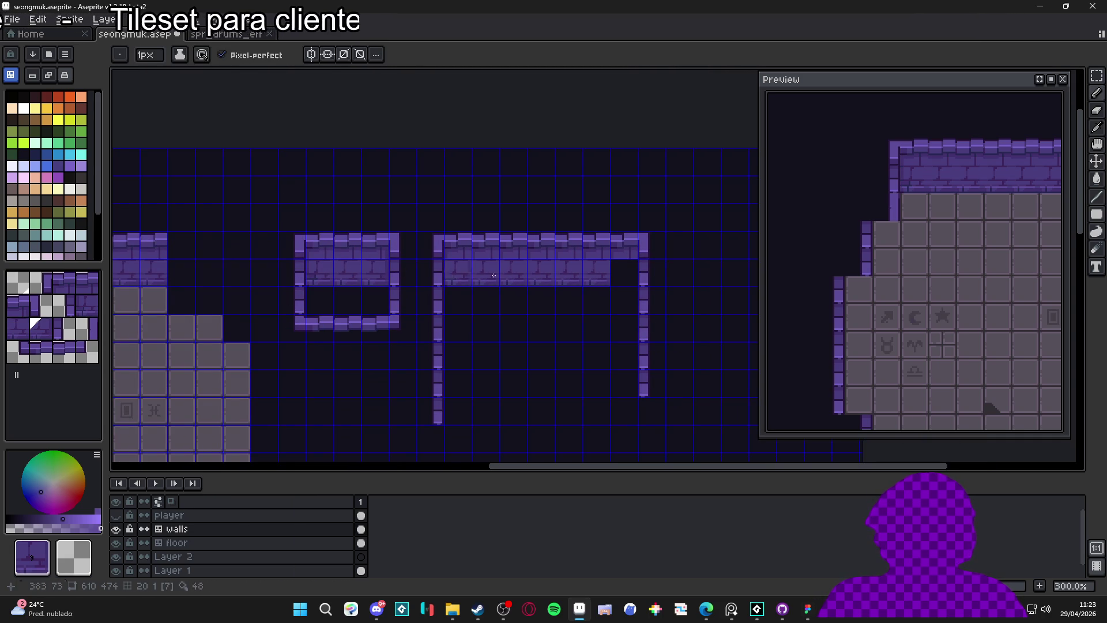
left_click_drag(345, 262, 381, 269)
left_click(422, 250, "alt")
left_click(466, 311)
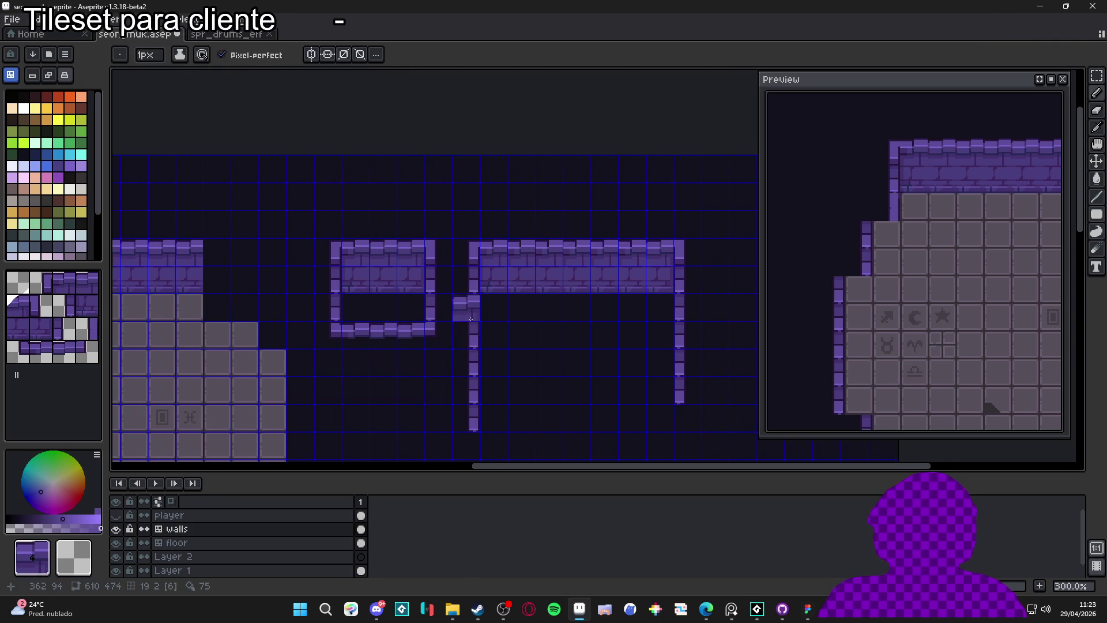
key("ctrl+z")
Hide the tile grid and extend the top wall three tiles right using the frame's corner tile.
key("ctrl+apostrophe")
left_click(581, 306)
left_click_drag(581, 306, 555, 252)
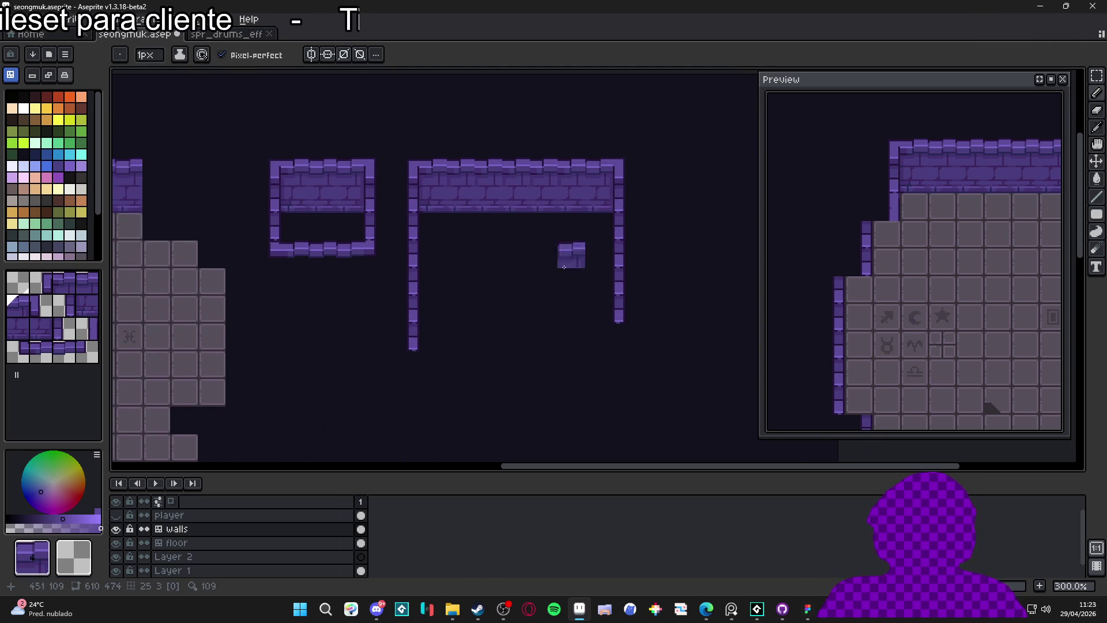
scroll(507, 328, "down", 1)
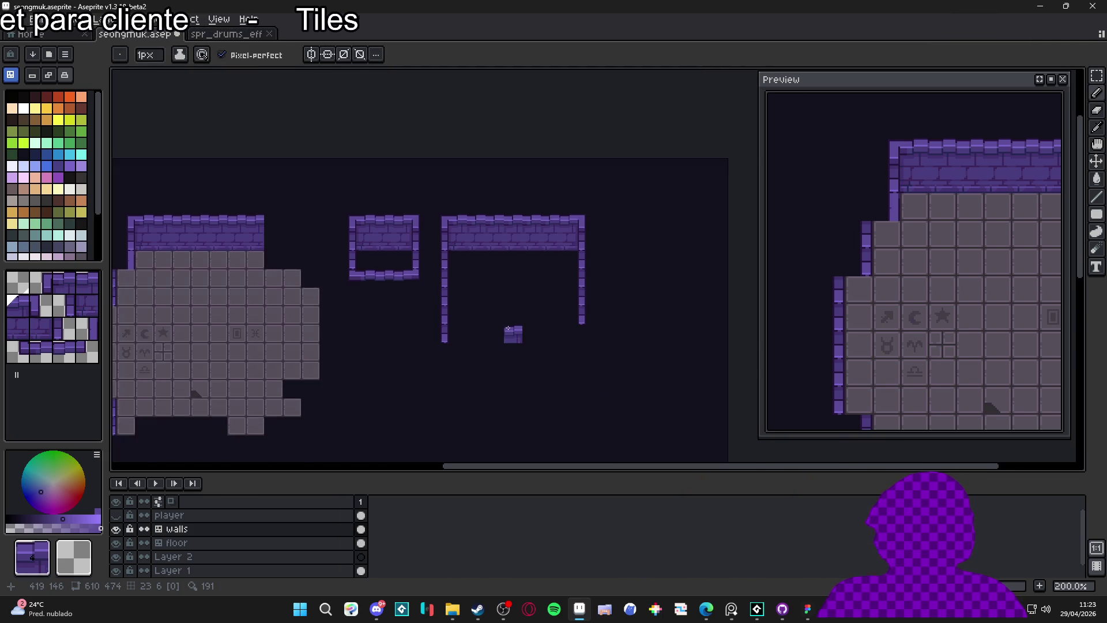
left_click_drag(508, 328, 487, 303)
scroll(579, 222, "up", 1)
left_click(550, 193, "alt")
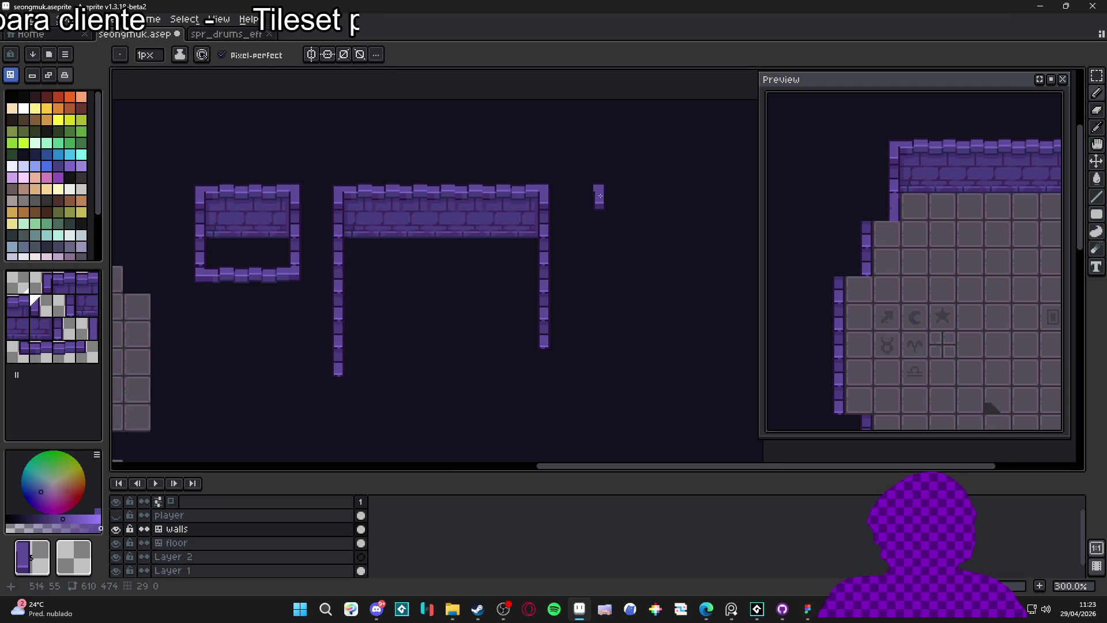
left_click_drag(551, 196, 607, 196)
Fill the top wall's lower brick row and start a new right wall column at its end.
left_click(552, 225)
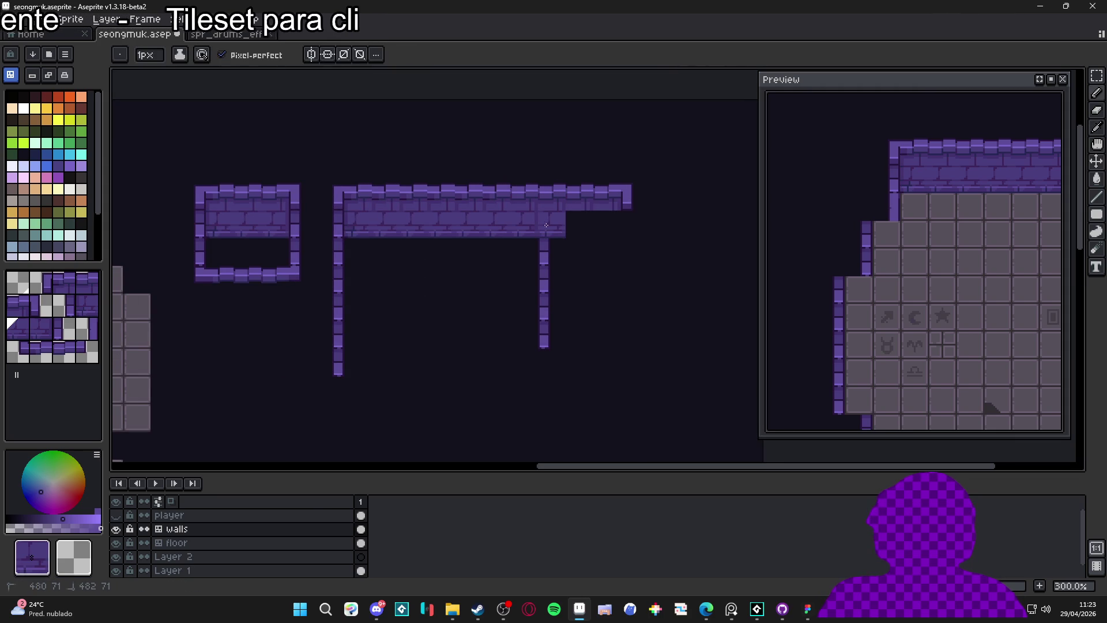
left_click(579, 224)
left_click(607, 224)
left_click(555, 257)
left_click(555, 257, "alt")
left_click(634, 224)
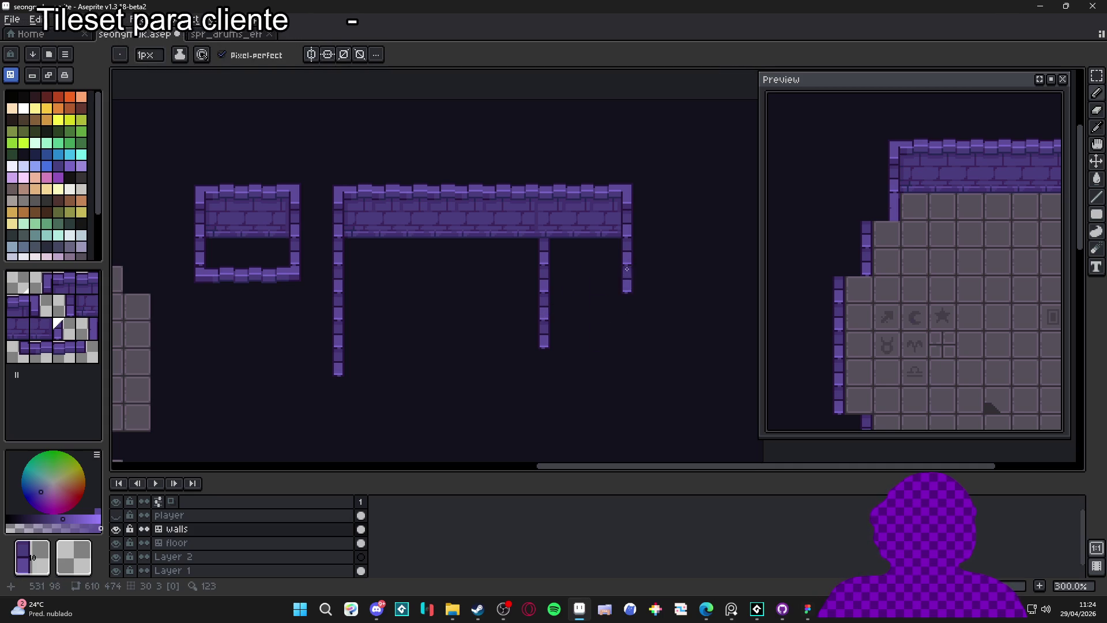
Erase the old inner wall column and extend the right wall several tiles downward.
mouse_move(543, 271)
left_mouse_down()
mouse_move(543, 251)
mouse_move(542, 341)
left_mouse_up()
left_click(628, 344)
left_click(626, 336)
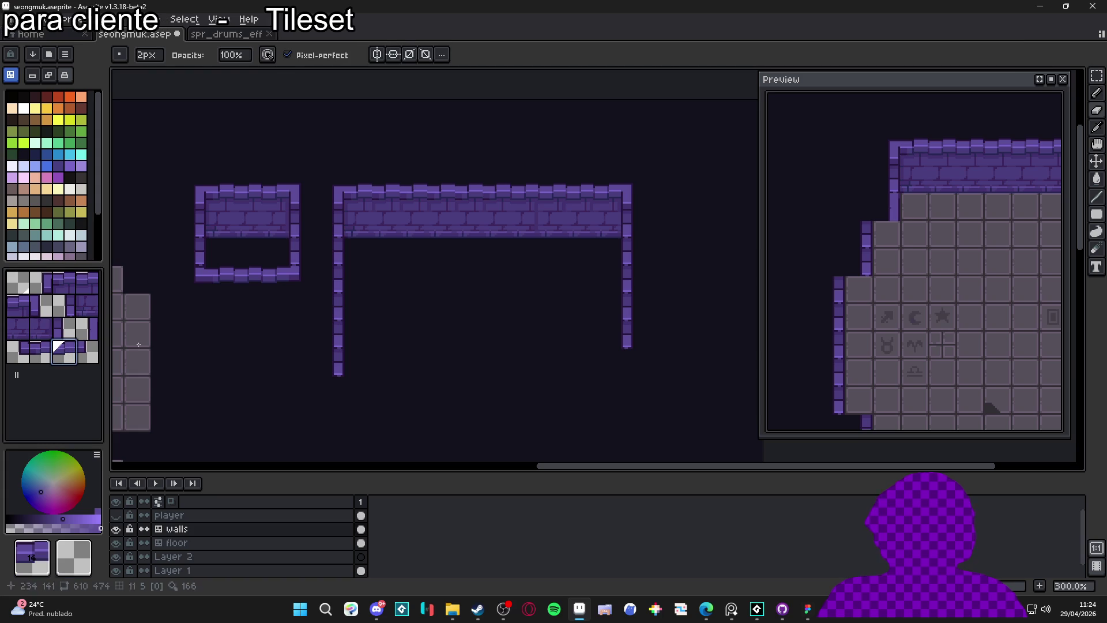
left_click(626, 331)
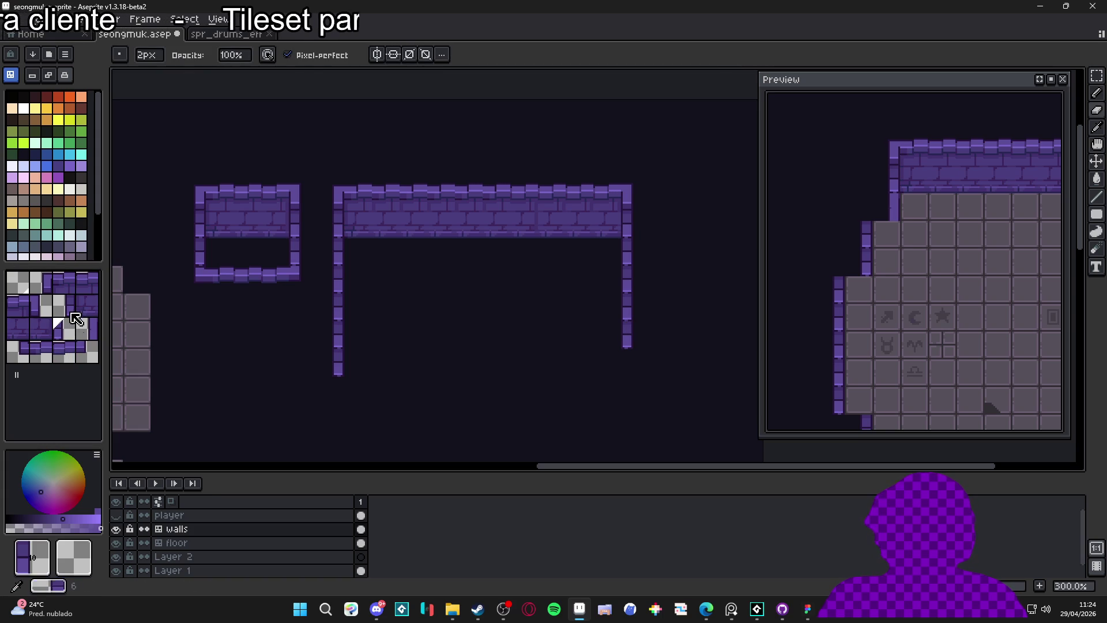
left_click(64, 306)
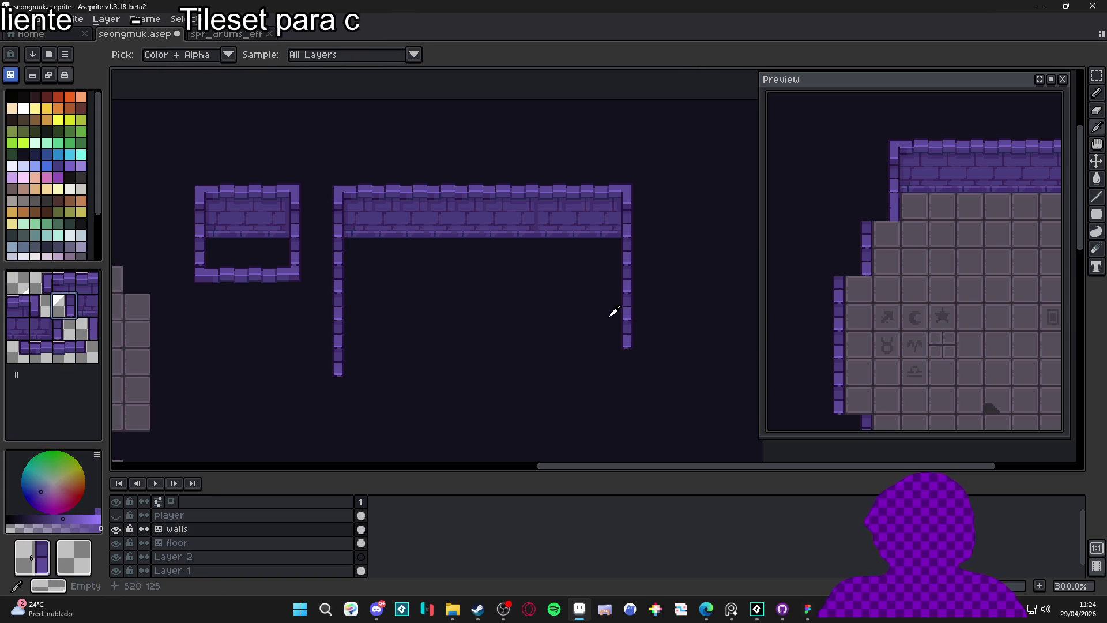
left_click(629, 369)
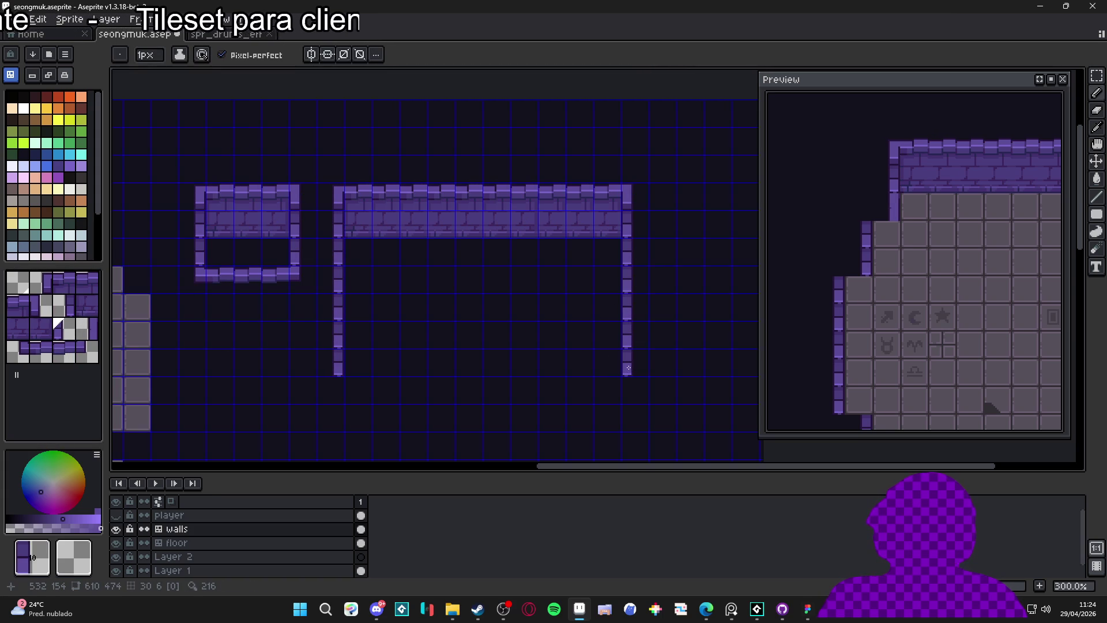
left_click(629, 391)
left_click(628, 418)
Extend the left wall down two tiles with the vertical wall tile and cap its bottom.
scroll(406, 391, "down", 3)
scroll(406, 391, "left", 2)
key("alt")
left_click(410, 283, "alt")
left_click(404, 300)
left_click(405, 336)
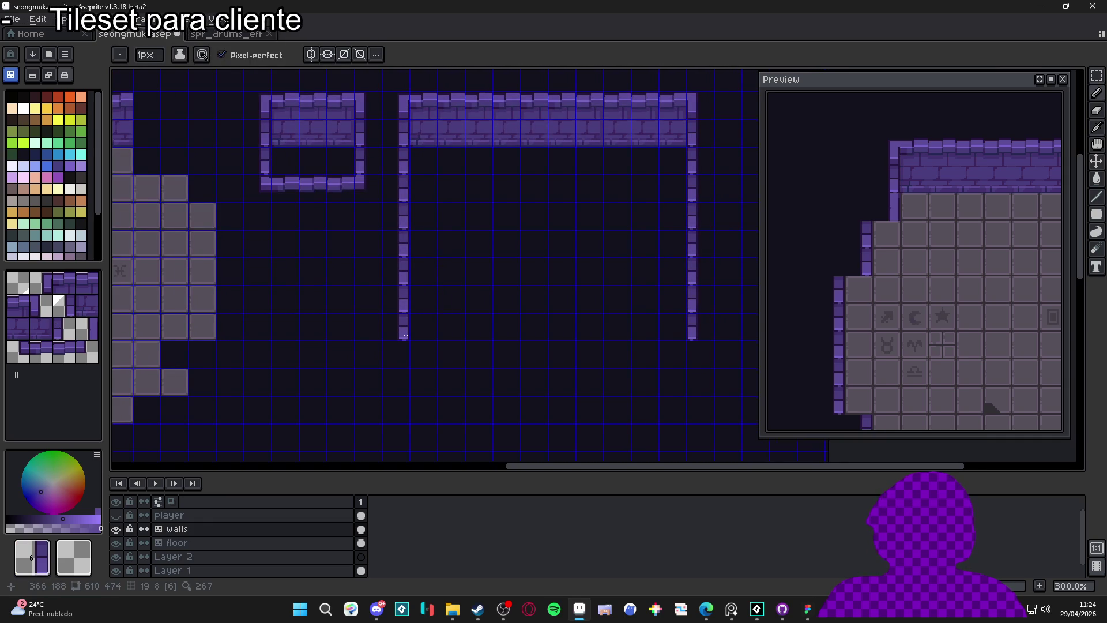
left_click(267, 178, "alt")
left_click(404, 347)
Draw the bottom wall row across and place the frame's bottom-right corner tile.
left_click(287, 183, "alt")
mouse_move(424, 348)
left_mouse_down()
mouse_move(674, 348)
mouse_move(615, 378)
left_mouse_up()
left_click(85, 350)
left_click(692, 348)
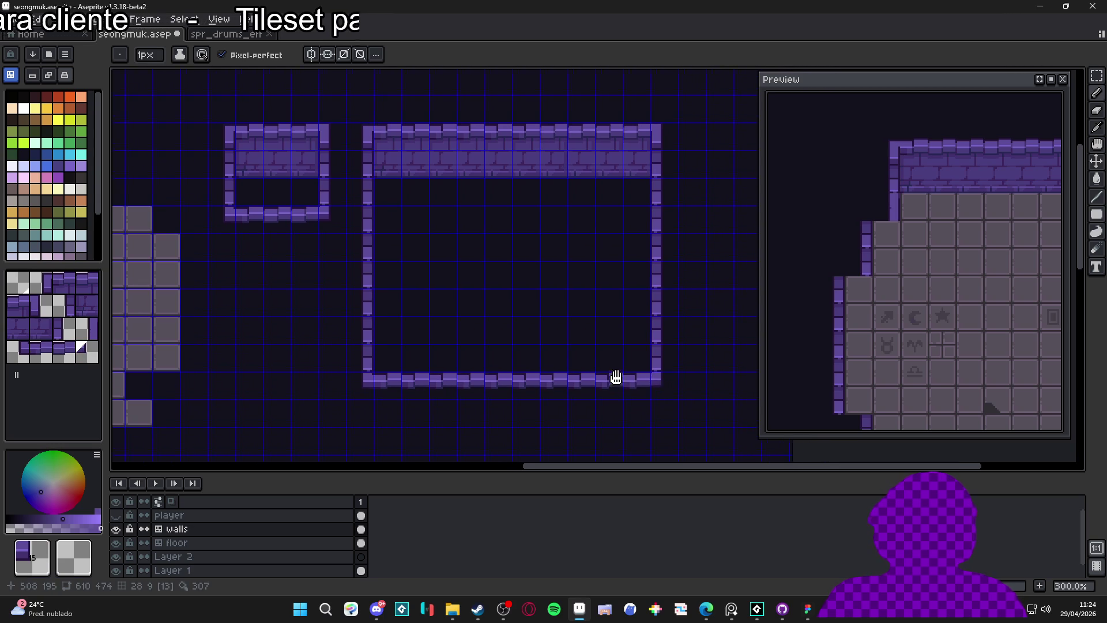
scroll(645, 416, "right", 2)
scroll(605, 408, "down", 1)
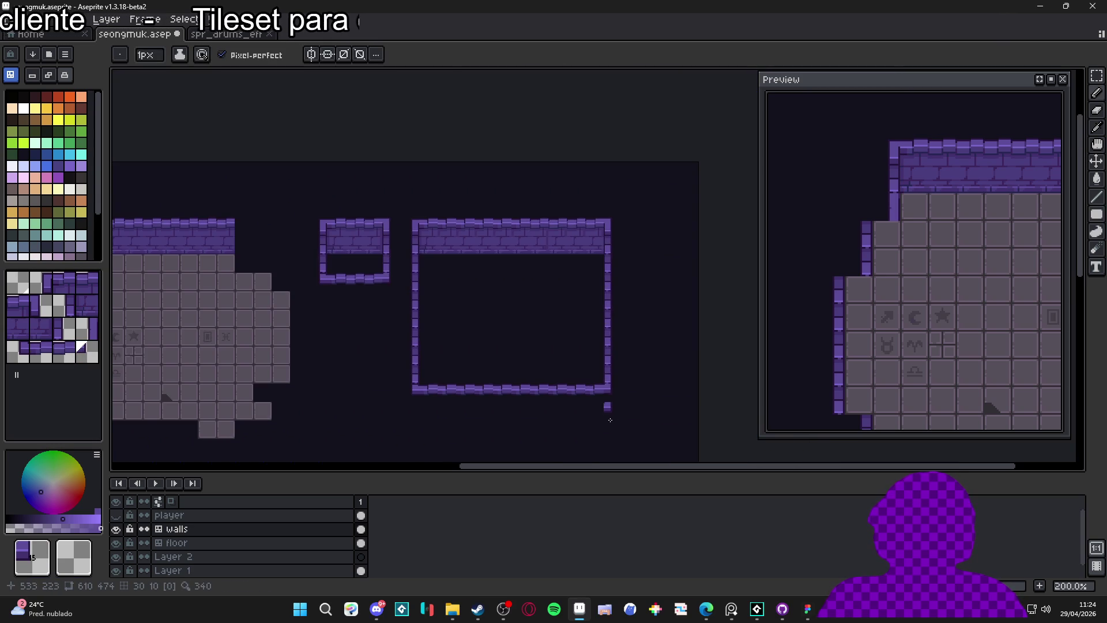
scroll(388, 383, "down", 2)
left_click(230, 543)
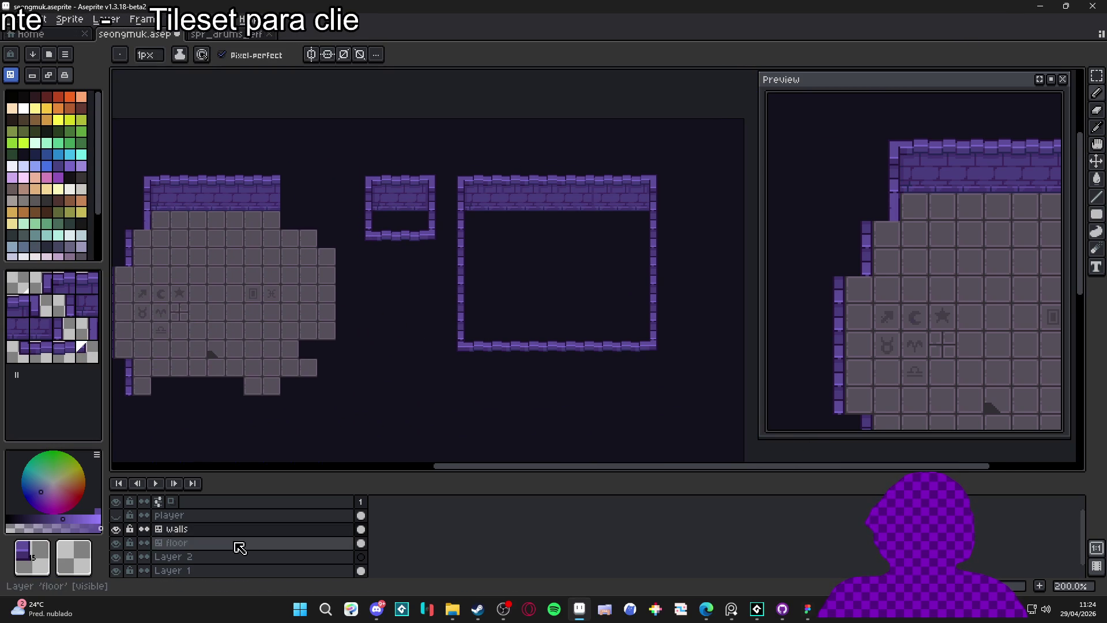
Paint plain floor tile 1 across the entire interior of the large walled room.
key("alt")
left_click(259, 337, "alt")
mouse_move(473, 220)
left_mouse_down()
mouse_move(640, 221)
mouse_move(640, 239)
mouse_move(477, 243)
mouse_move(473, 294)
mouse_move(493, 257)
mouse_move(640, 256)
mouse_move(635, 269)
mouse_move(504, 276)
mouse_move(491, 294)
mouse_move(623, 294)
mouse_move(638, 315)
mouse_move(473, 313)
mouse_move(588, 323)
mouse_move(614, 336)
mouse_move(473, 332)
mouse_move(474, 352)
mouse_move(484, 344)
left_mouse_up()
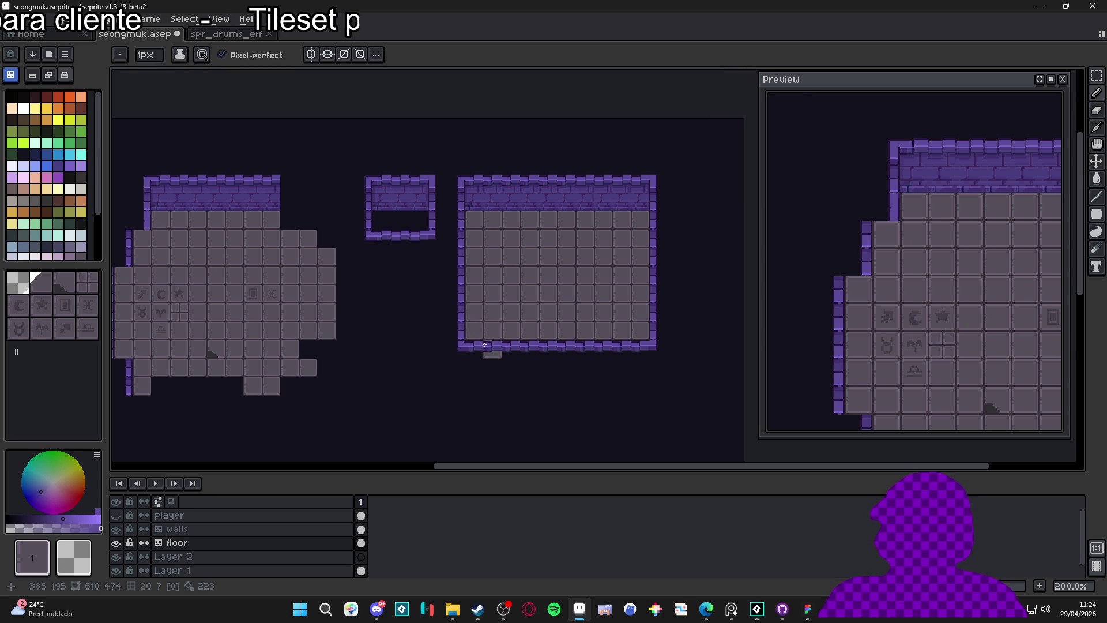
scroll(490, 345, "up", 3)
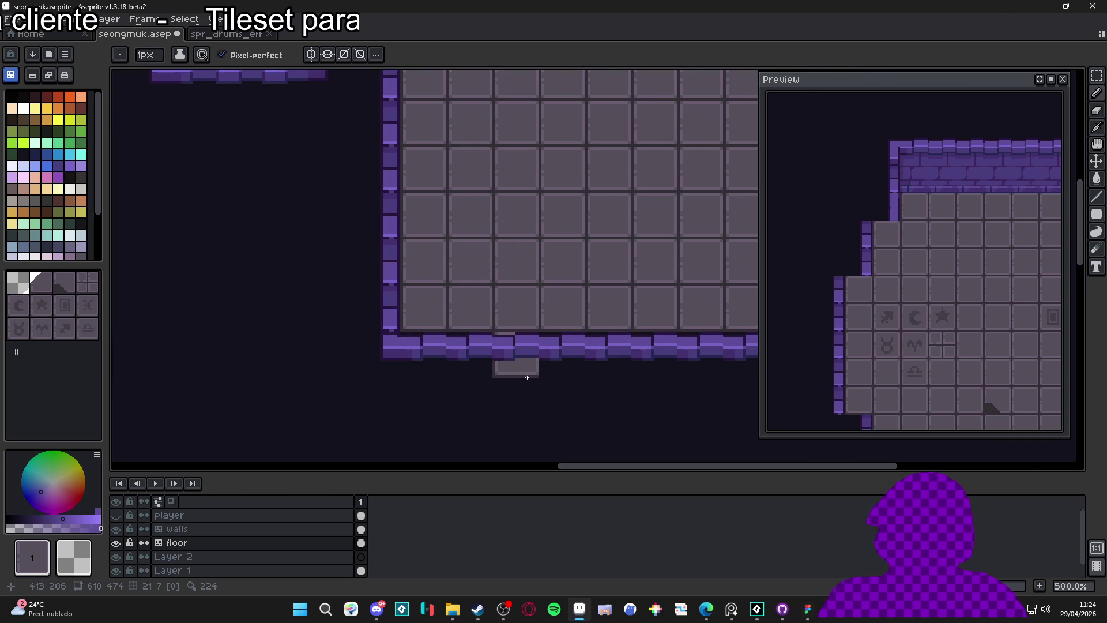
scroll(461, 372, "down", 1)
key("ctrl+apostrophe")
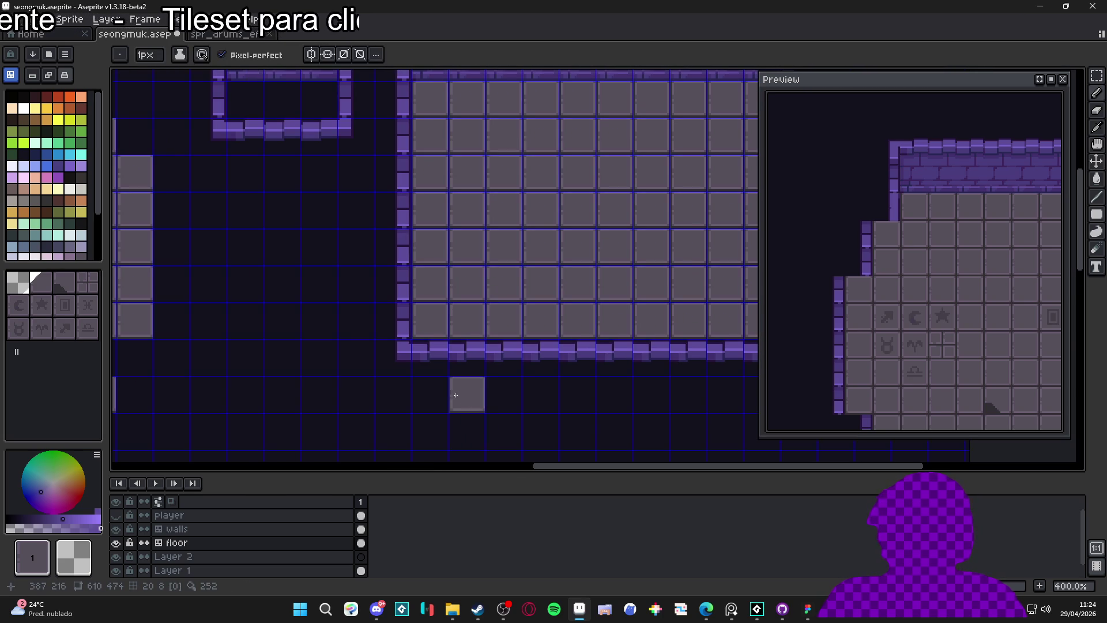
scroll(444, 382, "down", 2)
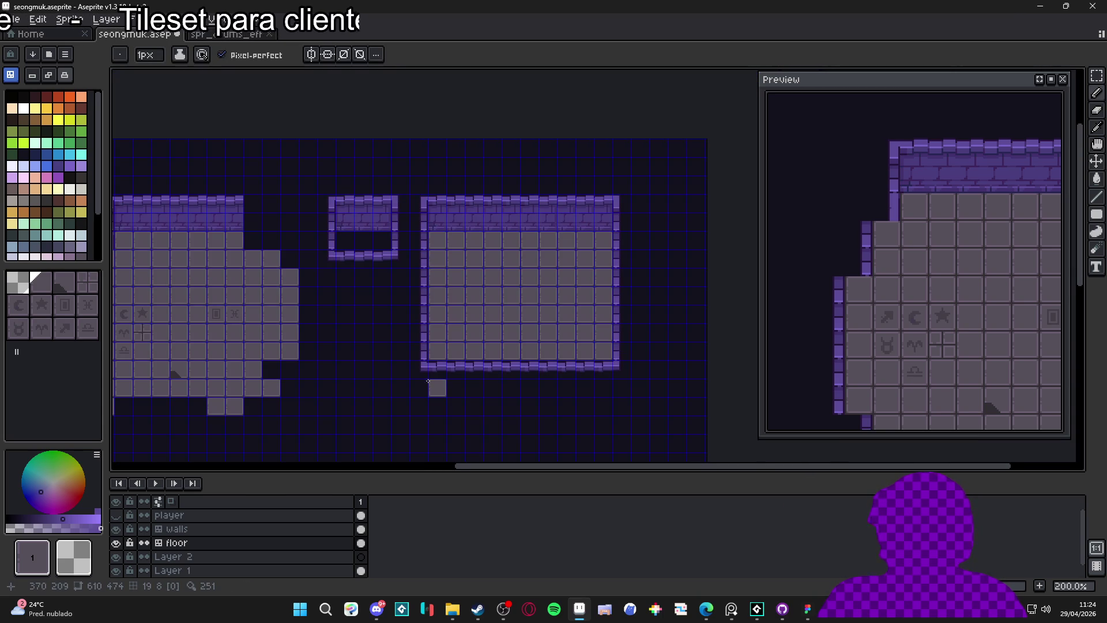
scroll(462, 386, "up", 2)
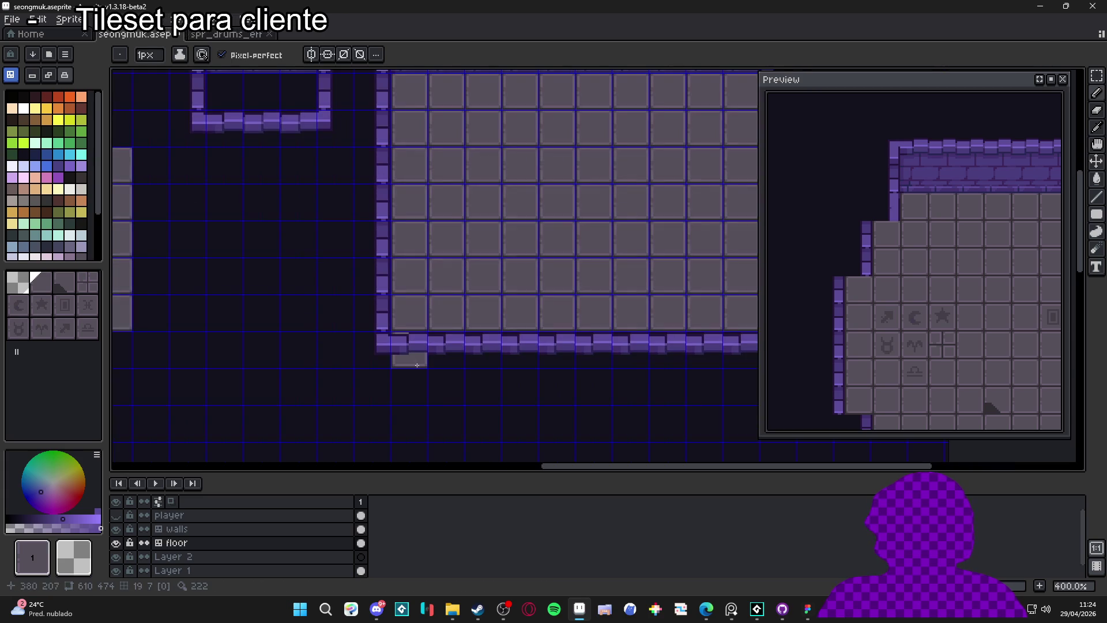
scroll(456, 376, "down", 1)
scroll(456, 378, "up", 2)
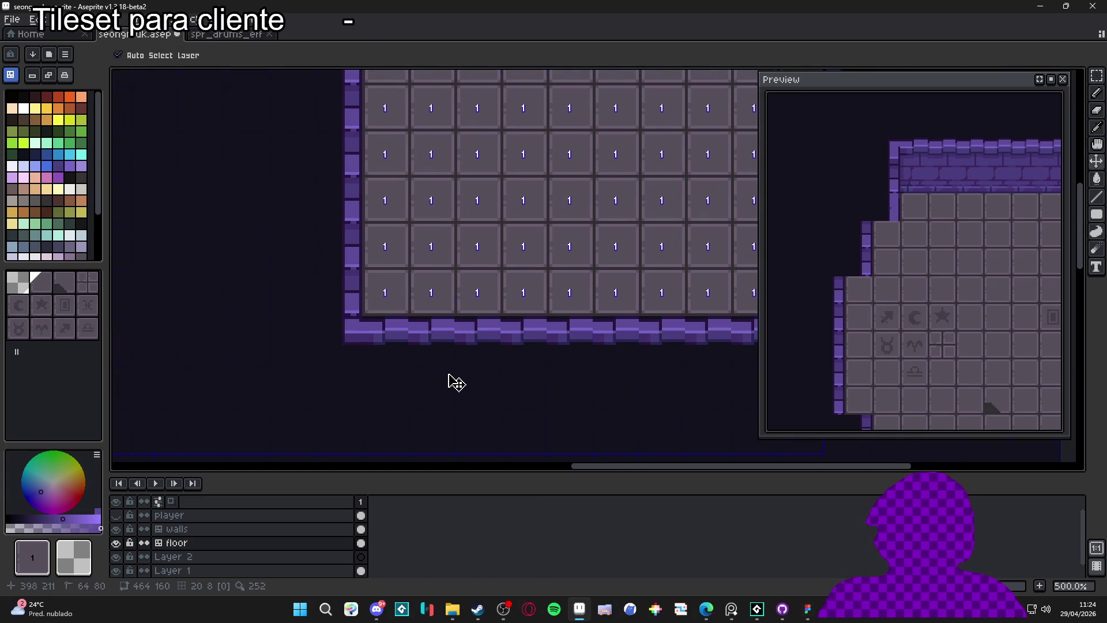
Try touching up wall-edge pixels in dark purple #27153c, then undo the strokes.
left_click(71, 171)
scroll(409, 340, "up", 8)
left_click(409, 336, "alt")
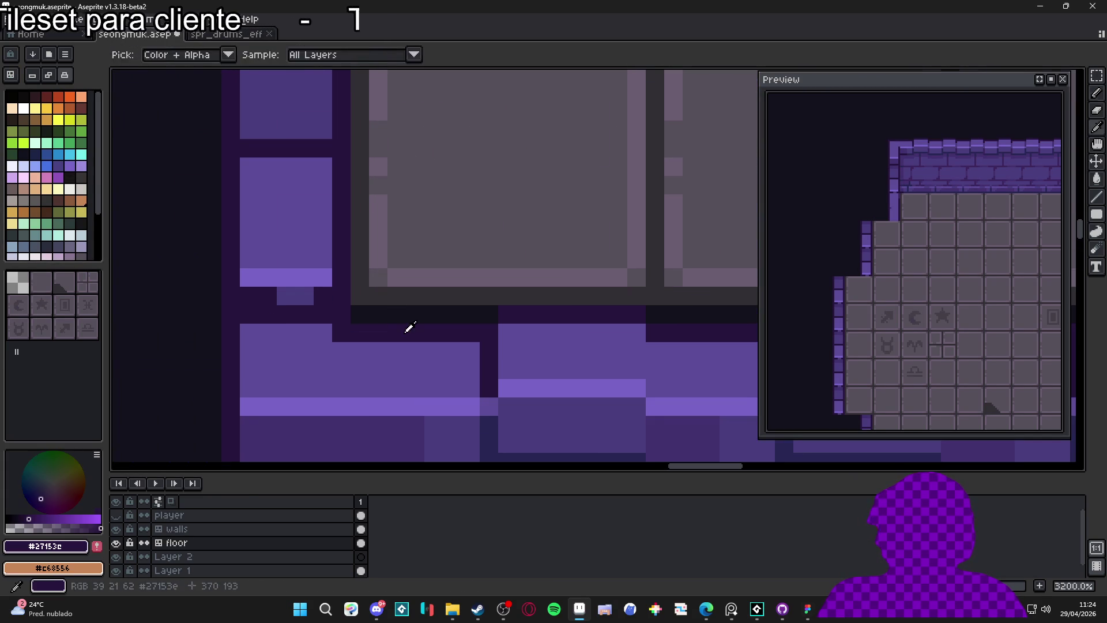
left_click(409, 336, "ctrl")
left_click(470, 315)
left_click(489, 315)
left_click(363, 315)
key("ctrl+z")
key("ctrl+z")
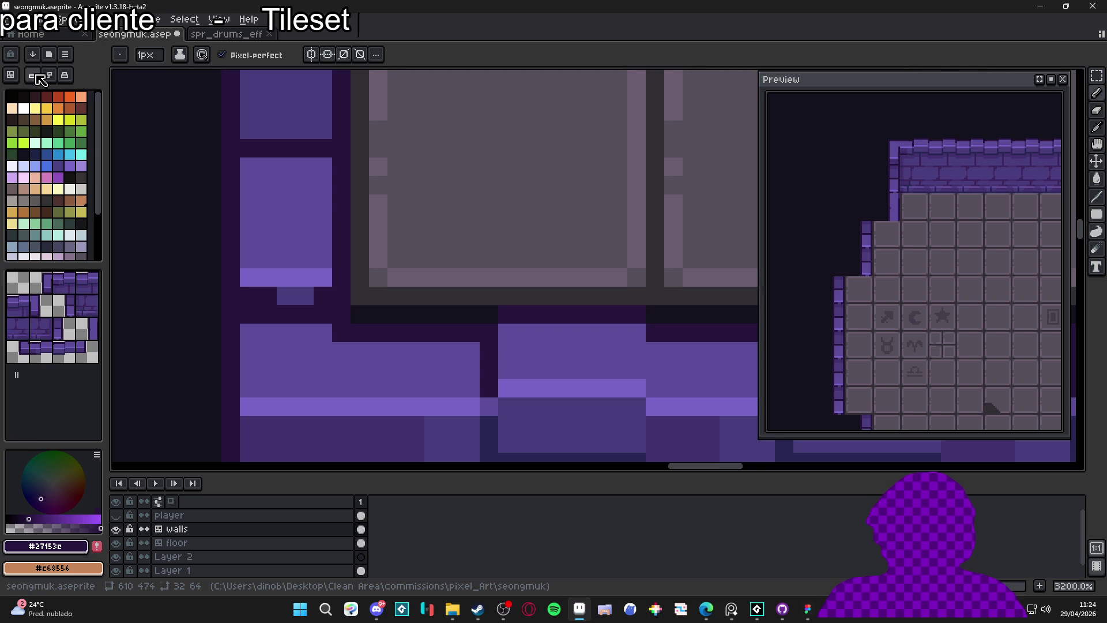
Inspect the room's top and bottom walls with tile index numbers shown, and save the file.
scroll(484, 313, "down", 6)
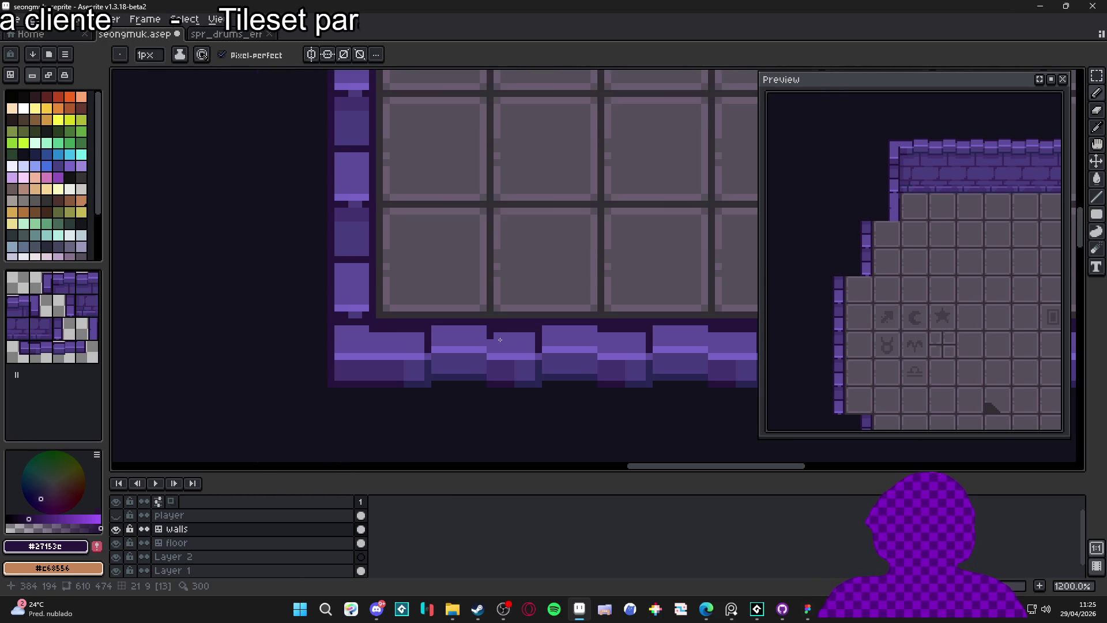
scroll(495, 350, "down", 1)
left_click_drag(495, 350, 438, 425)
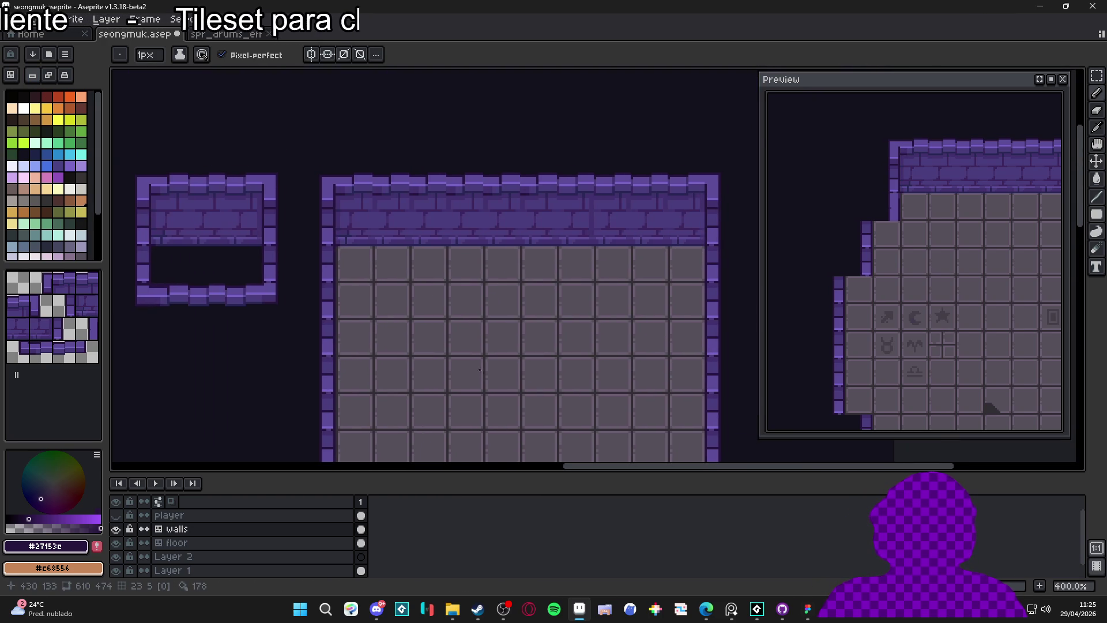
scroll(473, 378, "down", 1)
left_click_drag(521, 387, 484, 243)
scroll(477, 340, "up", 1)
key("ctrl")
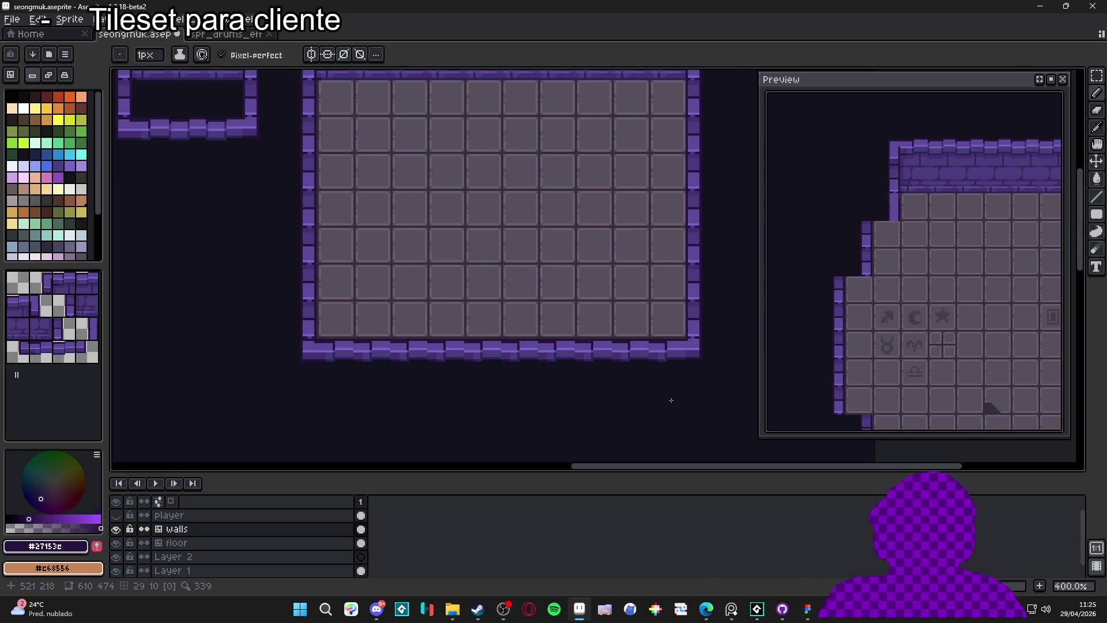
scroll(667, 400, "down", 1)
left_click_drag(667, 400, 610, 391)
scroll(524, 375, "up", 1)
scroll(525, 375, "down", 1)
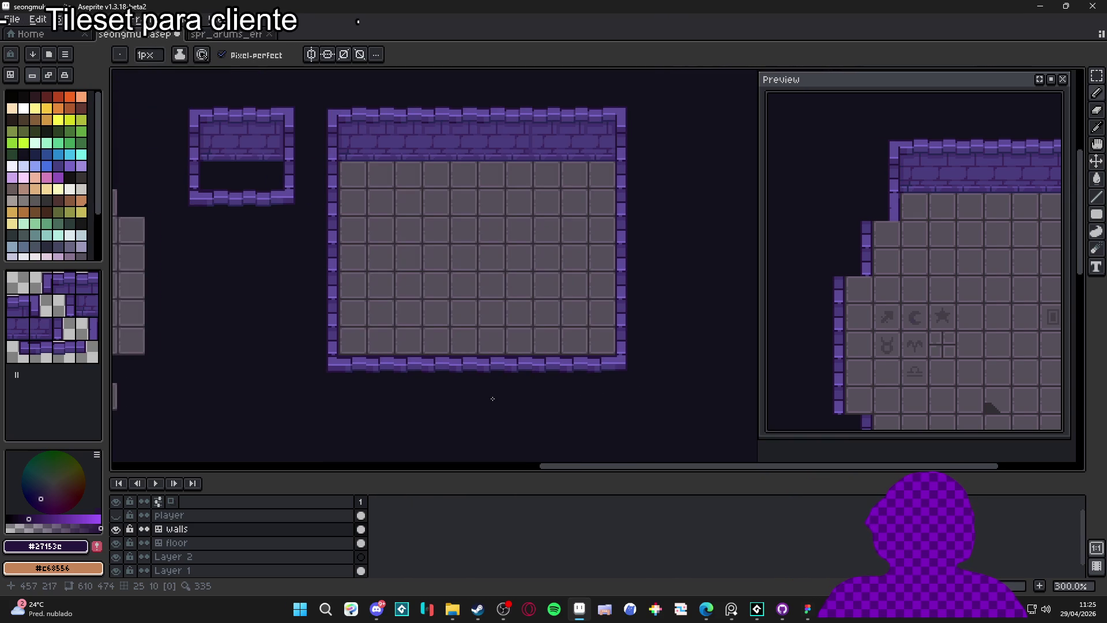
key("ctrl+s")
Pick the floor grey on the floor layer and make the player layer visible and active.
scroll(370, 410, "down", 1)
left_click_drag(370, 410, 380, 390)
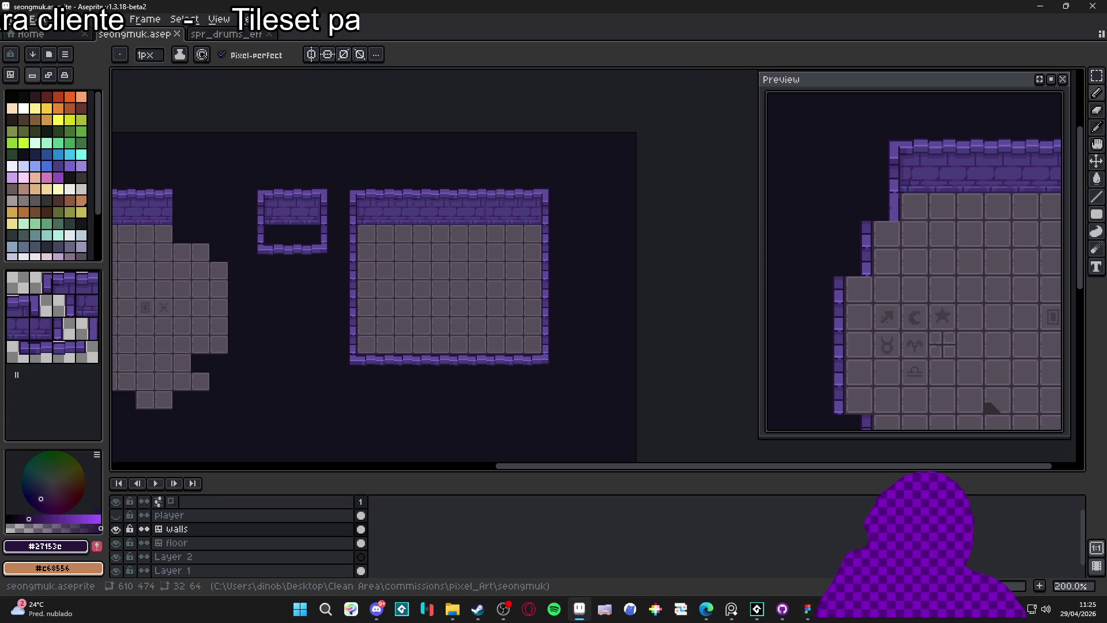
left_click_drag(278, 306, 409, 320)
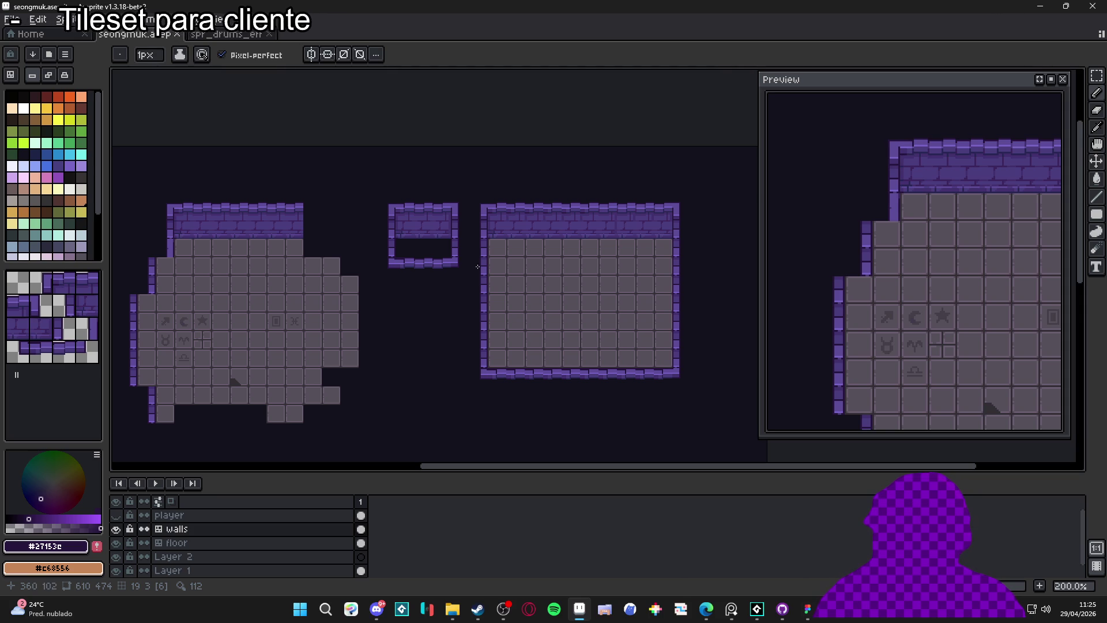
key("ctrl+apostrophe")
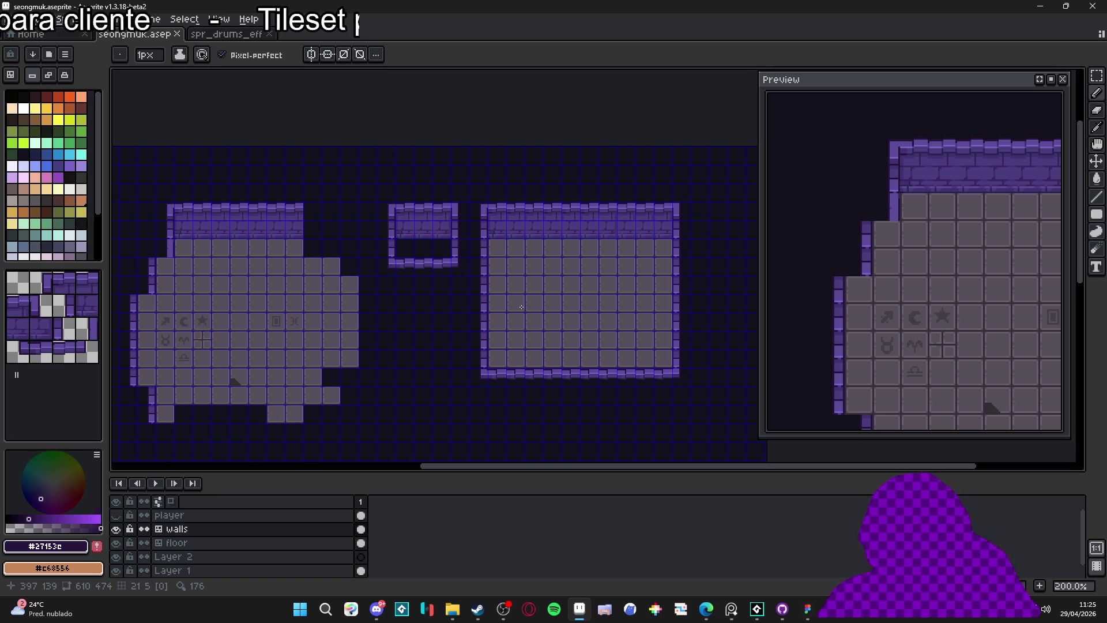
key("ctrl+'")
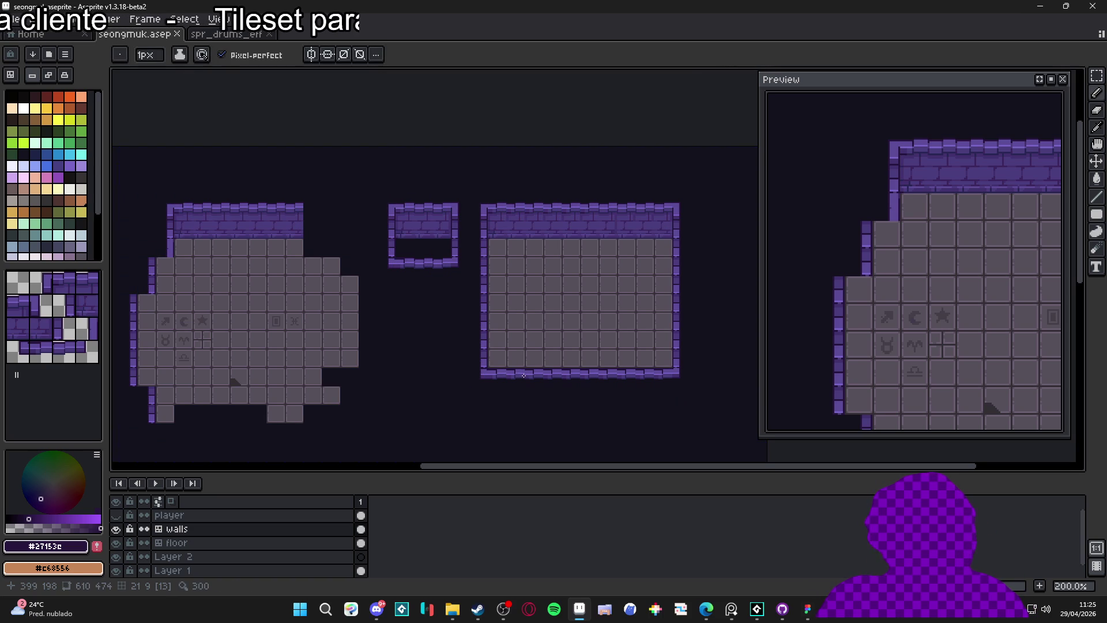
left_click(207, 543)
left_click(210, 329, "alt")
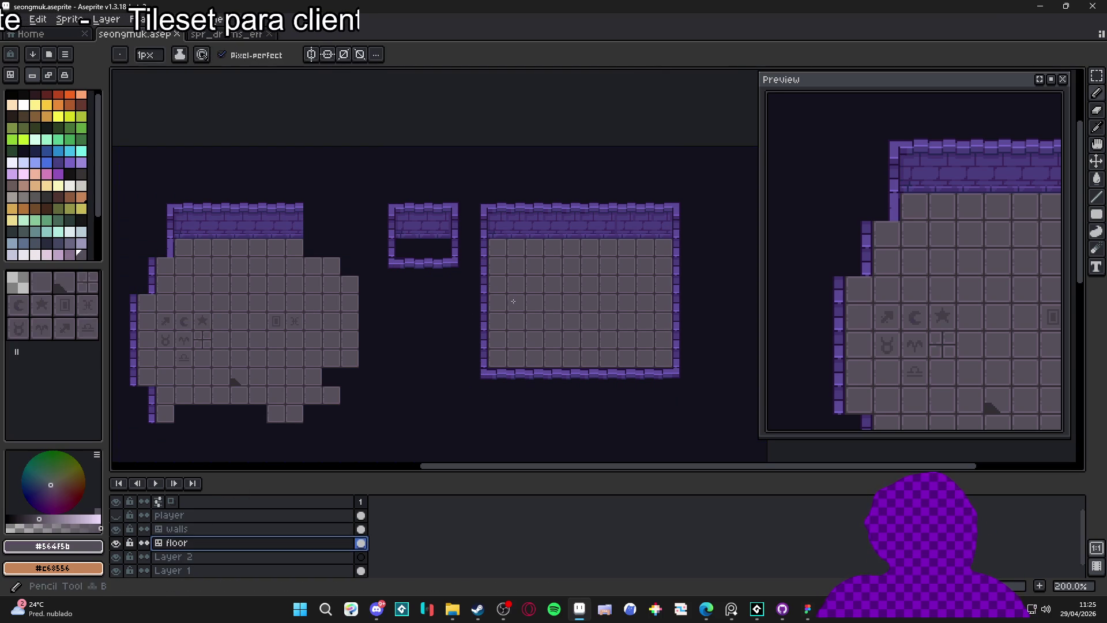
left_click(116, 514)
left_click(185, 515)
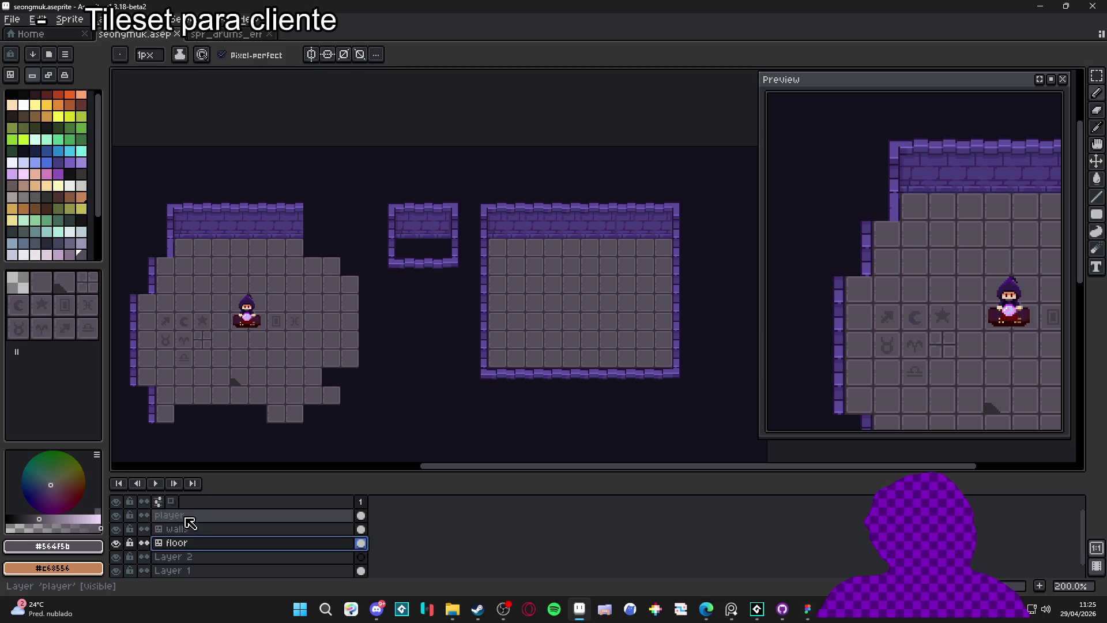
Marquee-select the wizard and drag it into the middle of the larger right room.
key("v")
key("m")
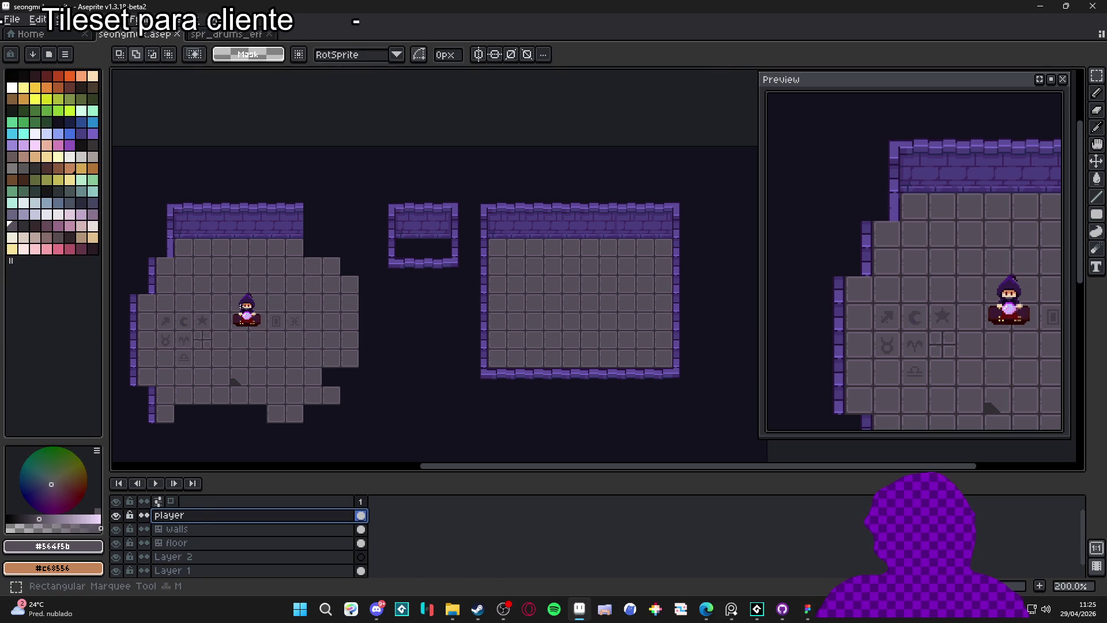
left_click_drag(282, 276, 238, 340)
key("ctrl+d")
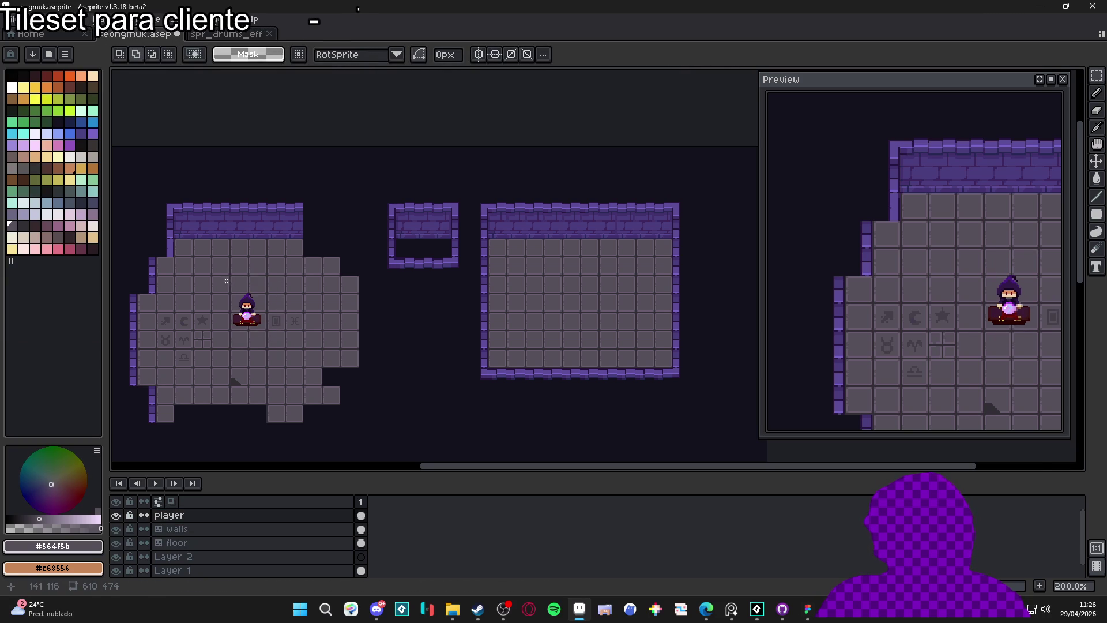
scroll(230, 305, "up", 1)
left_click_drag(210, 288, 336, 403)
mouse_move(279, 356)
left_mouse_down()
mouse_move(716, 322)
mouse_move(486, 359)
mouse_move(533, 324)
mouse_move(532, 351)
mouse_move(531, 319)
mouse_move(531, 329)
left_mouse_up()
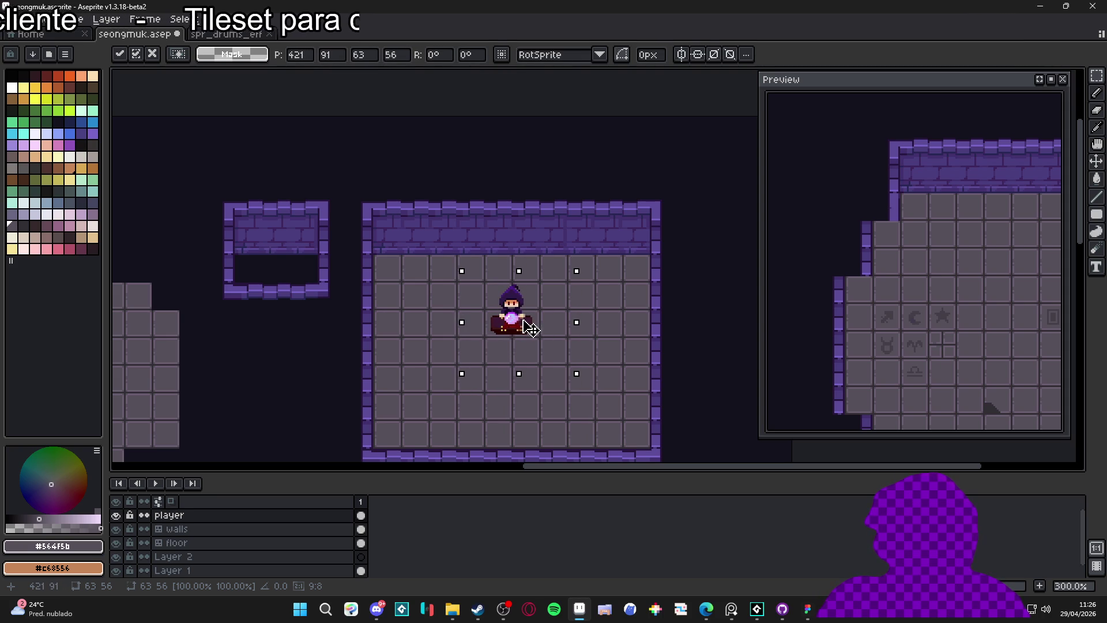
key("Return")
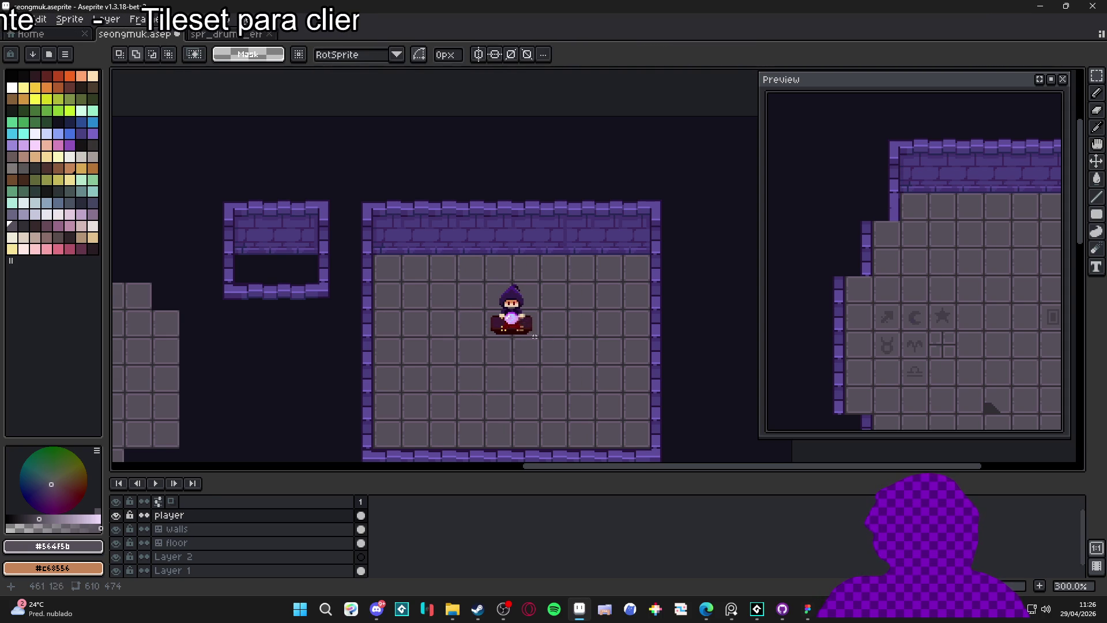
scroll(530, 372, "down", 1)
left_click_drag(501, 392, 507, 271)
left_click_drag(424, 263, 444, 263)
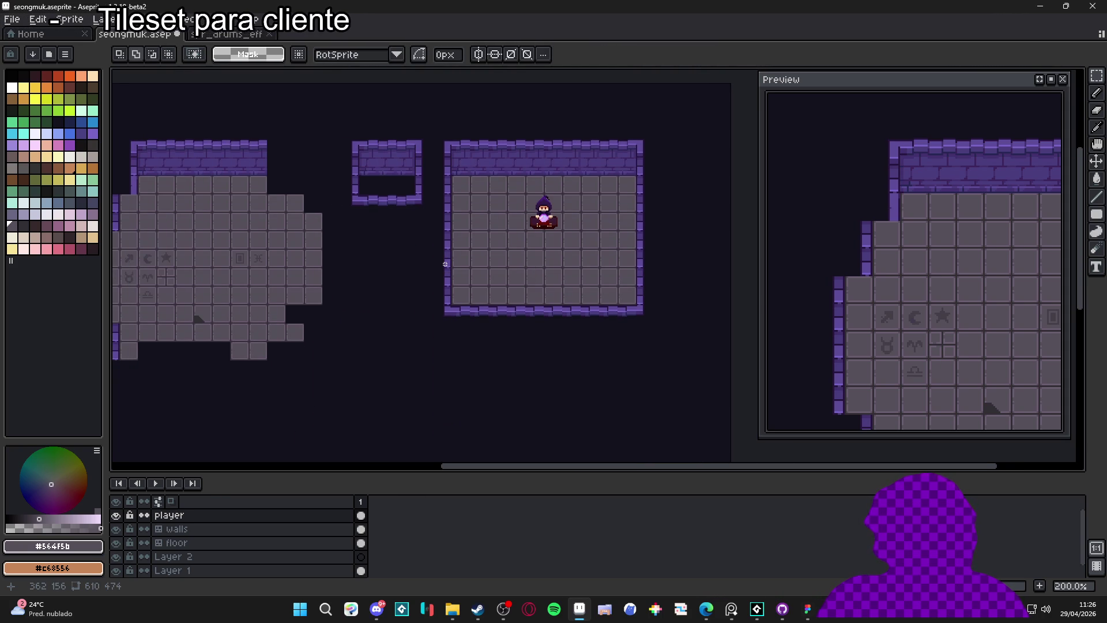
scroll(445, 263, "down", 1)
scroll(429, 263, "up", 1)
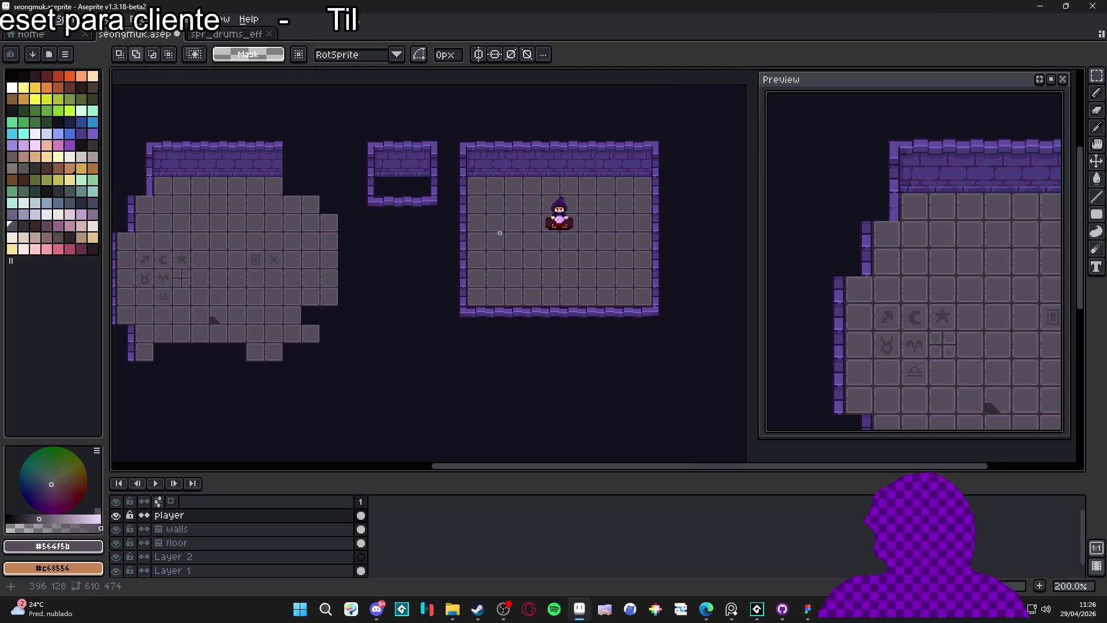
scroll(599, 151, "up", 2)
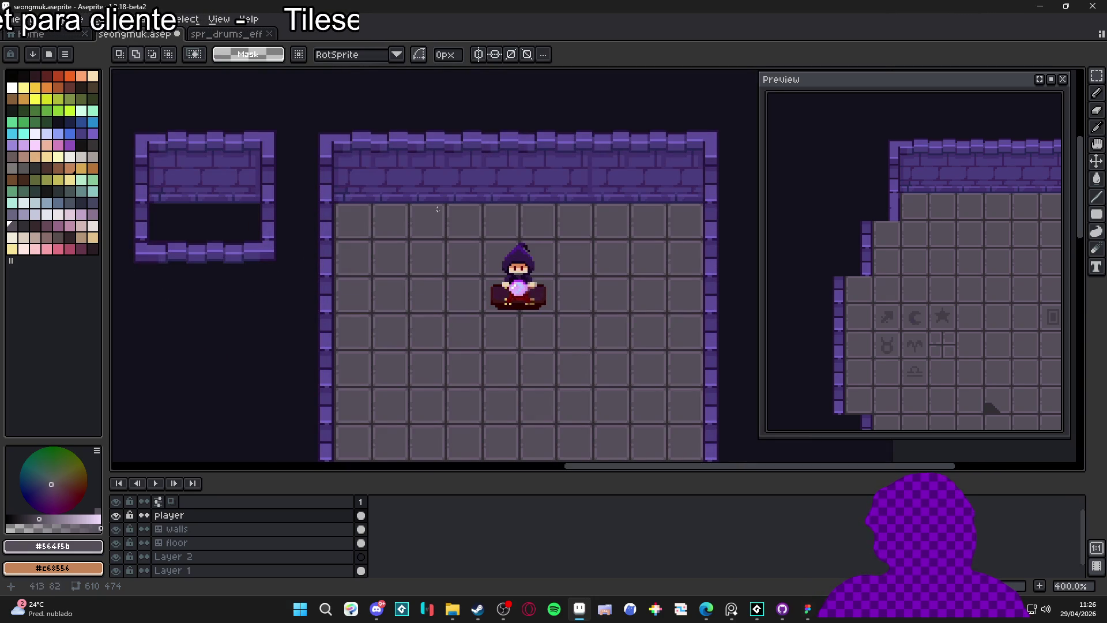
On the walls layer, pick the top-right wall corner tile with the grid shown.
left_click(217, 156, "ctrl")
key("b")
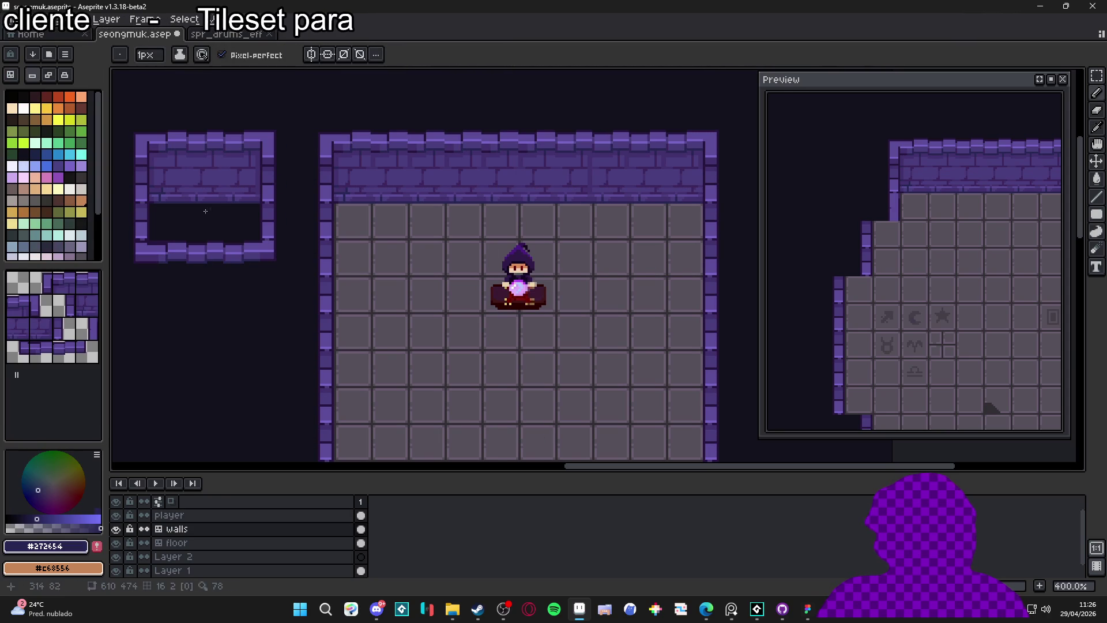
left_click(76, 287)
left_click(14, 304)
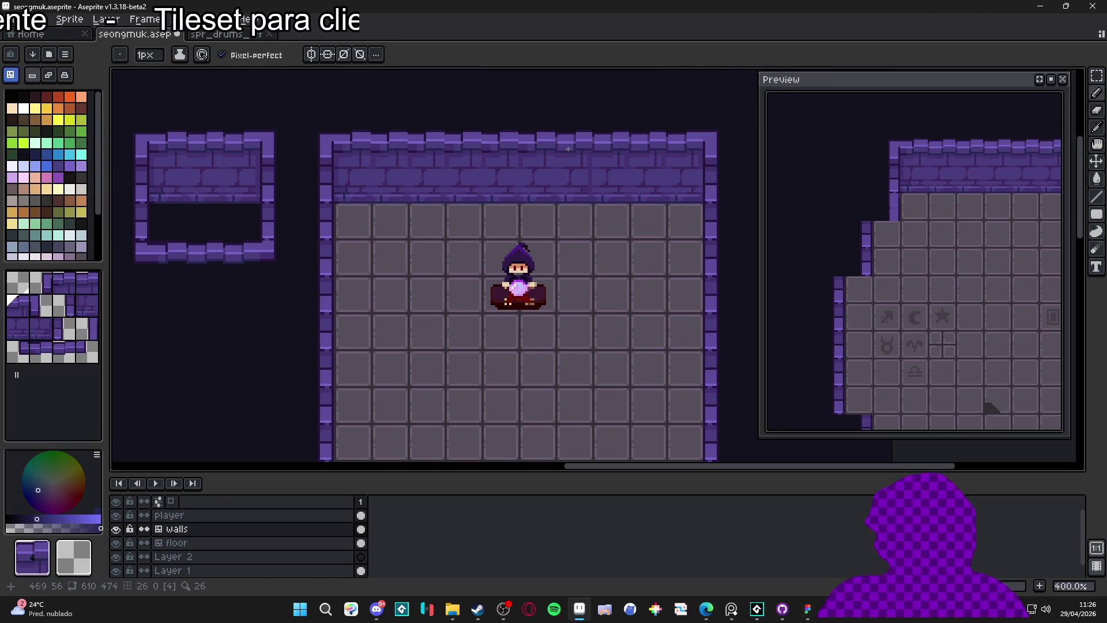
left_click(217, 173, "alt")
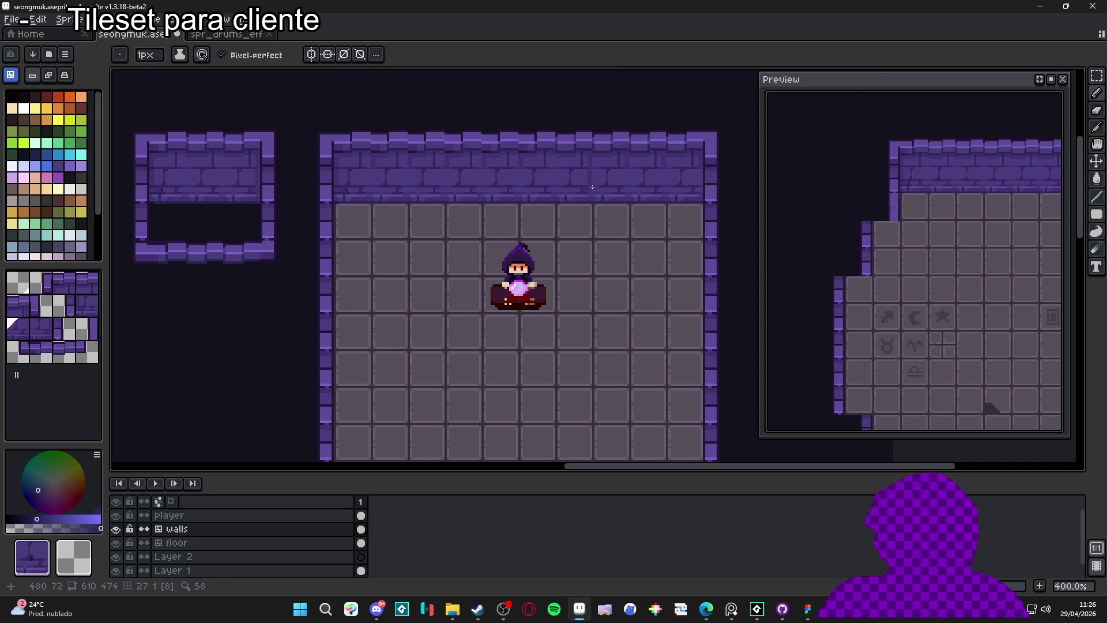
key("ctrl+apostrophe")
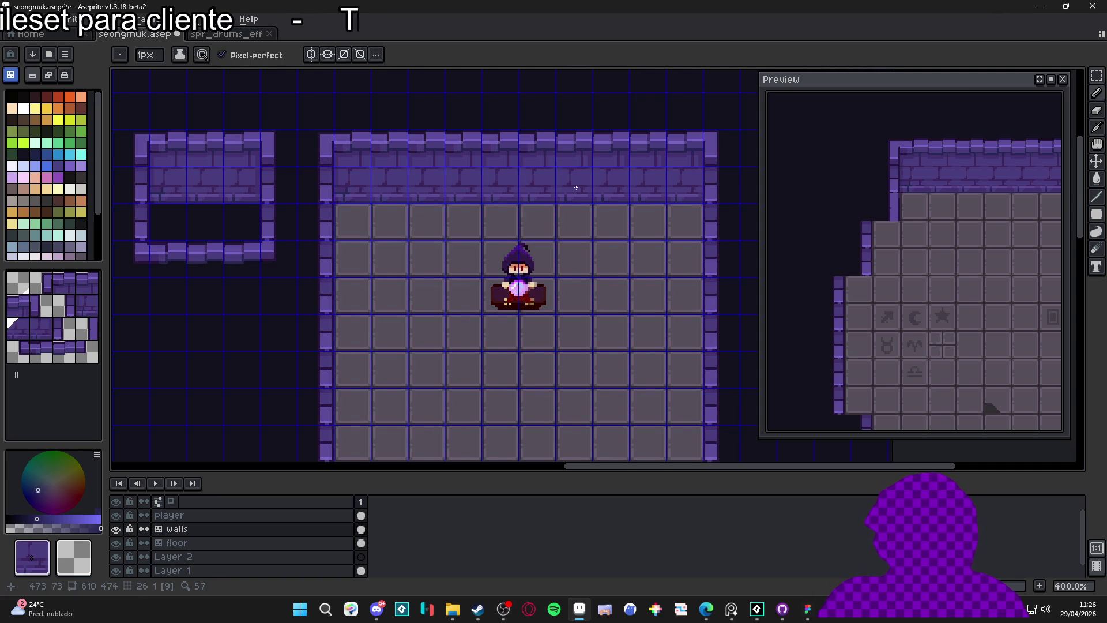
left_click(579, 155, "alt")
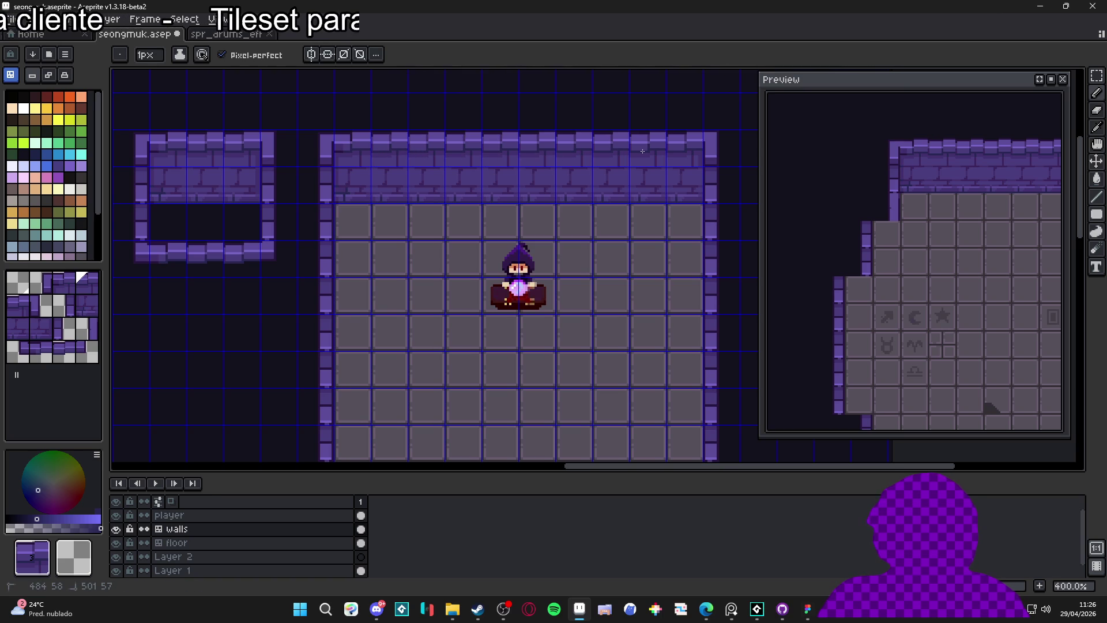
Save seongmuk.aseprite, leaving tile painting mode switched back on.
left_click_drag(556, 310, 503, 281)
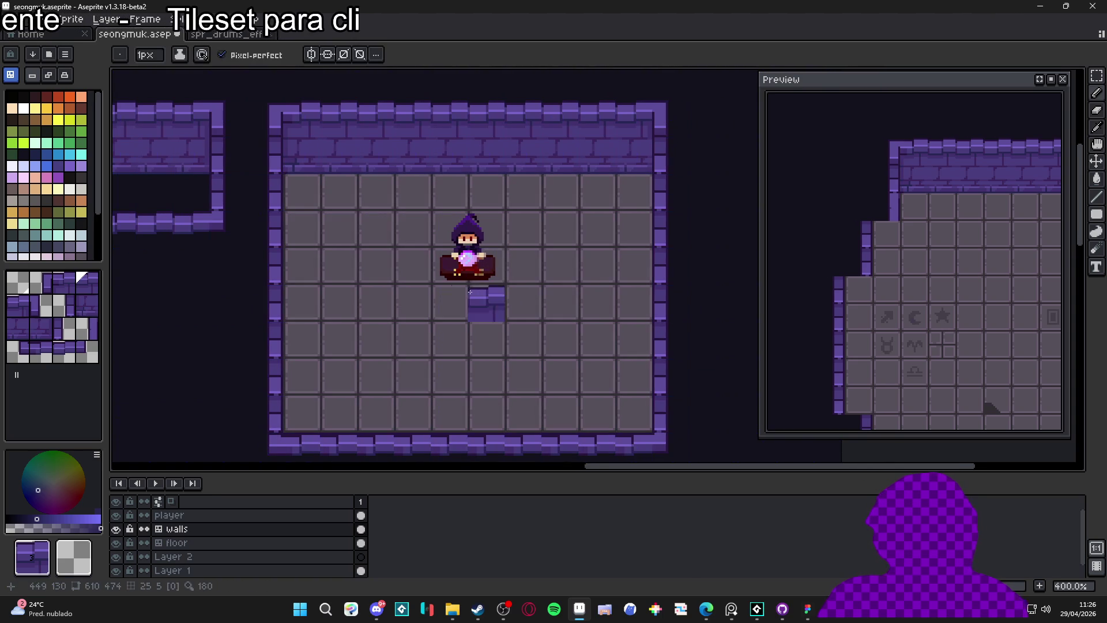
key("Tab")
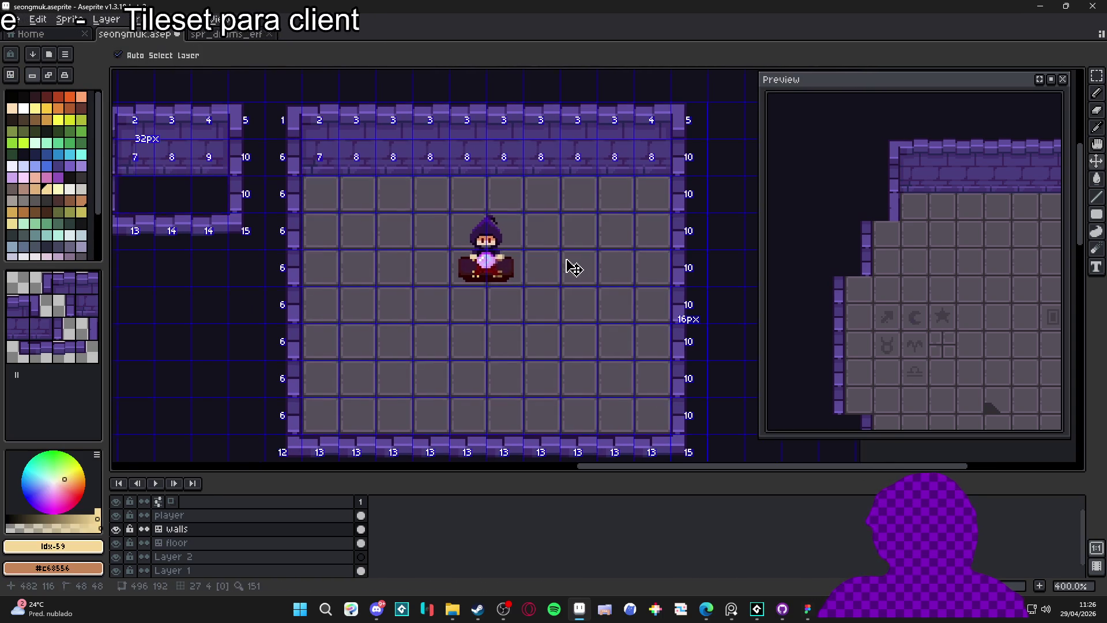
scroll(548, 271, "down", 2)
scroll(457, 312, "up", 1)
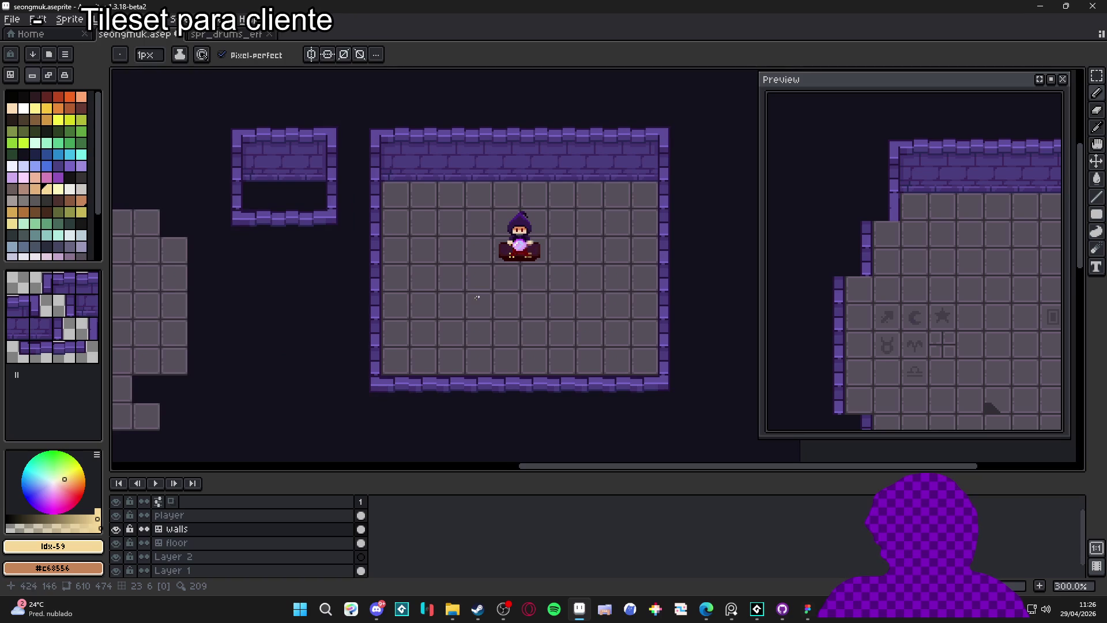
scroll(452, 314, "down", 1)
key("ctrl")
key("ctrl+s")
mouse_move(376, 331)
left_mouse_down()
mouse_move(413, 351)
mouse_move(391, 344)
left_mouse_up()
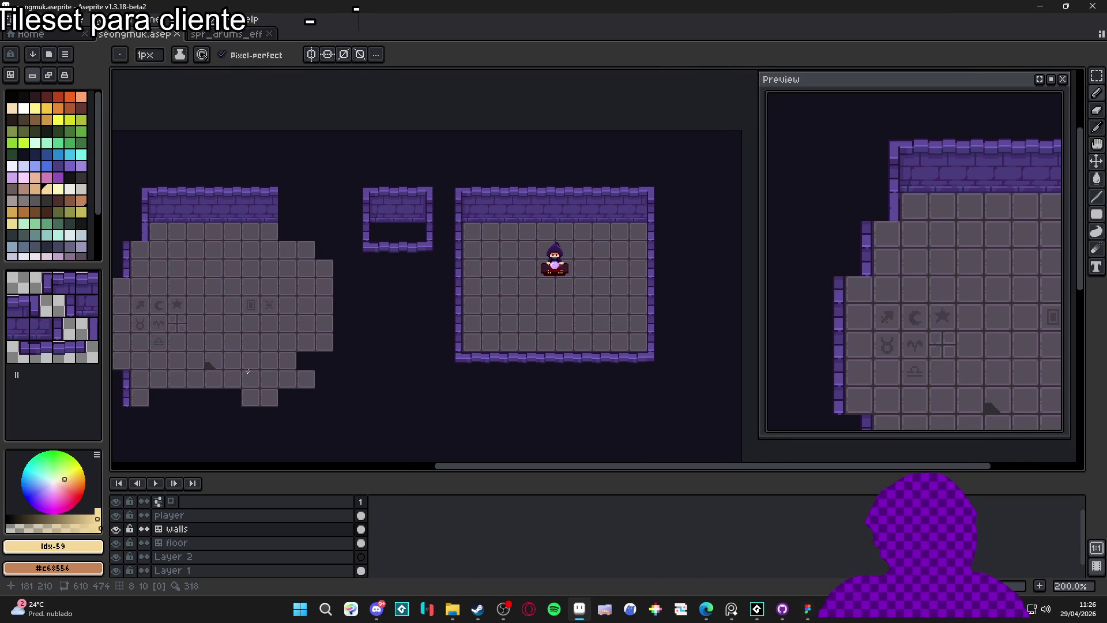
key("Tab")
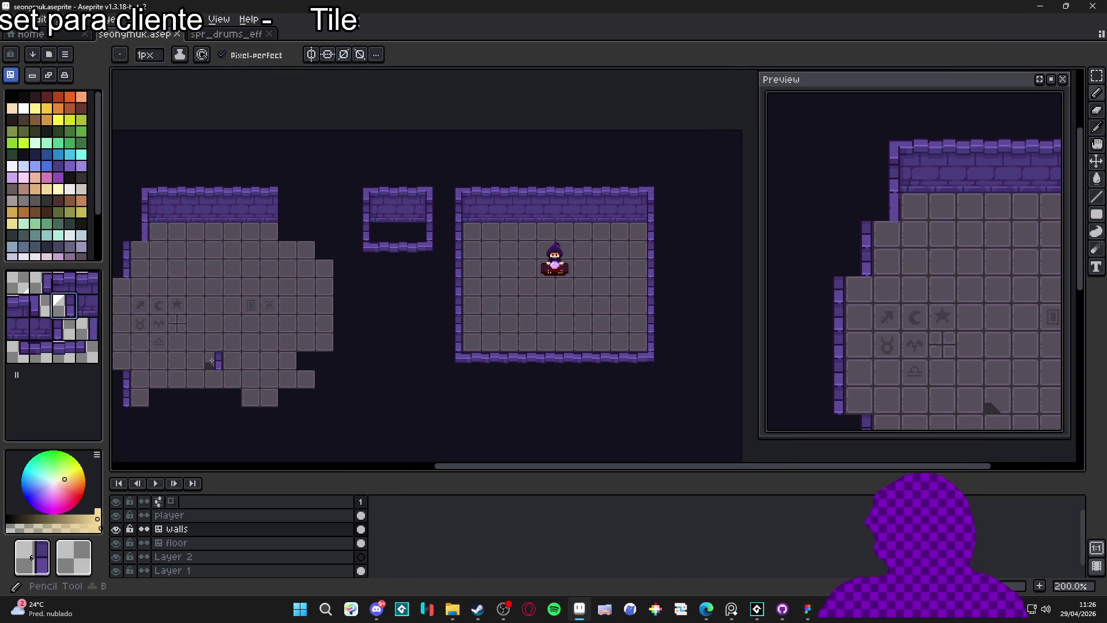
On the floor layer, stamp a corner shadow tile bottom-left and fine-grid tiles along the edge rows.
left_click(180, 545)
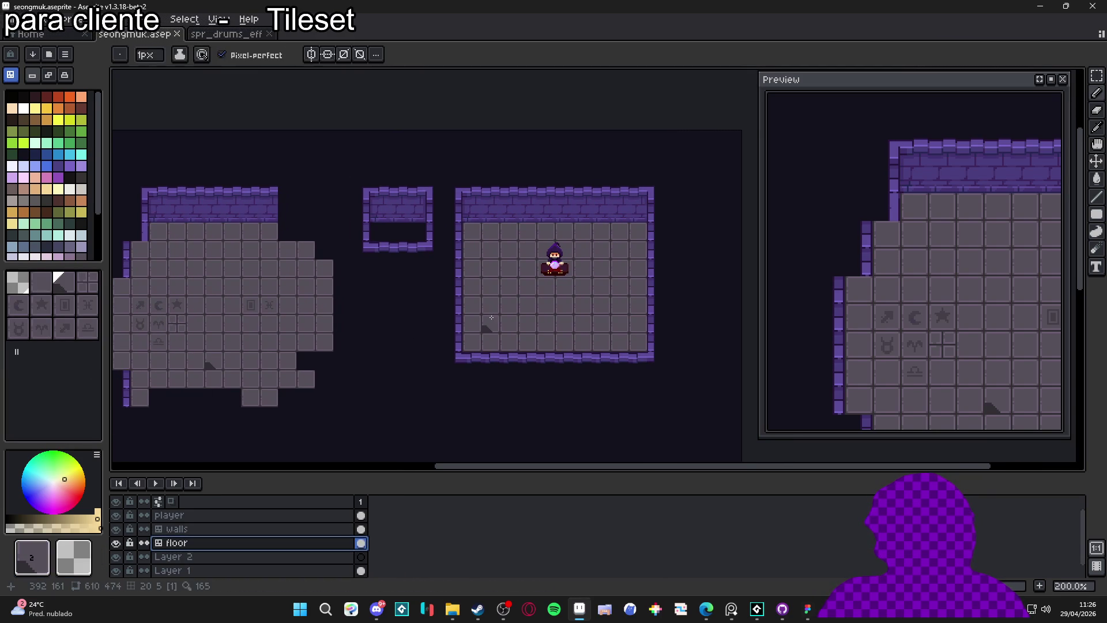
left_click(477, 338)
scroll(477, 338, "up", 1)
scroll(515, 348, "down", 1)
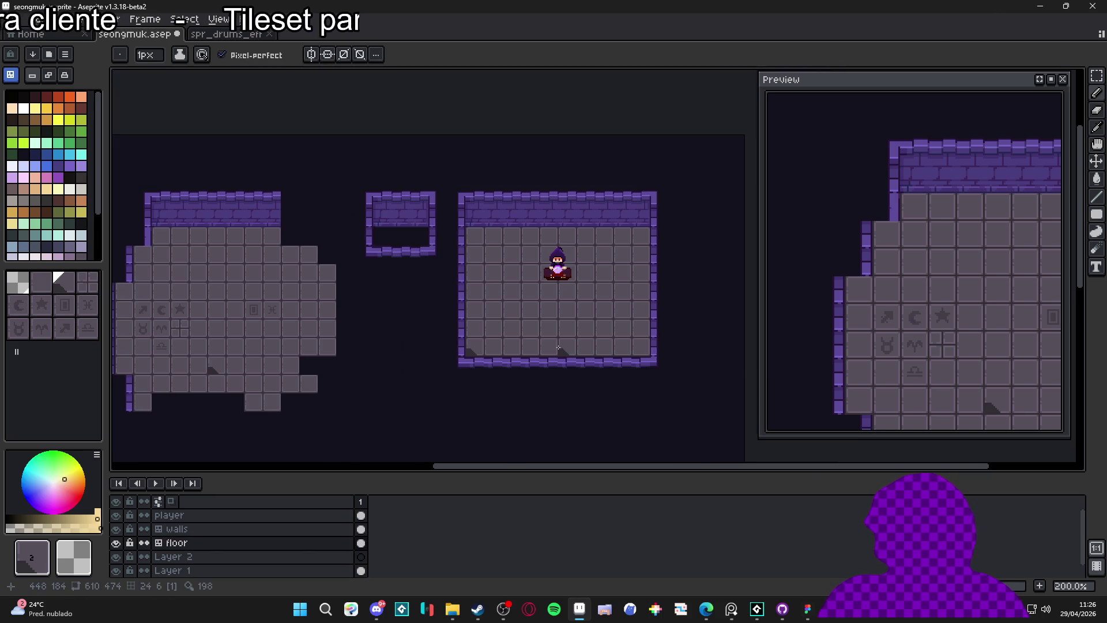
key("]")
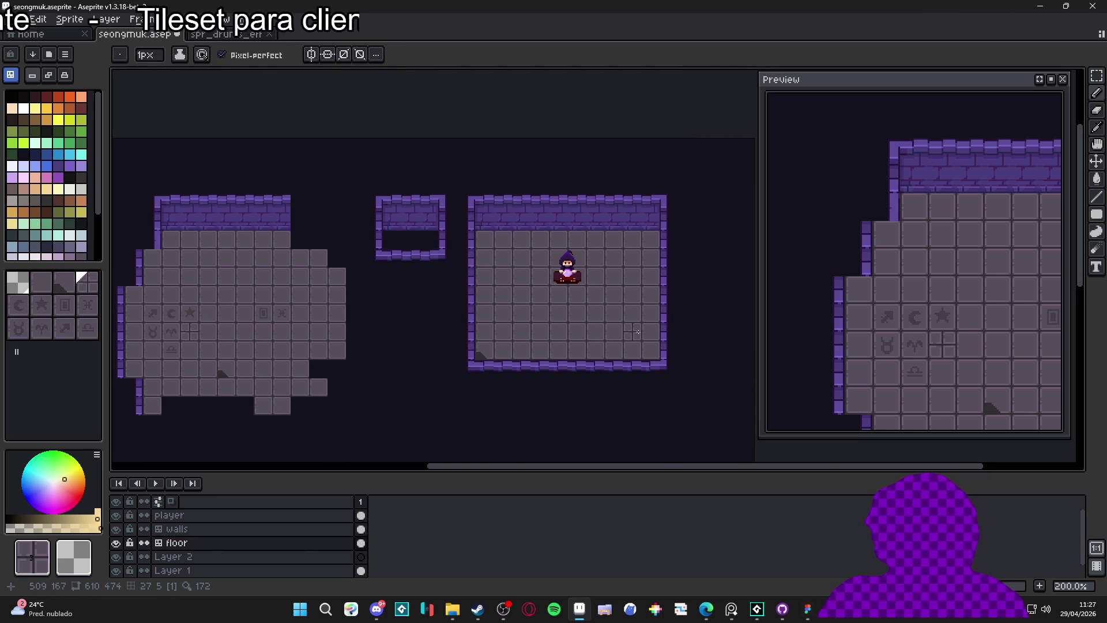
mouse_move(650, 298)
left_mouse_down()
mouse_move(650, 240)
mouse_move(484, 243)
mouse_move(484, 323)
mouse_move(503, 352)
mouse_move(625, 357)
left_mouse_up()
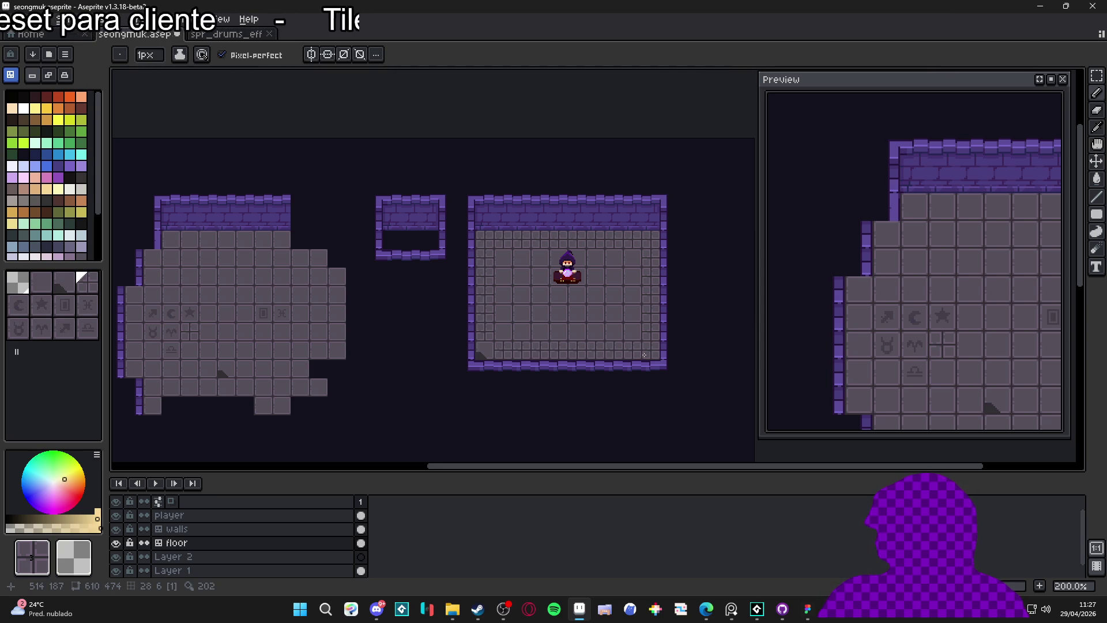
Copy door-icon, cross, wave and other symbol tiles from the left map onto the right floor.
left_click(265, 310, "alt")
left_click(498, 327)
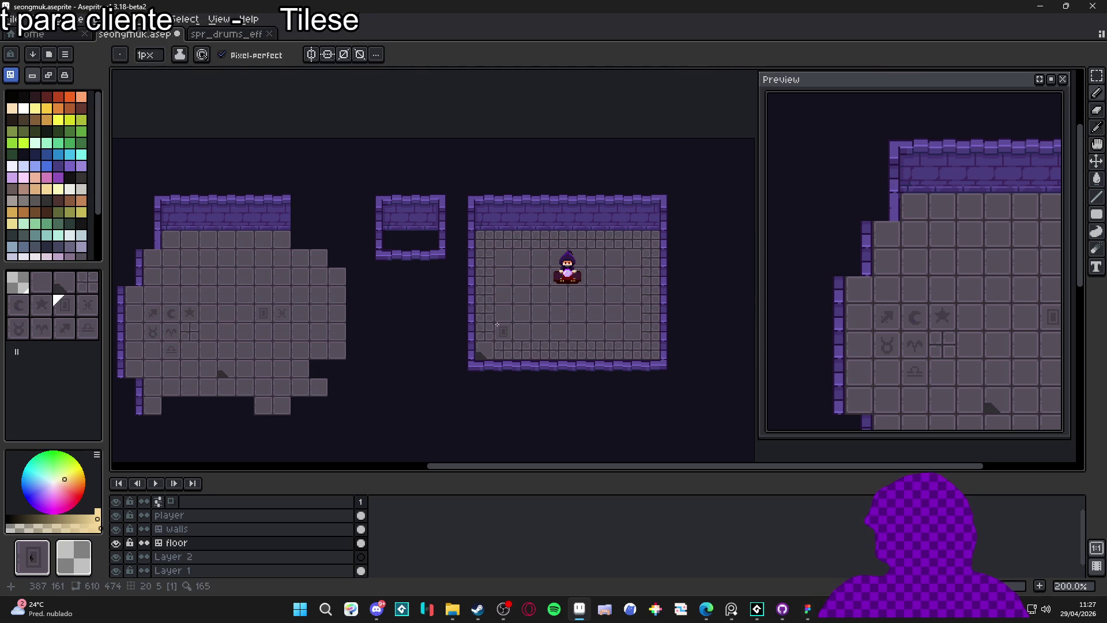
left_click(282, 312, "alt")
left_click(521, 312)
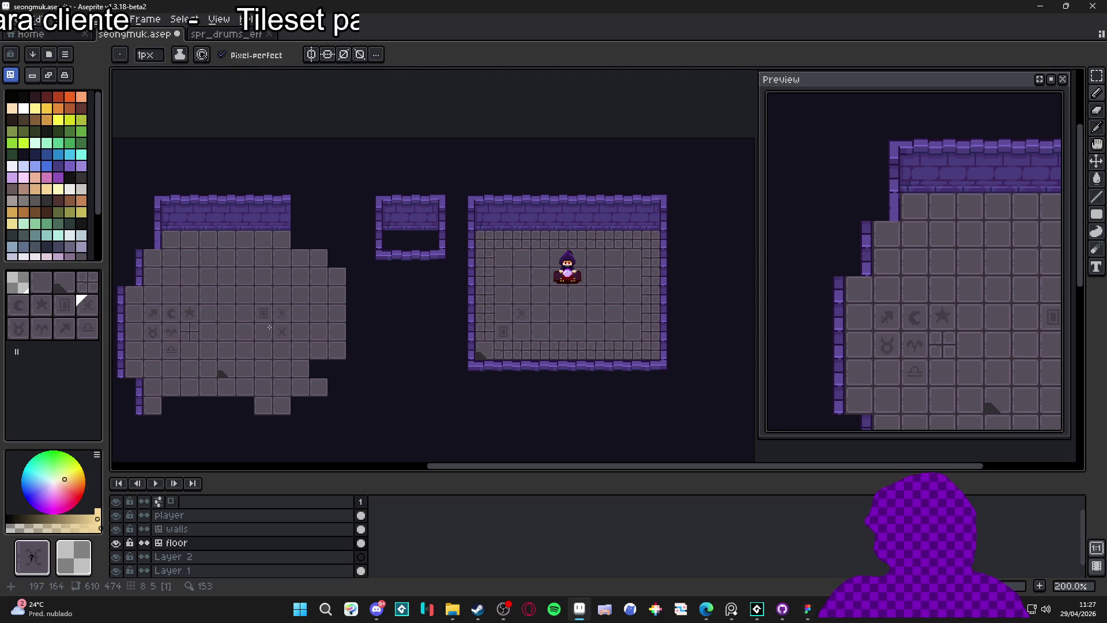
left_click(174, 331, "alt")
left_click(562, 331)
left_click(171, 349, "alt")
left_click(503, 258)
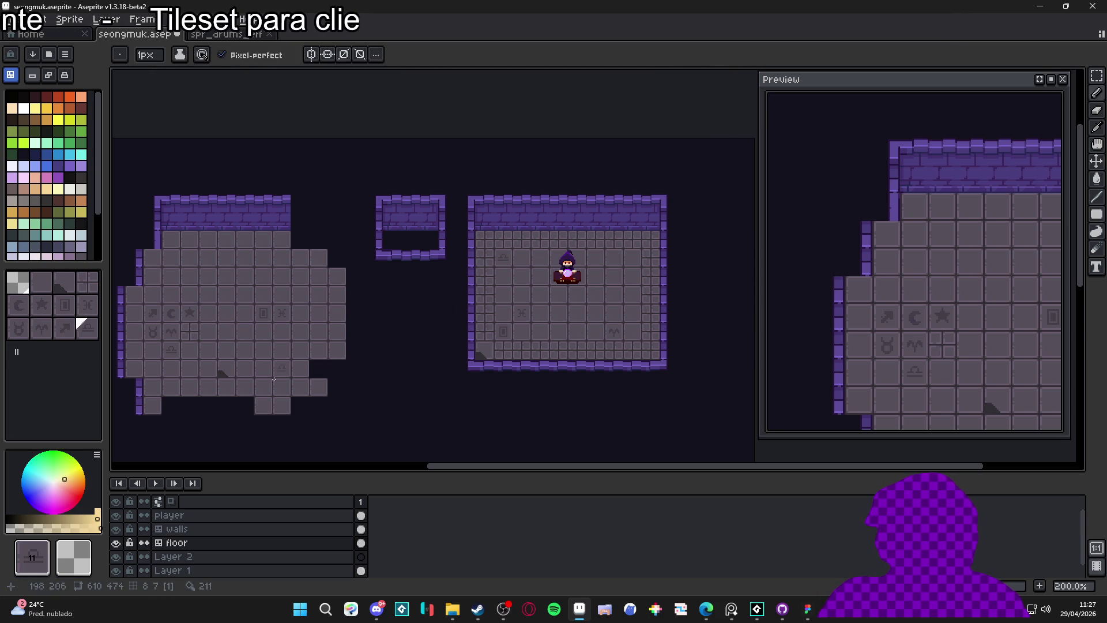
left_click(173, 348, "alt")
left_click(484, 312)
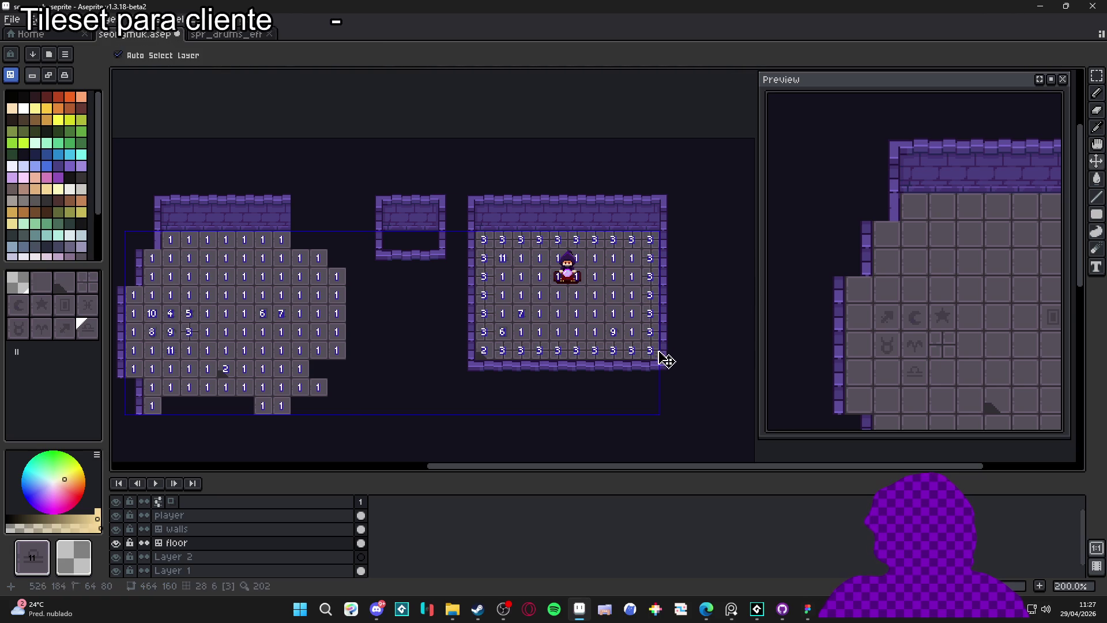
Undo the last symbol tiles and stamp a taurus tile from the left room into the right room.
key("ctrl+z")
key("ctrl+z")
key("ctrl+z")
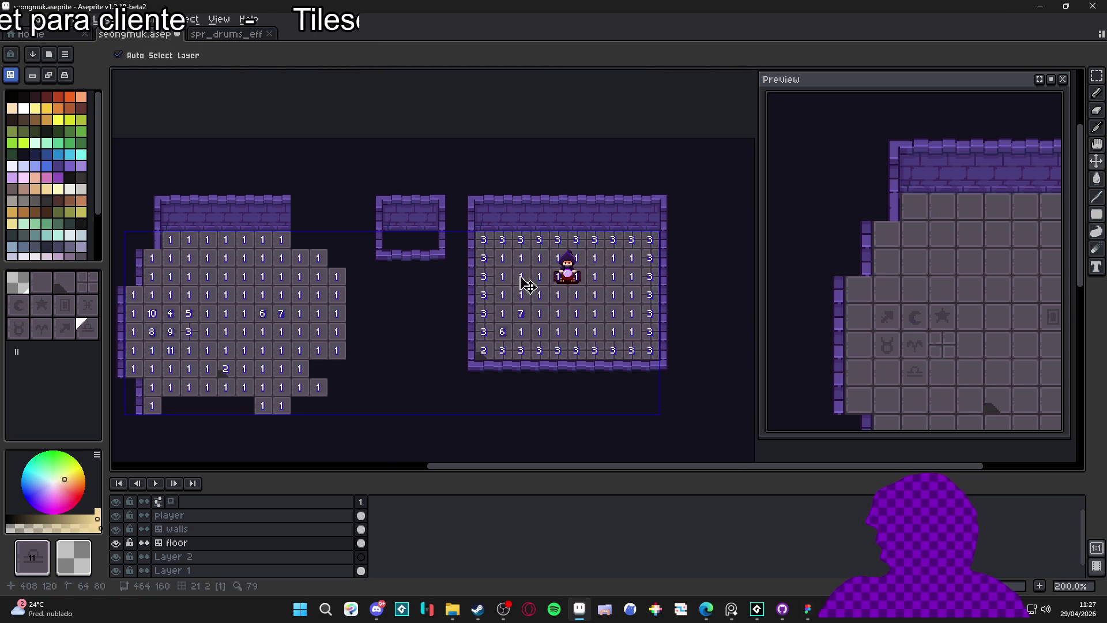
left_click(191, 313, "alt")
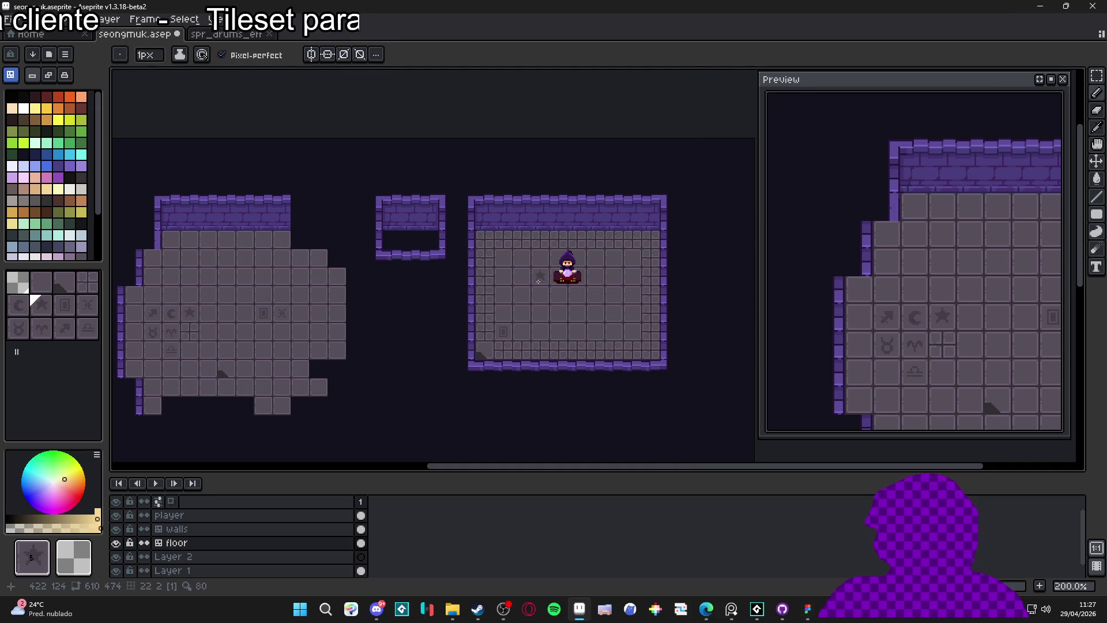
left_click(180, 314, "alt")
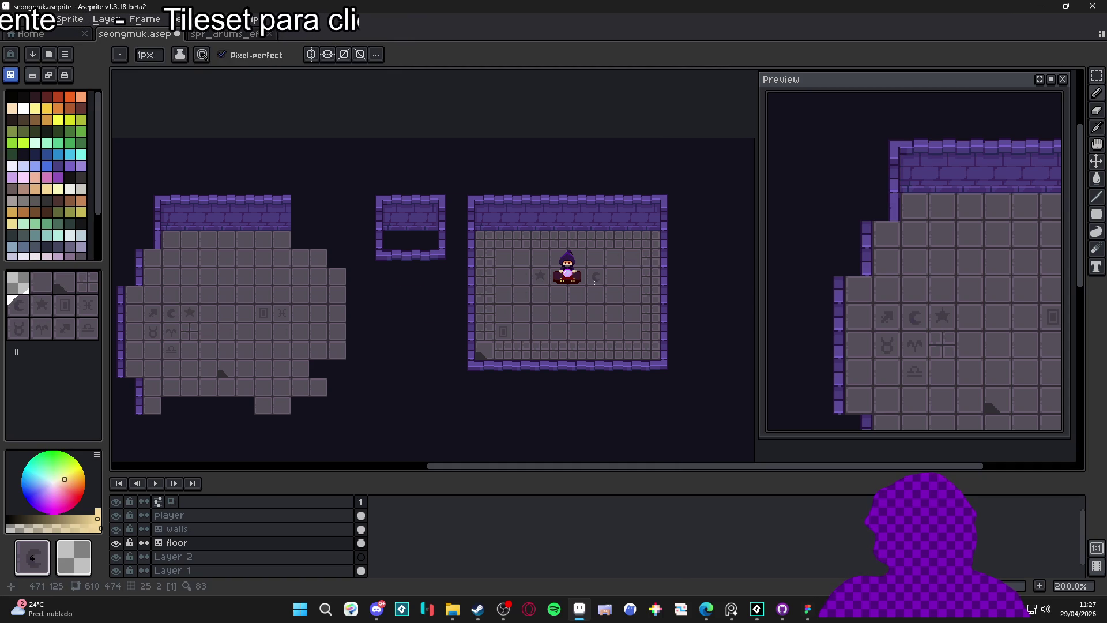
left_click(156, 313, "alt")
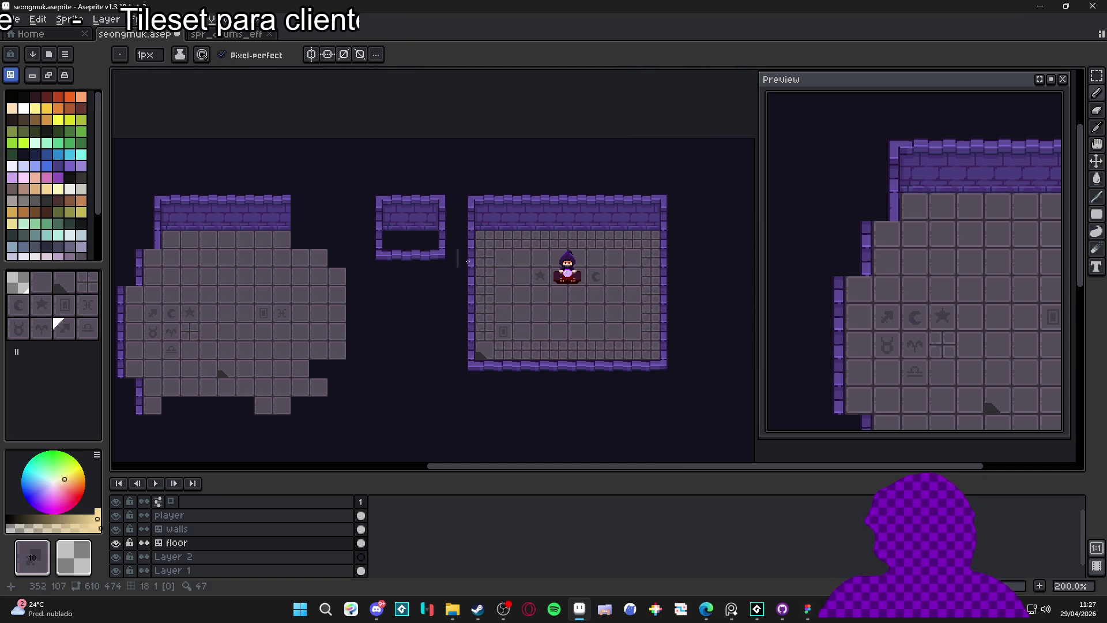
left_click(154, 328, "alt")
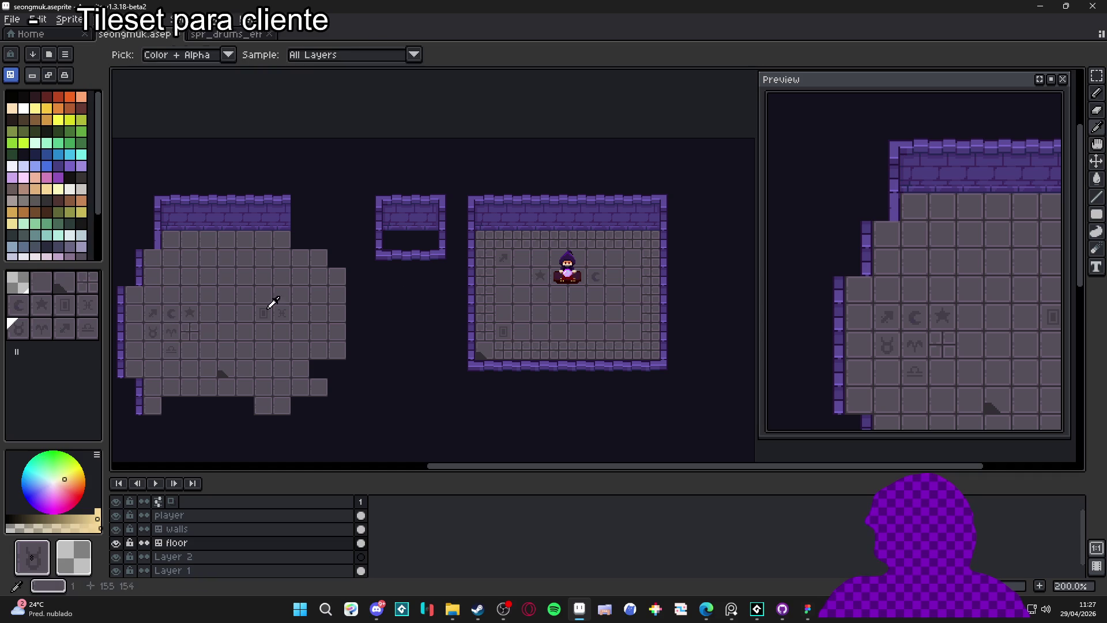
left_click(626, 257)
Copy x-symbol, wave and dark corner tiles from the left room onto the right room's floor.
left_click(282, 313, "alt")
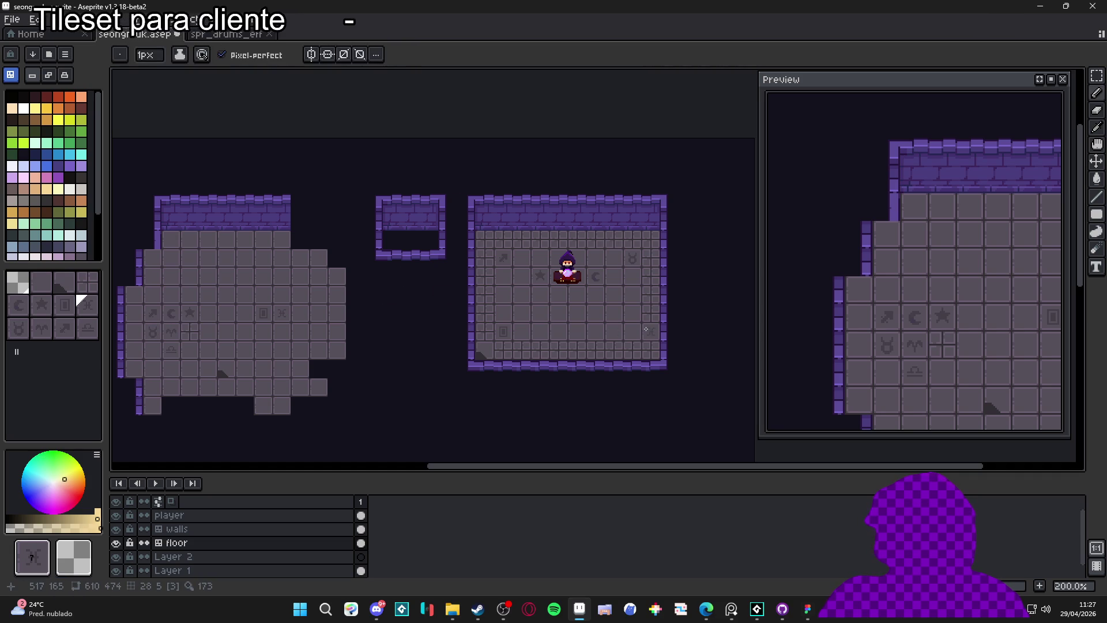
left_click(635, 329)
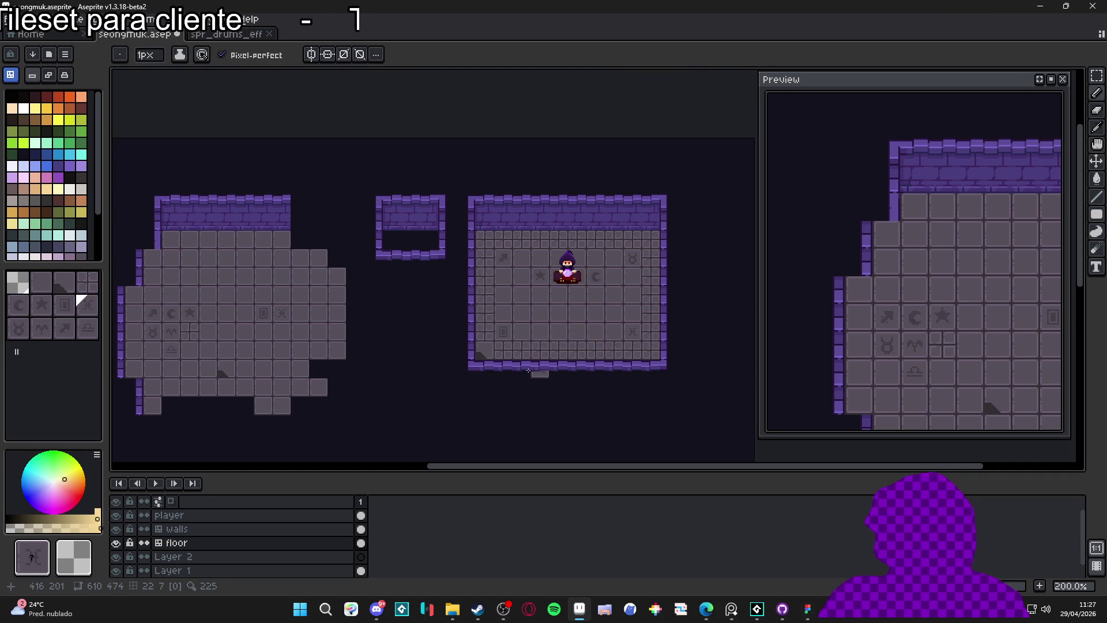
left_click(173, 347, "alt")
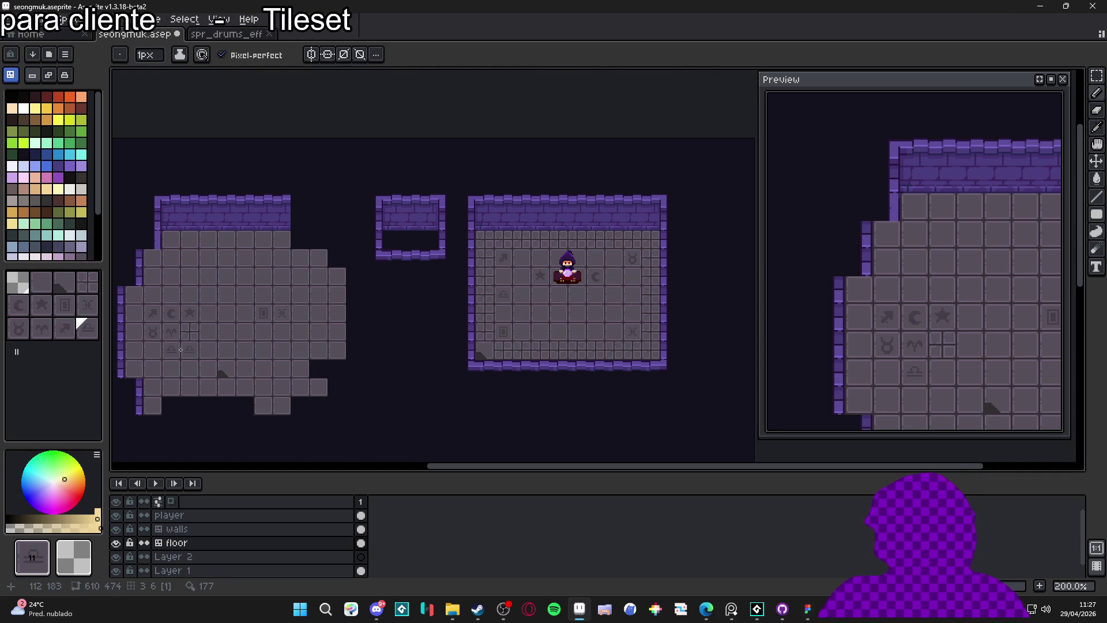
key("alt")
left_click(171, 332, "alt")
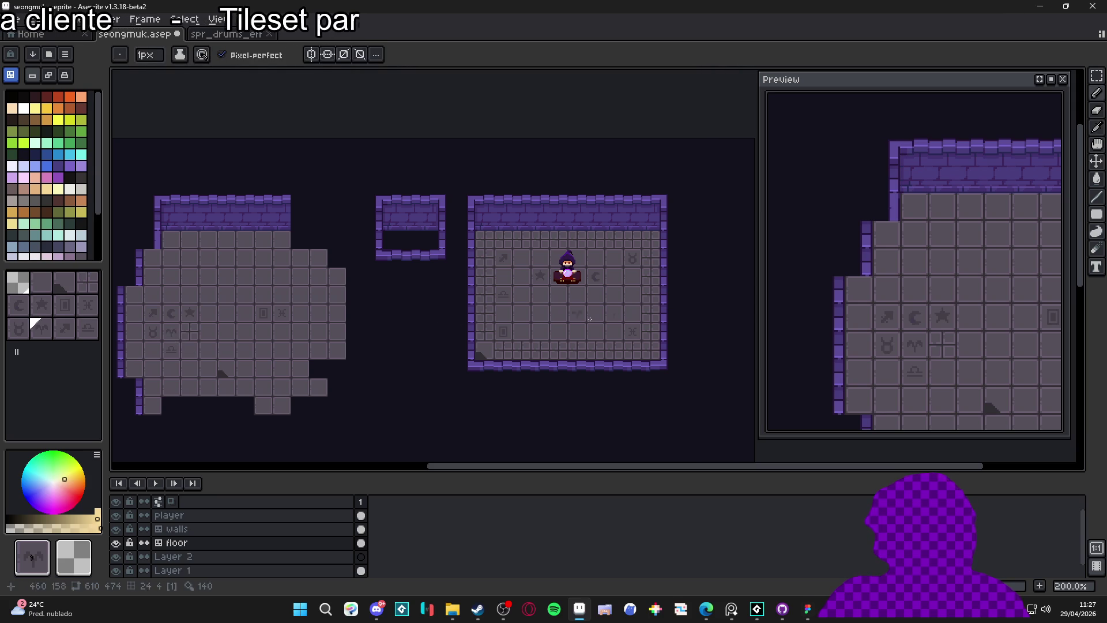
left_click(634, 294)
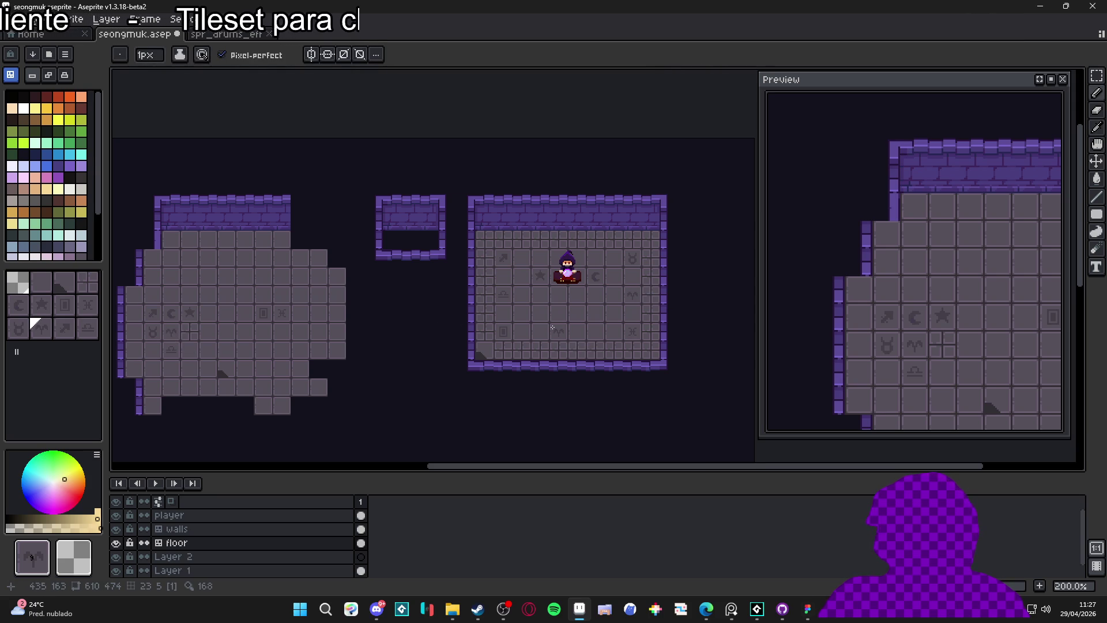
left_click(228, 370, "alt")
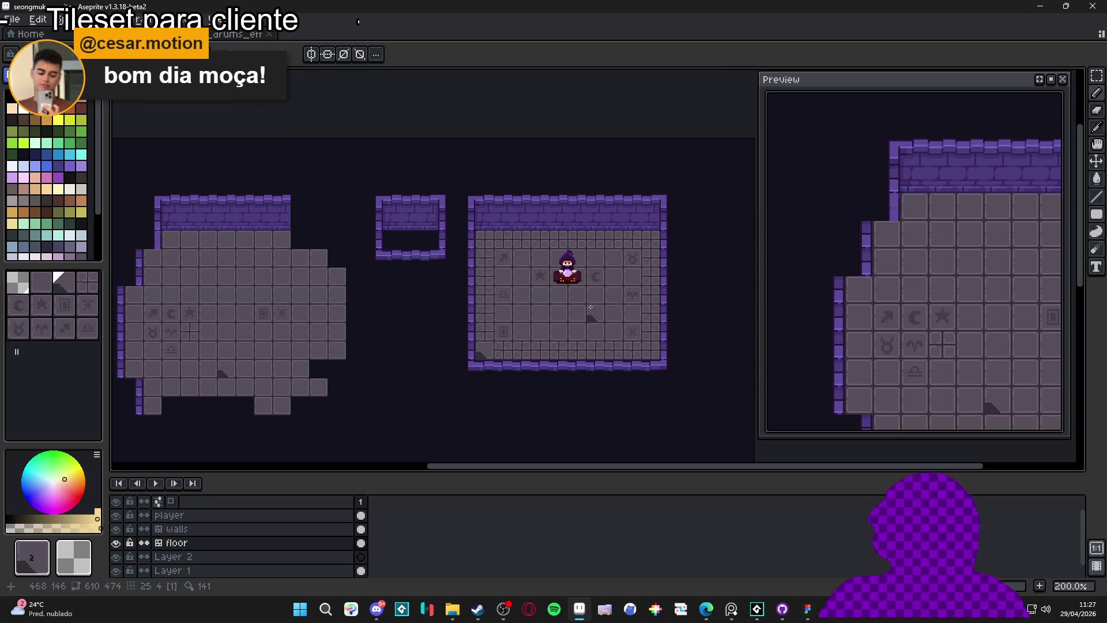
left_click(631, 312)
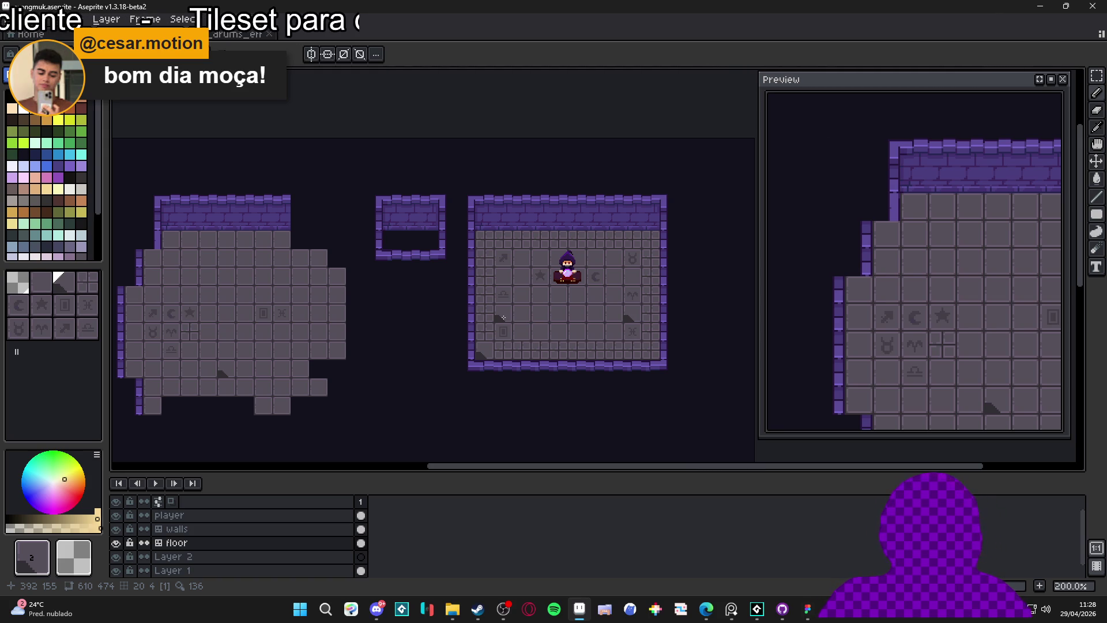
Select the plain grid floor tile and save the drawing as seongmuk.aseprite.
key("bracketright")
scroll(539, 360, "right", 1)
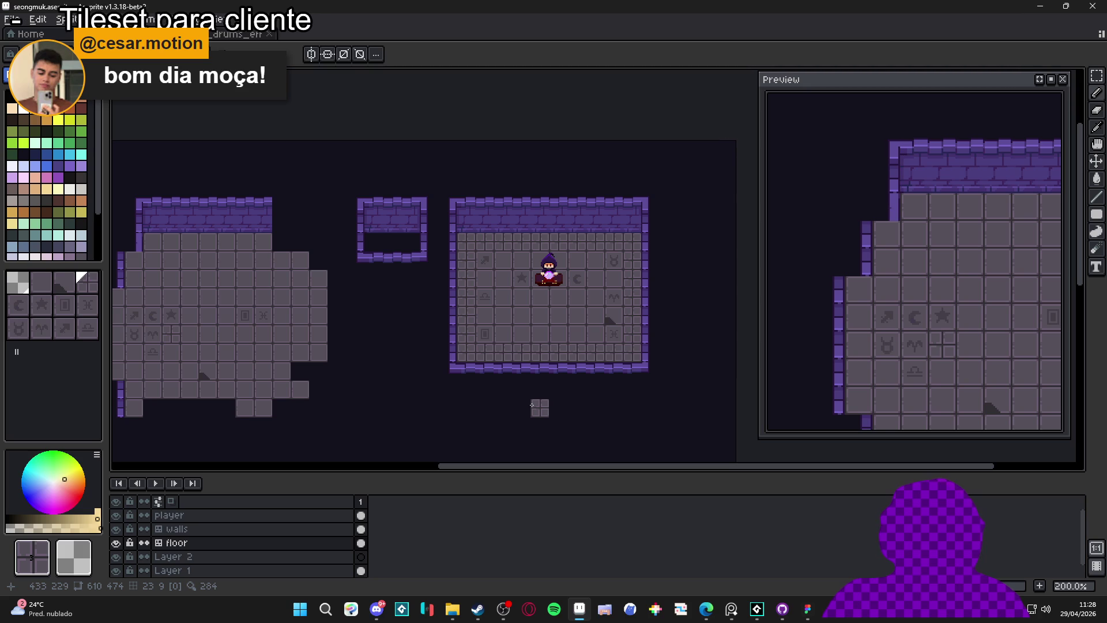
scroll(532, 405, "up", 2)
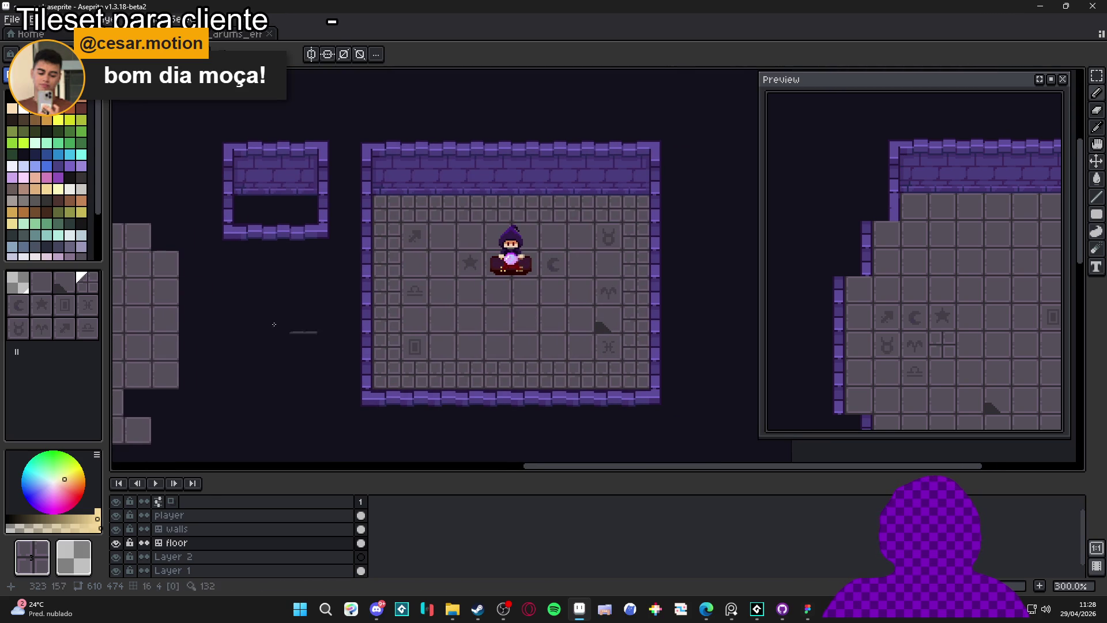
key("Tab")
key("ctrl+s")
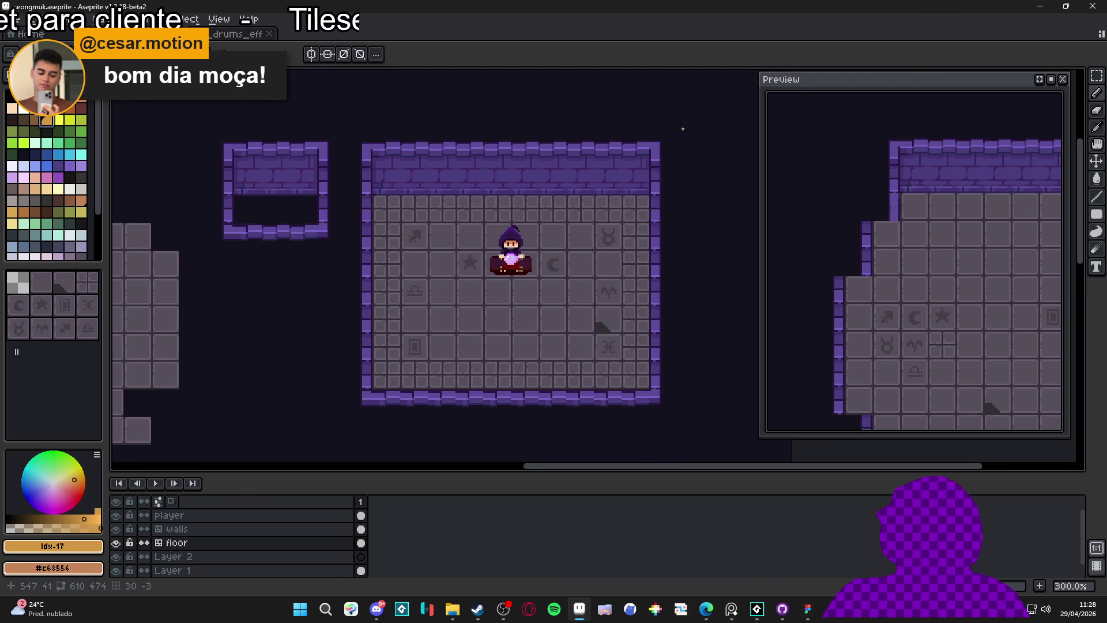
Switch to the eraser and zoom in on the room's floor.
scroll(682, 128, "down", 1)
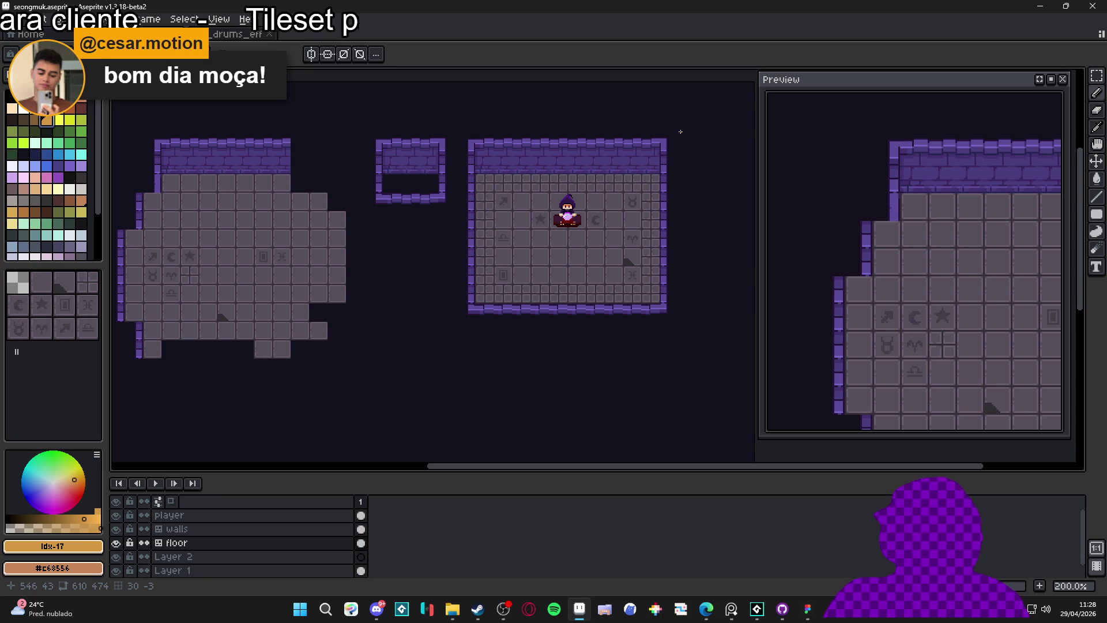
scroll(680, 131, "up", 1)
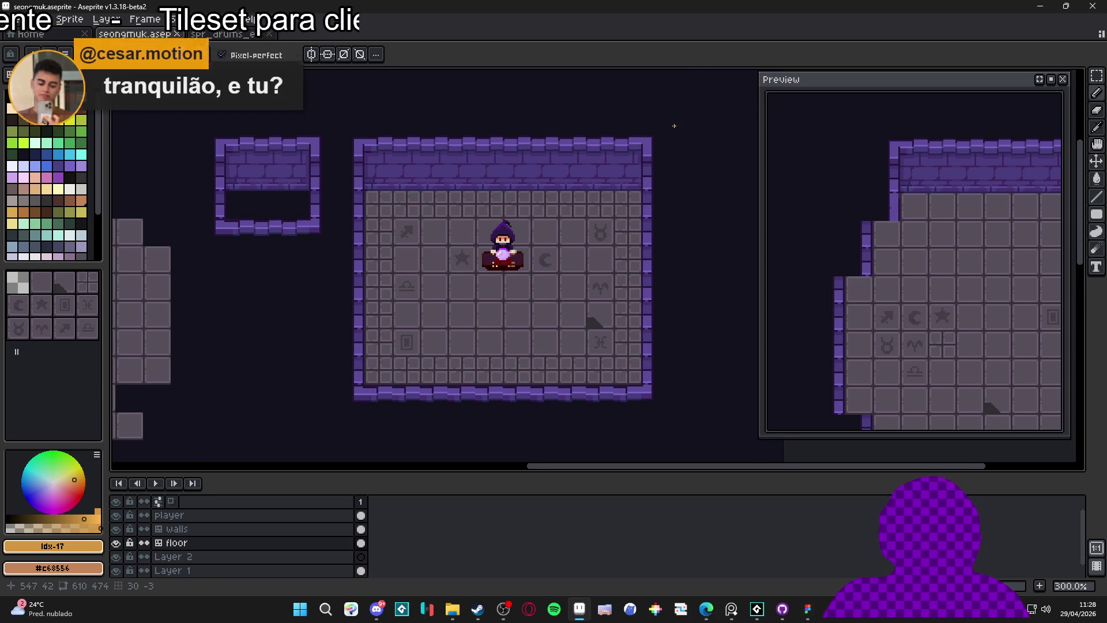
key("e")
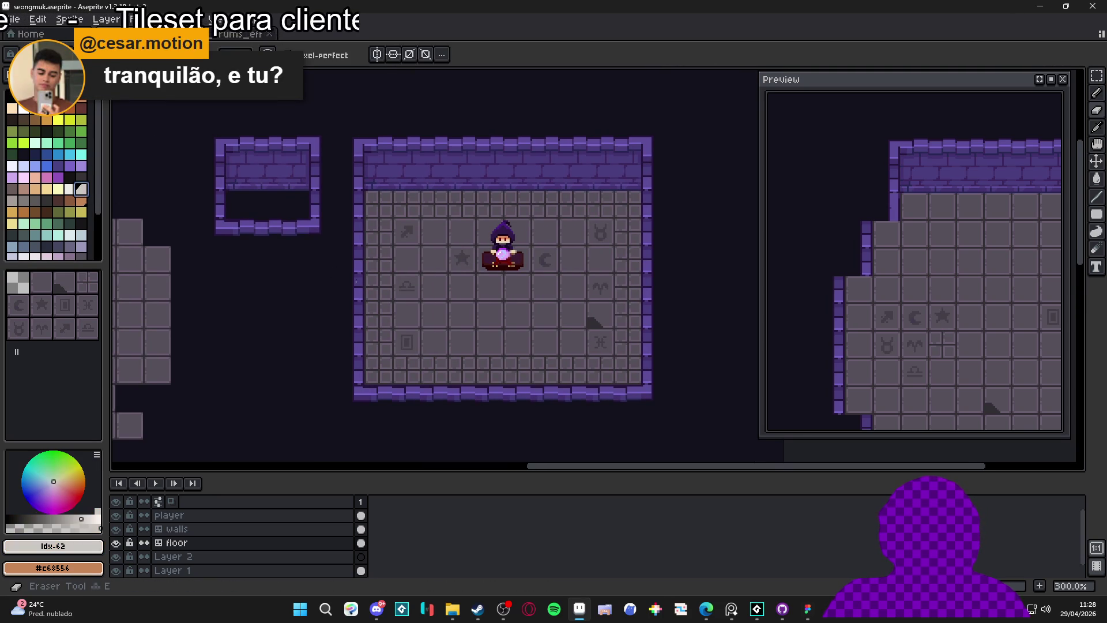
scroll(369, 294, "down", 1)
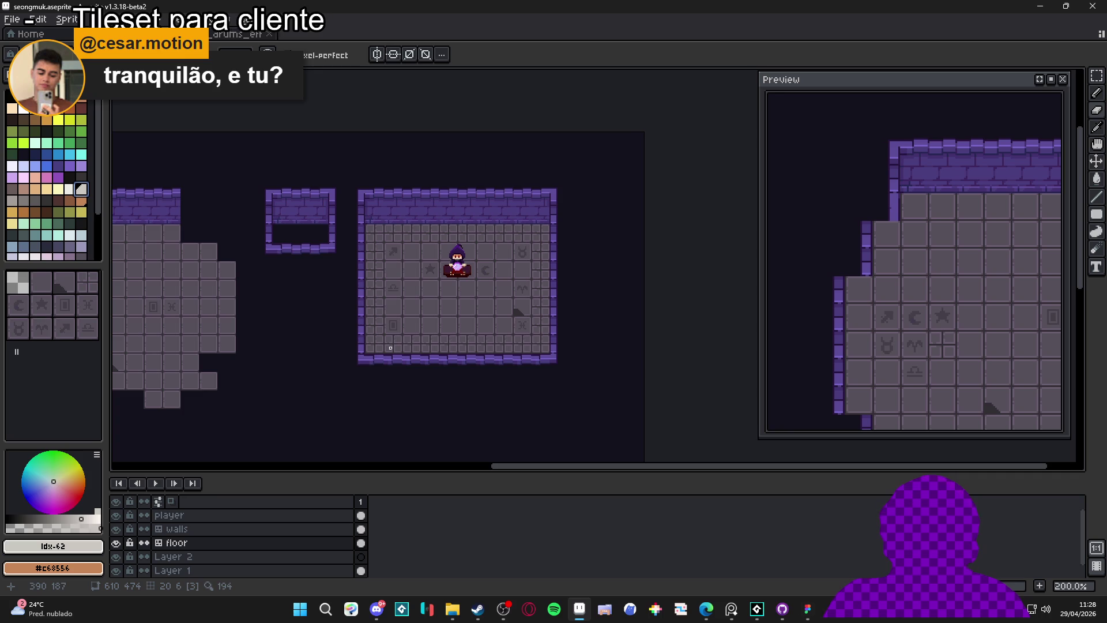
scroll(426, 361, "up", 1)
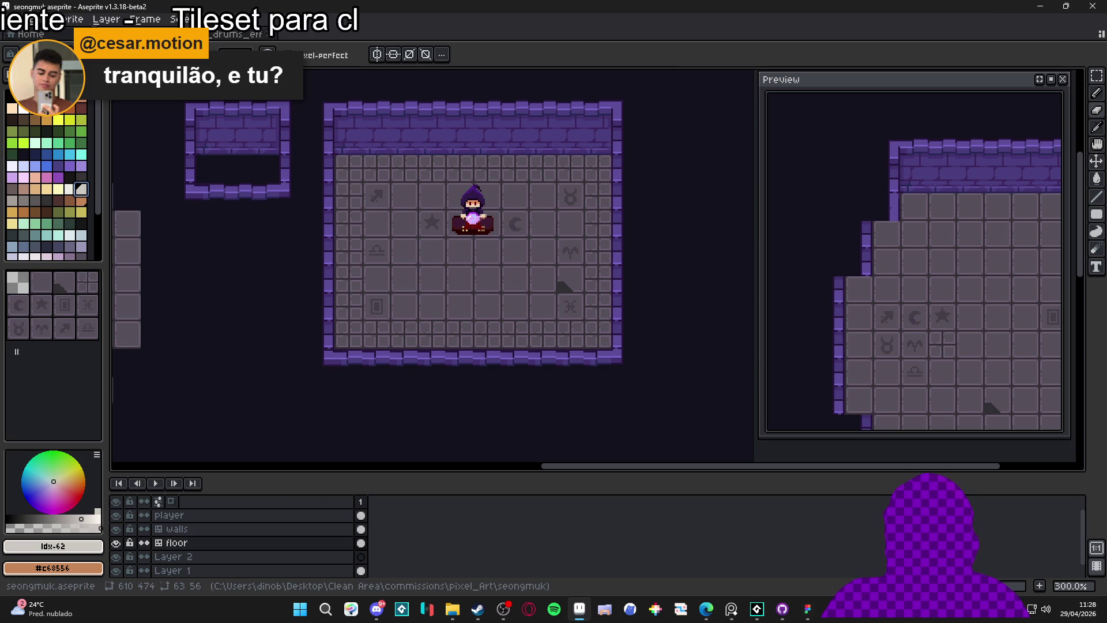
left_click(731, 608)
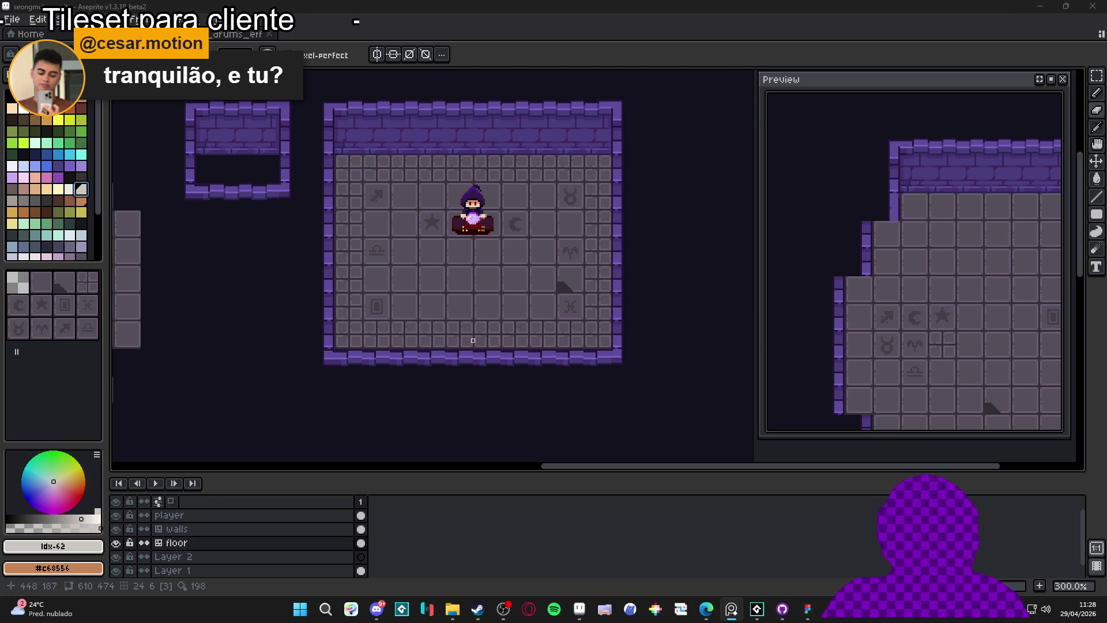
scroll(461, 342, "up", 3)
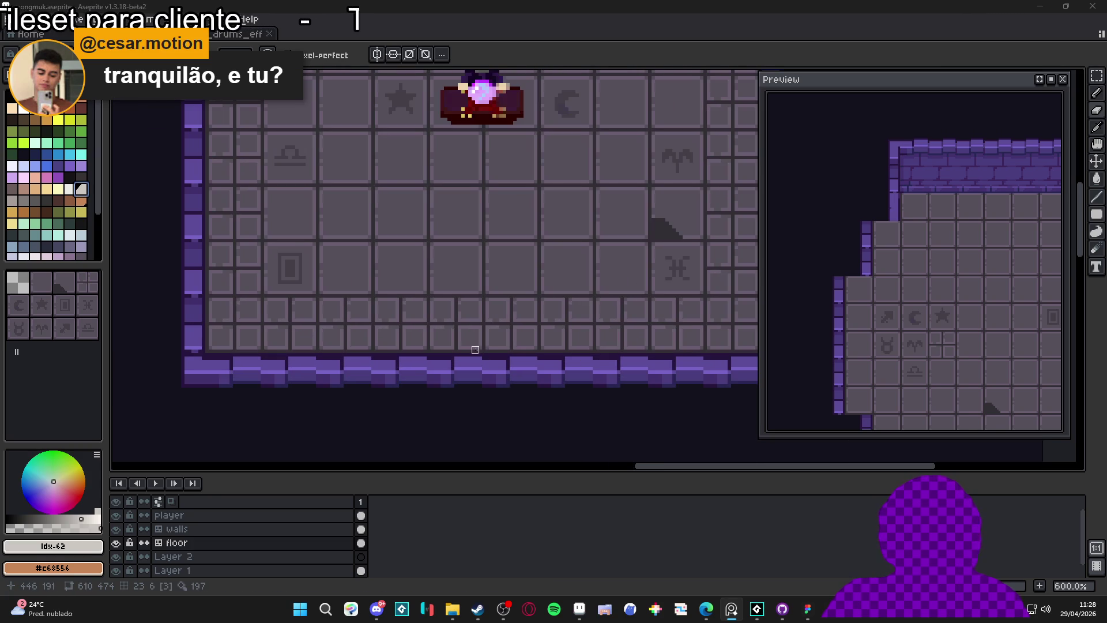
Create a layer named 'rug' directly above the walls layer, then reselect the walls layer.
left_click(210, 528)
key("shift+n")
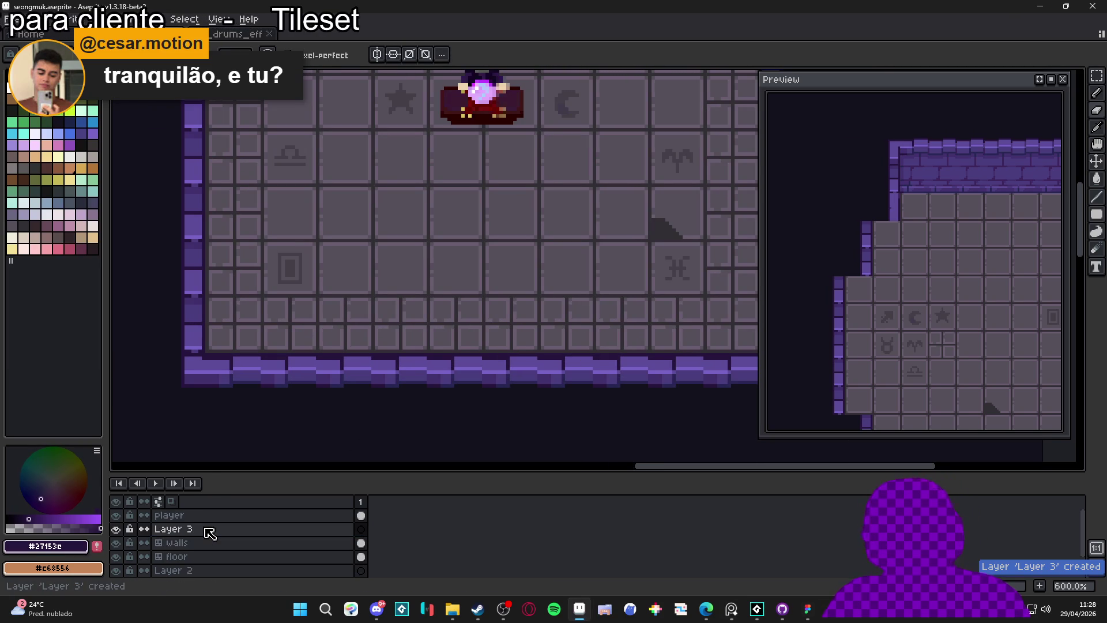
double_click(206, 529)
type("rug")
key("Return")
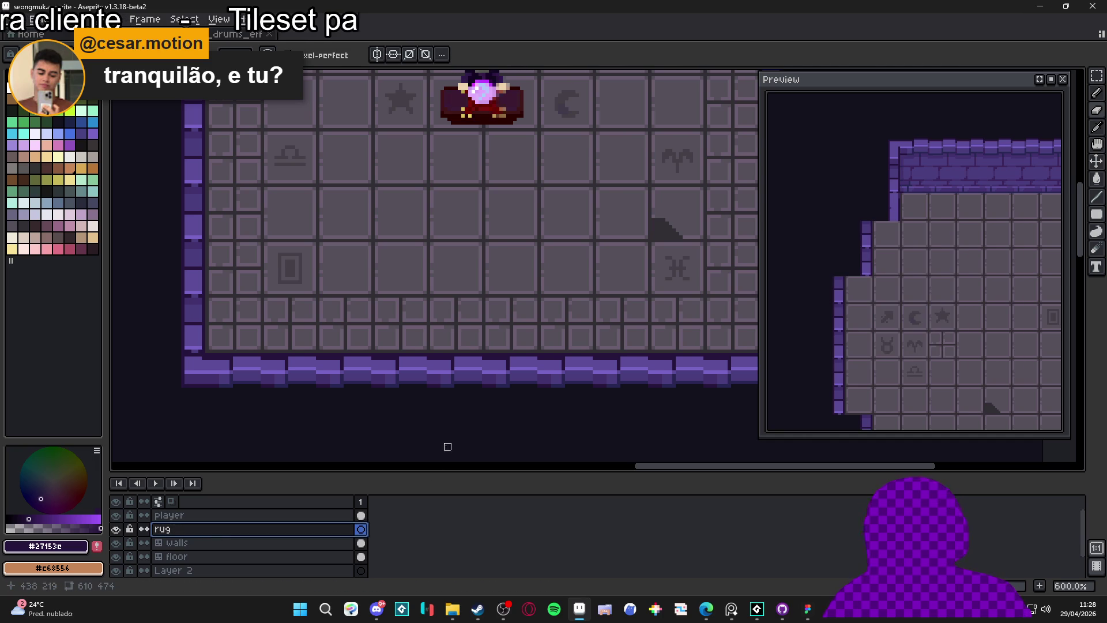
scroll(490, 291, "down", 3)
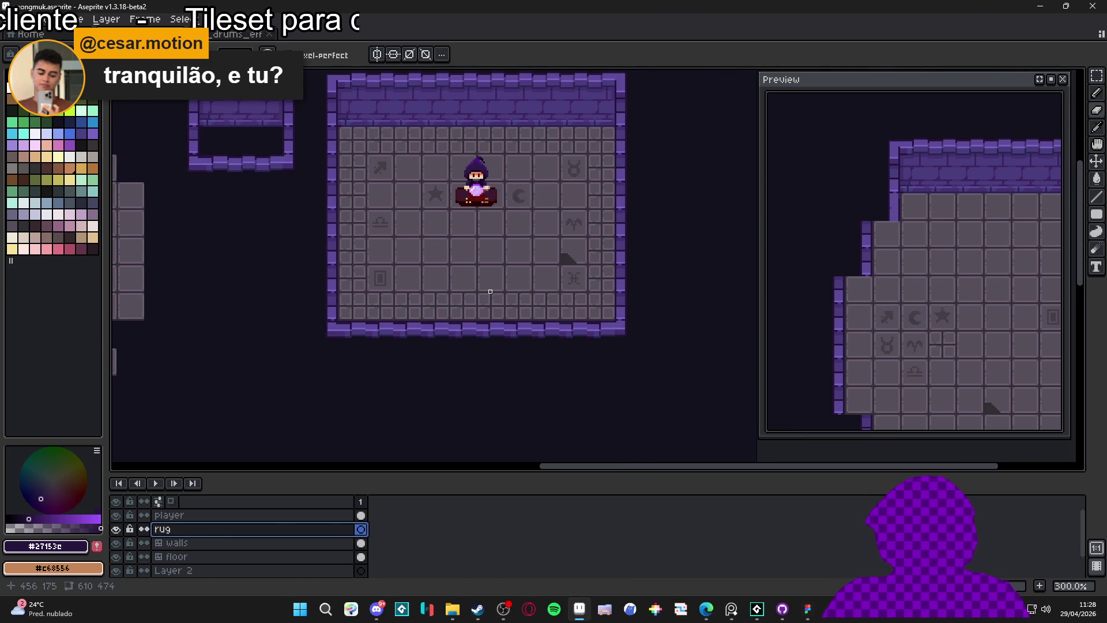
scroll(489, 291, "down", 1)
left_click(490, 303, "ctrl")
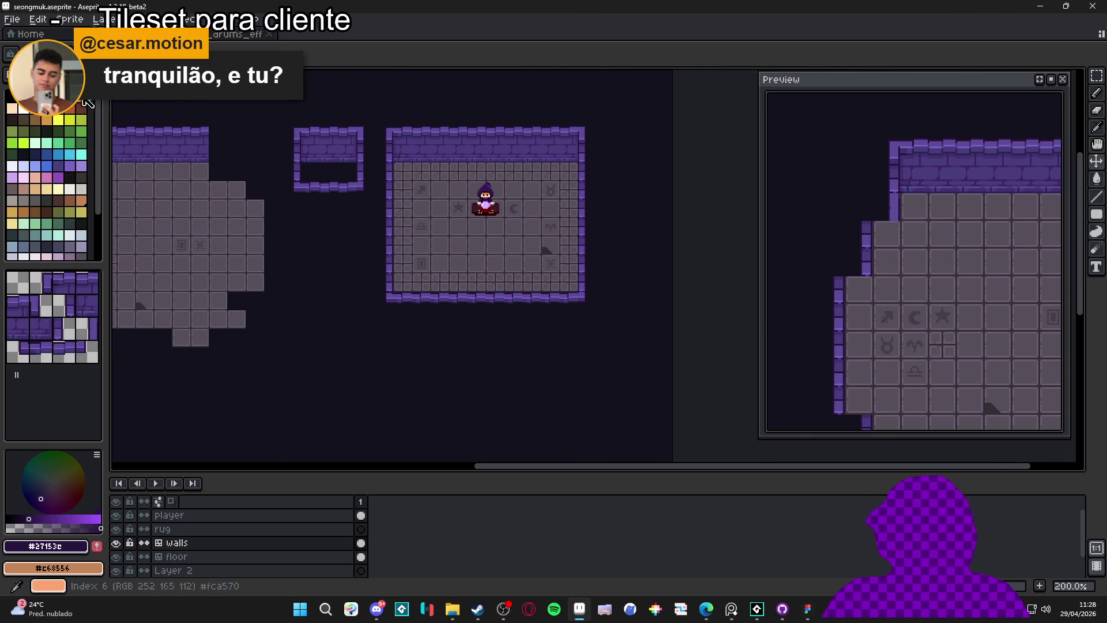
scroll(392, 304, "up", 1)
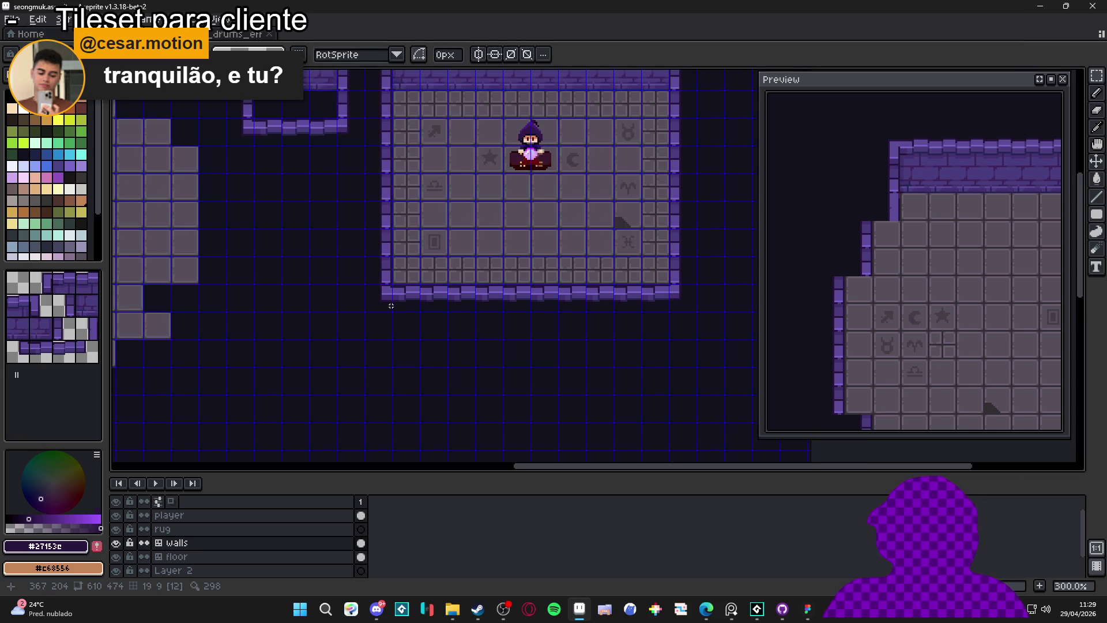
Select the bottom and right walls and shift them down to lengthen the room.
scroll(391, 306, "down", 1)
left_click_drag(367, 306, 575, 338)
left_click_drag(571, 297, 557, 247)
left_click_drag(370, 253, 372, 297)
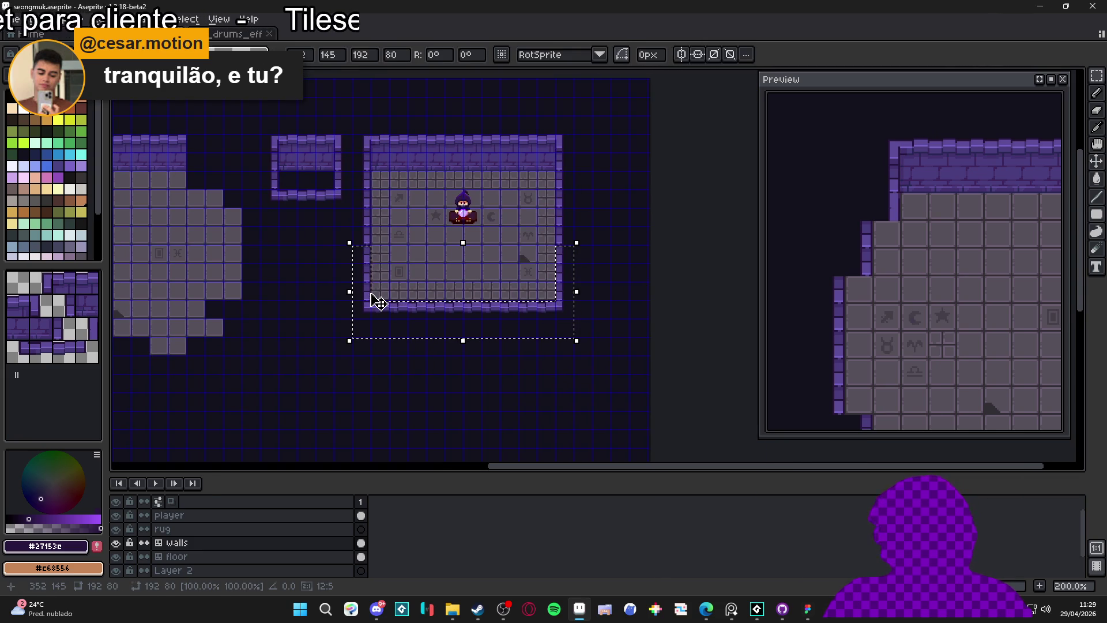
key("ctrl+z")
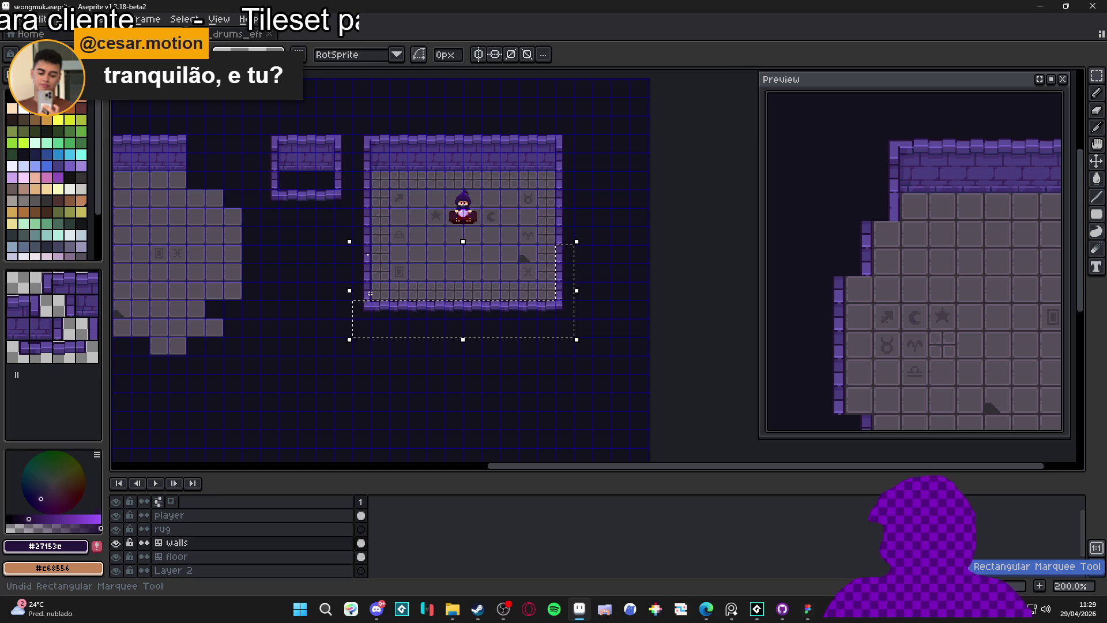
key("Down")
key("Down")
key("Down")
key("Down")
key("Down")
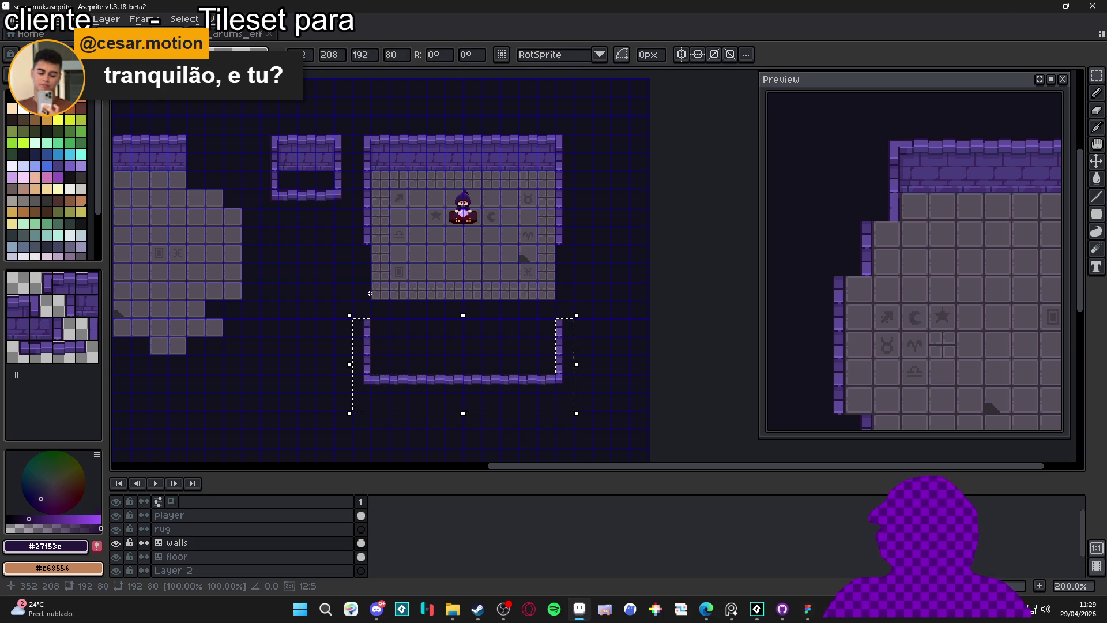
key("Up")
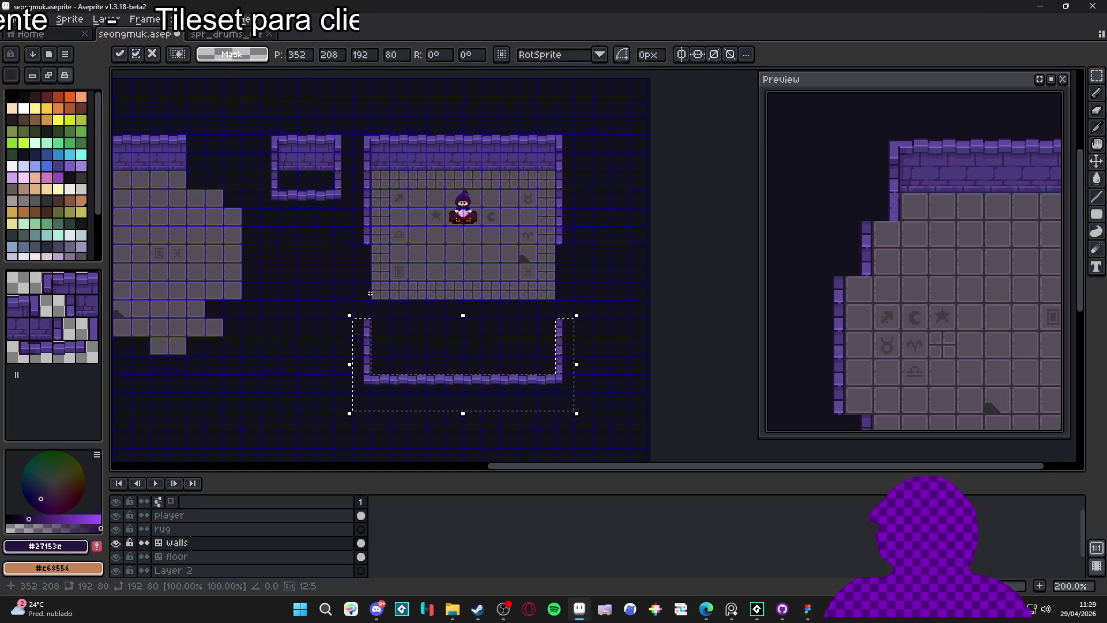
key("Return")
scroll(447, 241, "up", 1)
left_click_drag(473, 307, 480, 299)
Extend the left and right wall columns down to meet the lowered bottom wall.
left_click(72, 298)
key("b")
left_click(619, 224, "alt")
left_click_drag(619, 242, 620, 338)
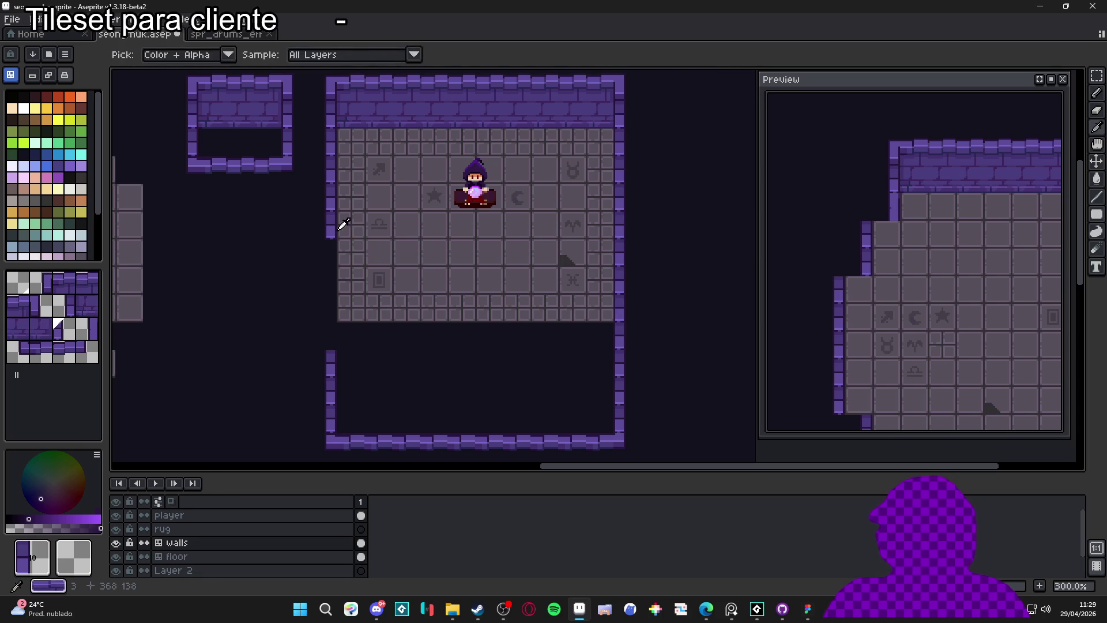
left_click(331, 224, "alt")
left_click_drag(330, 242, 330, 346)
left_click(413, 363)
scroll(397, 358, "right", 1)
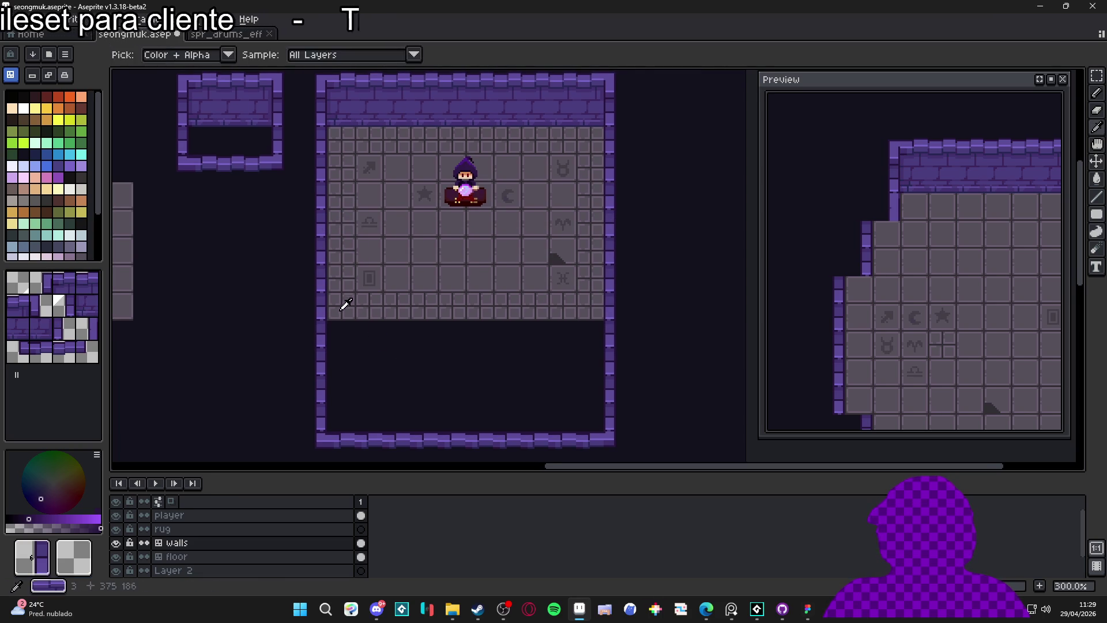
left_click(344, 306, "alt")
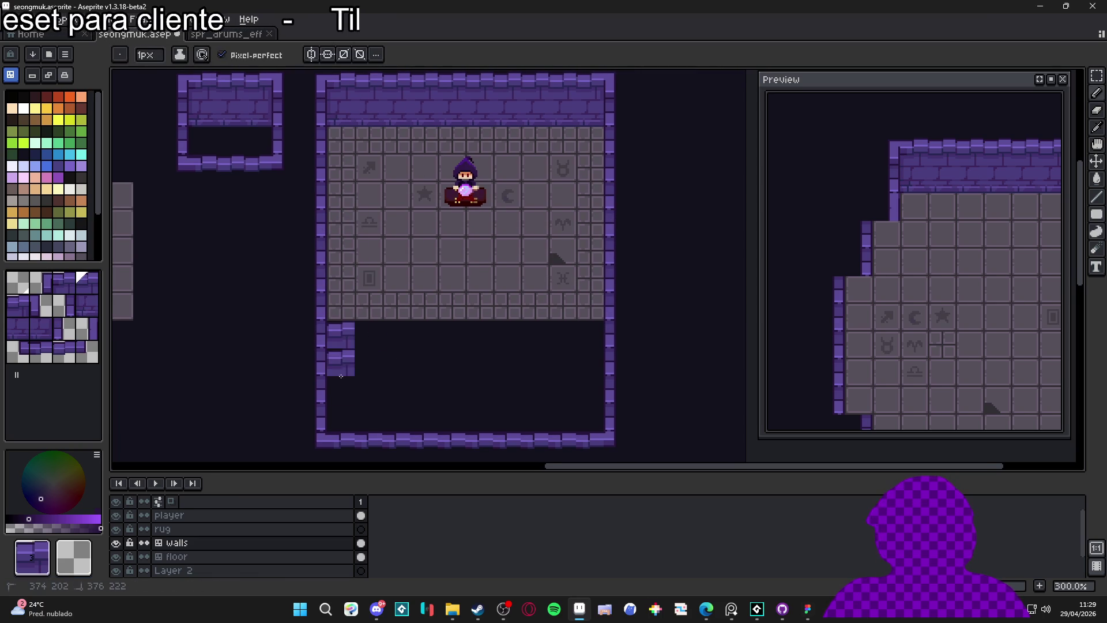
Fill the enlarged floor area with plain grey floor tiles on the floor layer.
left_click(210, 556)
mouse_move(343, 325)
left_mouse_down()
mouse_move(346, 423)
mouse_move(567, 418)
mouse_move(588, 383)
mouse_move(587, 317)
mouse_move(565, 306)
mouse_move(433, 316)
mouse_move(374, 337)
mouse_move(562, 337)
mouse_move(562, 381)
mouse_move(369, 362)
mouse_move(453, 392)
left_mouse_up()
left_click(546, 277, "alt")
left_click(558, 257, "alt")
left_click(392, 396)
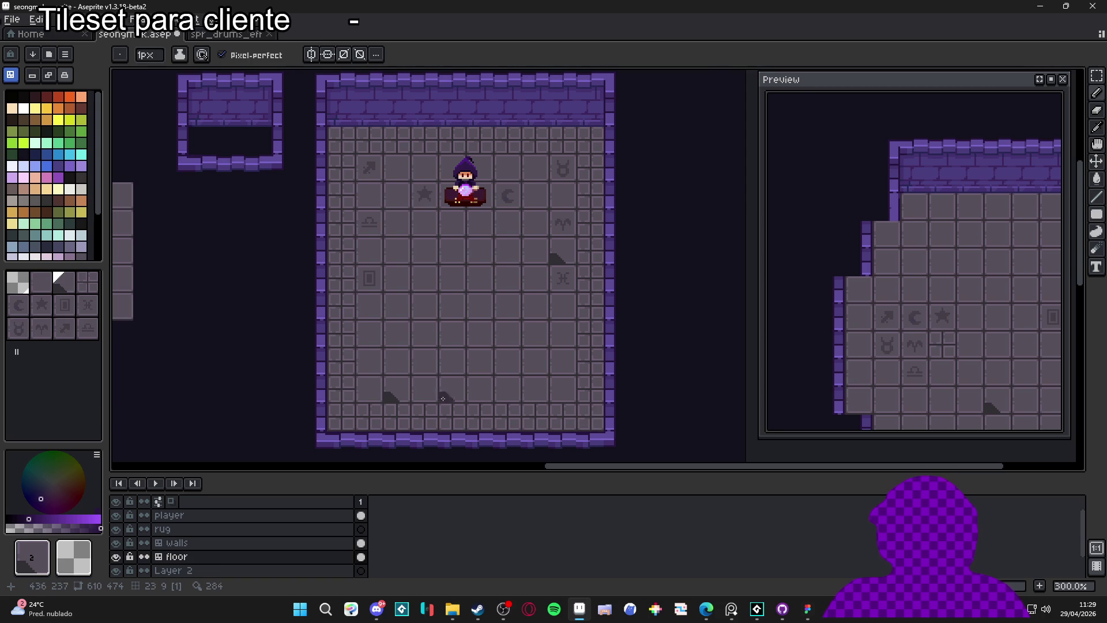
key("ctrl")
key("ctrl+z")
left_click(369, 397)
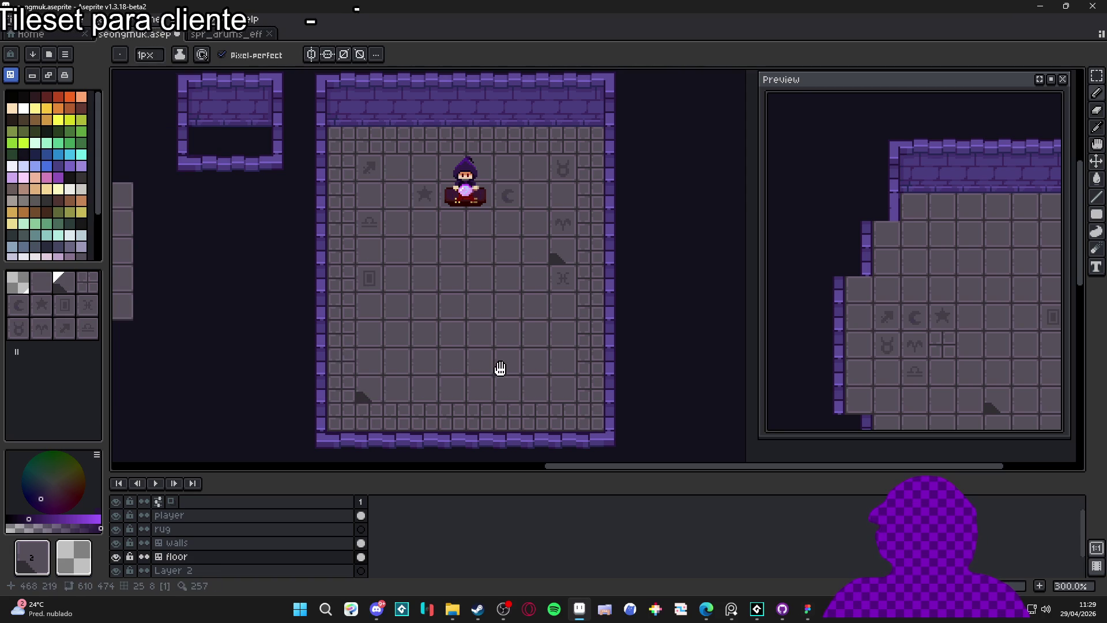
key("ctrl+z")
Save seongmuk.aseprite and make the rug layer active.
key("Tab")
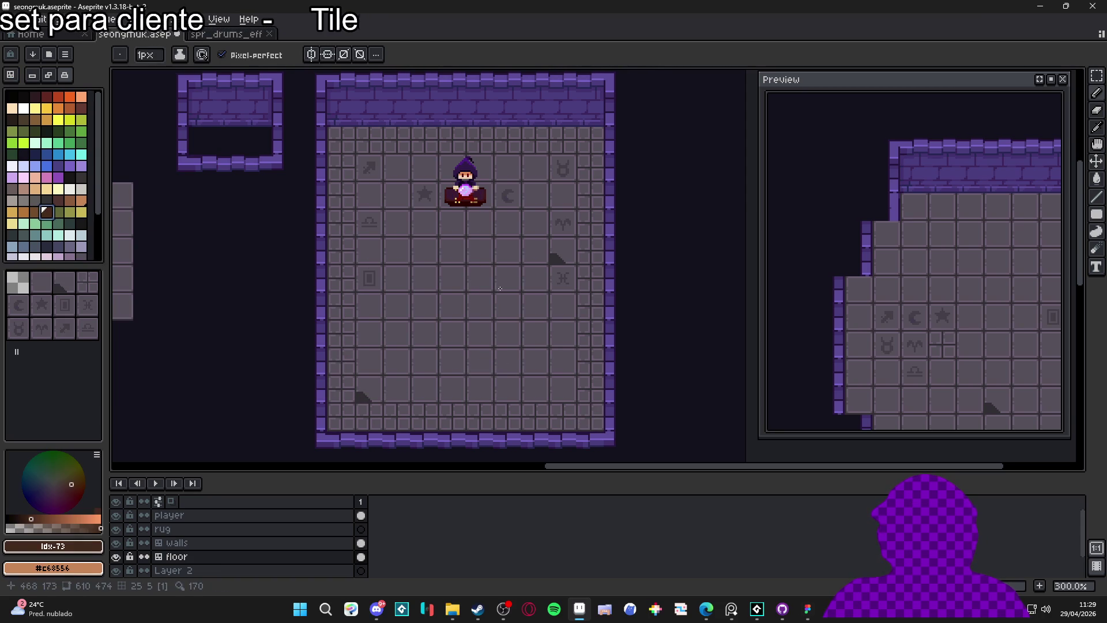
key("ctrl+s")
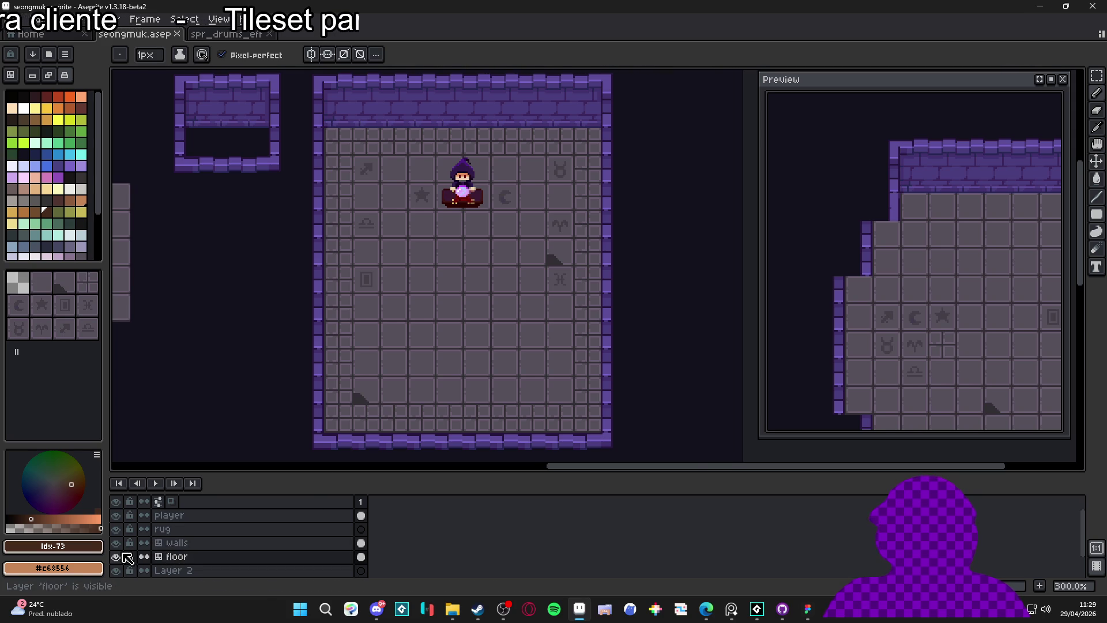
left_click(162, 534)
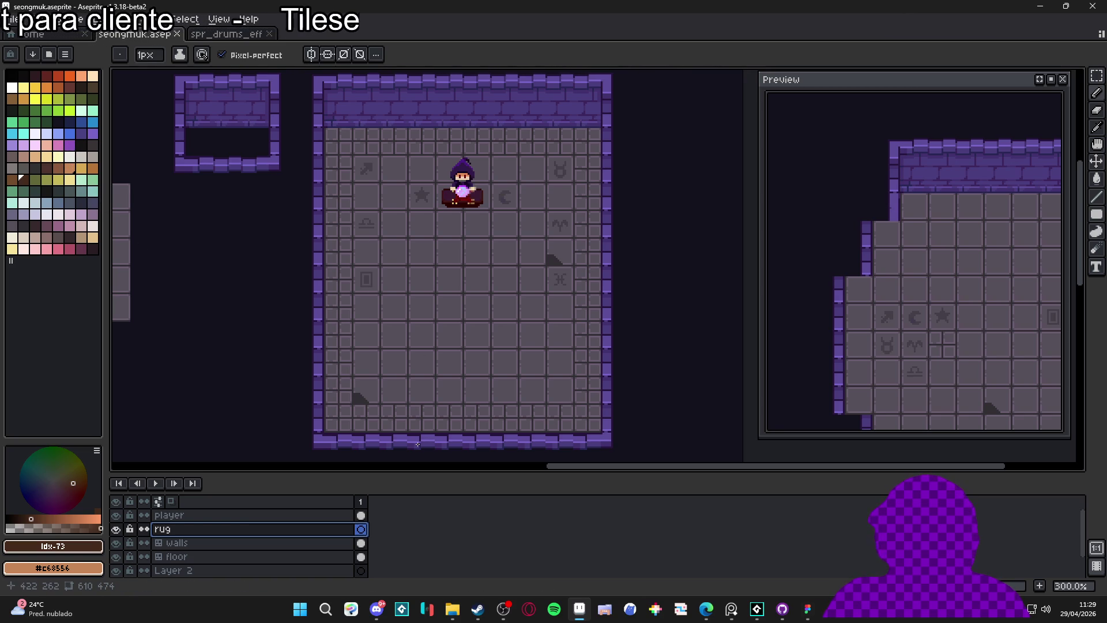
Sample the dark purple and draw a filled rectangle across the floor centre on the rug layer.
scroll(418, 443, "up", 3)
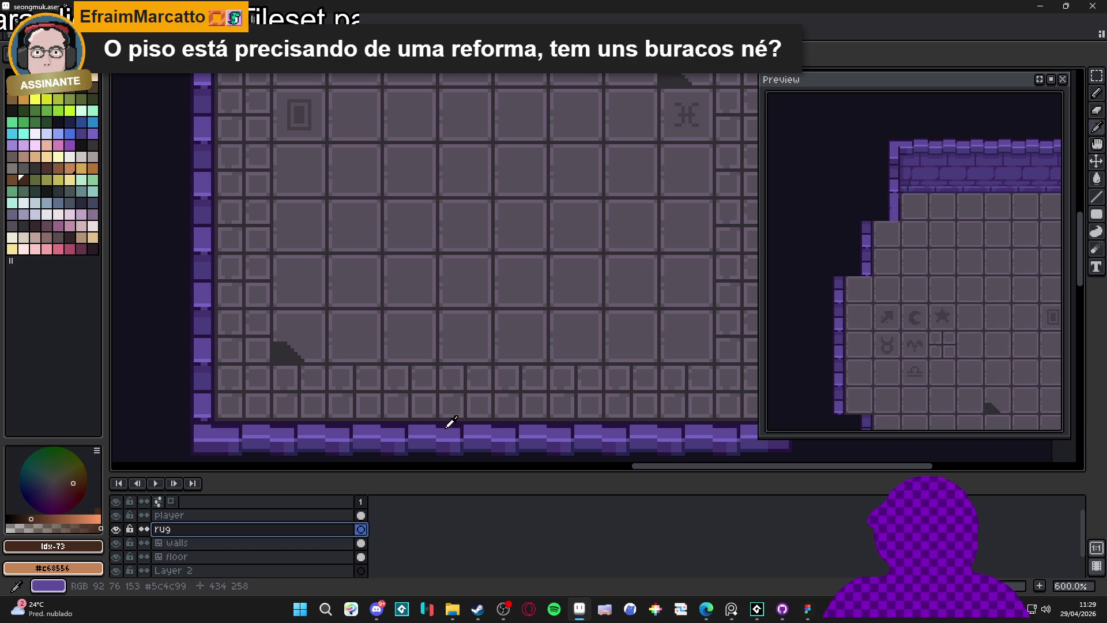
left_click(453, 416, "alt")
scroll(474, 348, "down", 1)
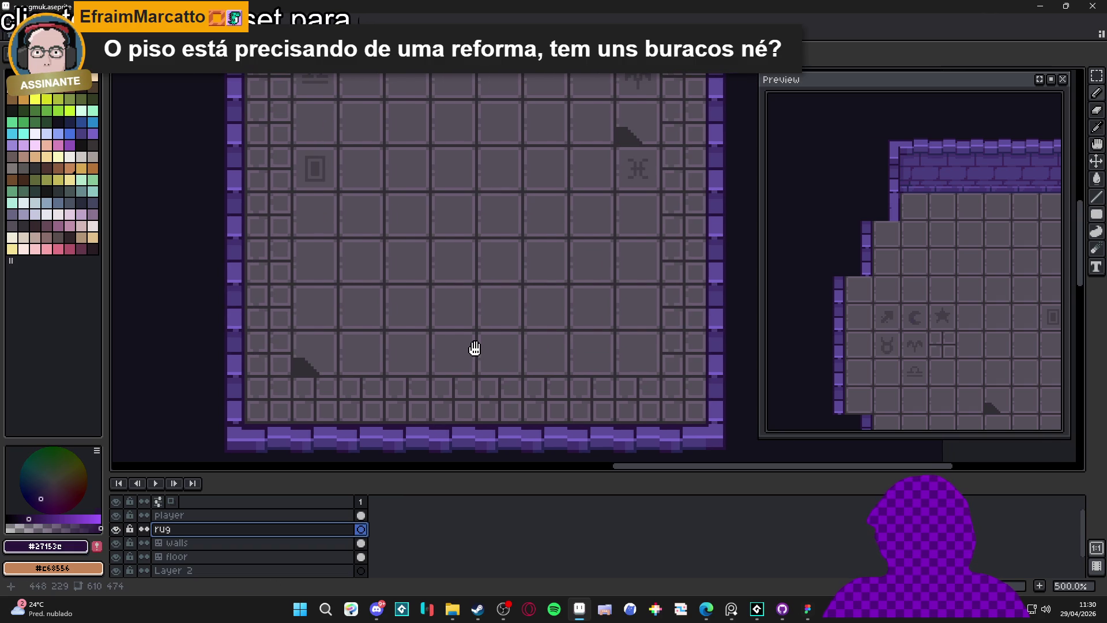
scroll(475, 348, "down", 1)
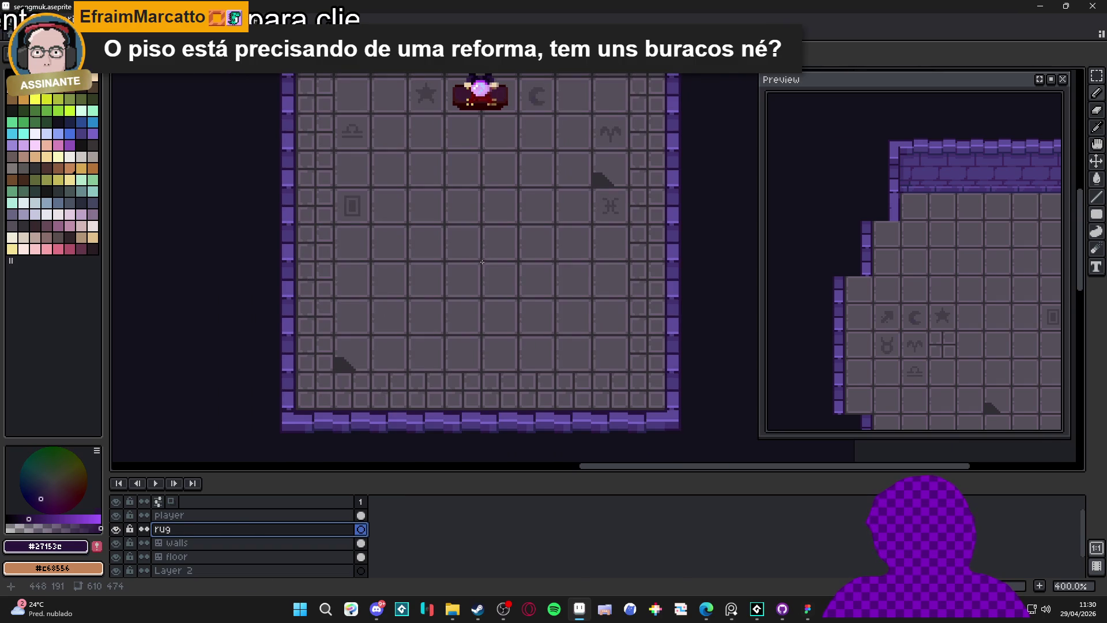
scroll(460, 284, "down", 1)
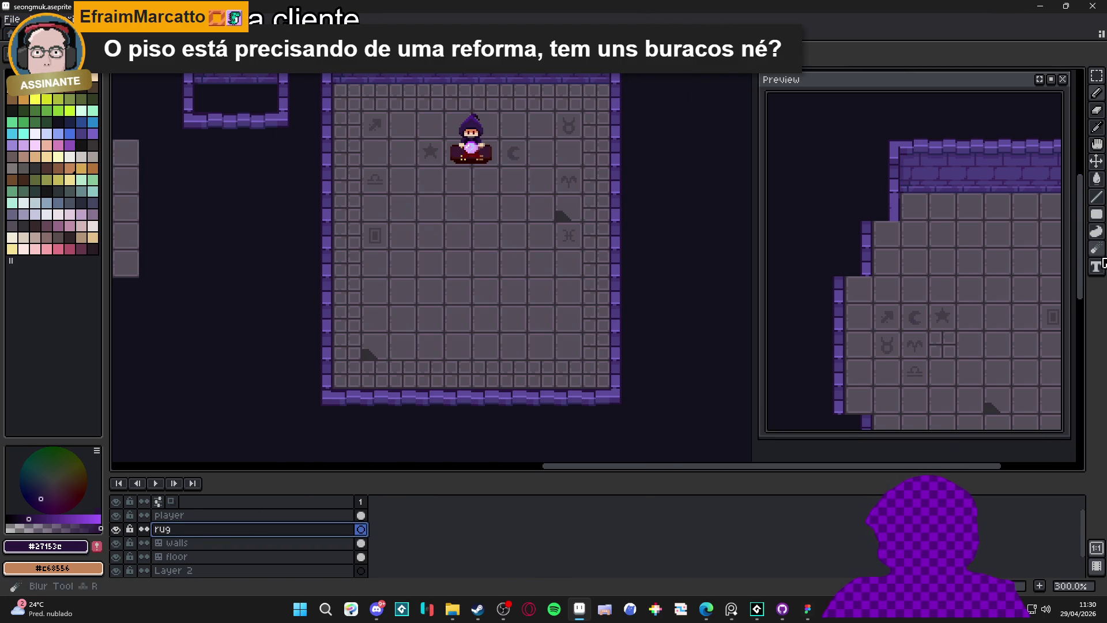
mouse_move(1101, 226)
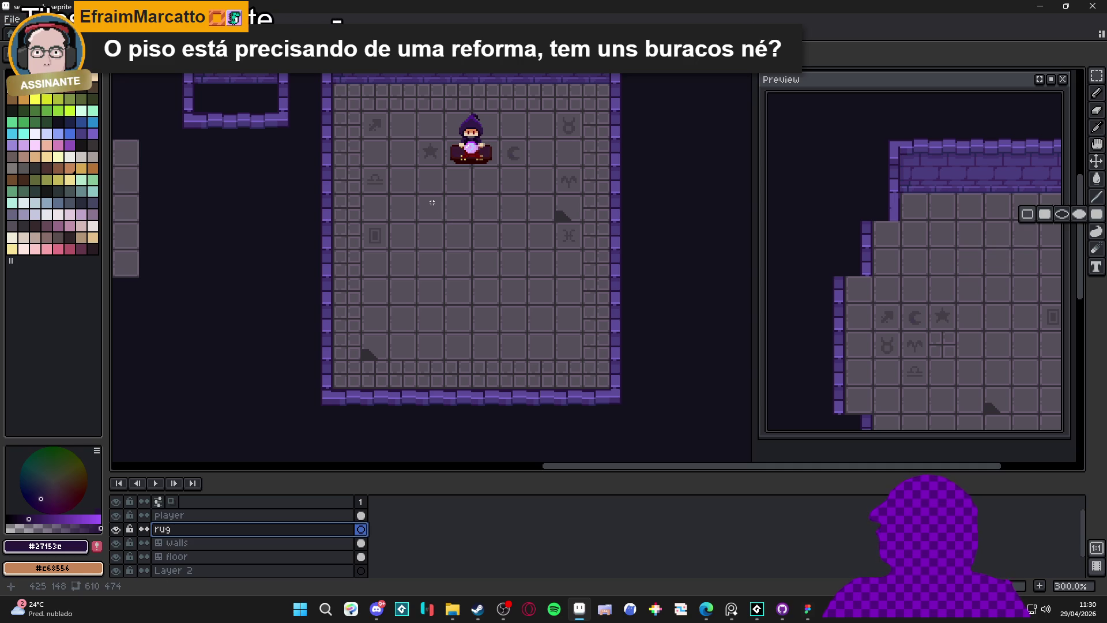
mouse_move(421, 171)
left_mouse_down()
mouse_move(524, 331)
mouse_move(428, 178)
mouse_move(471, 277)
mouse_move(526, 333)
left_mouse_up()
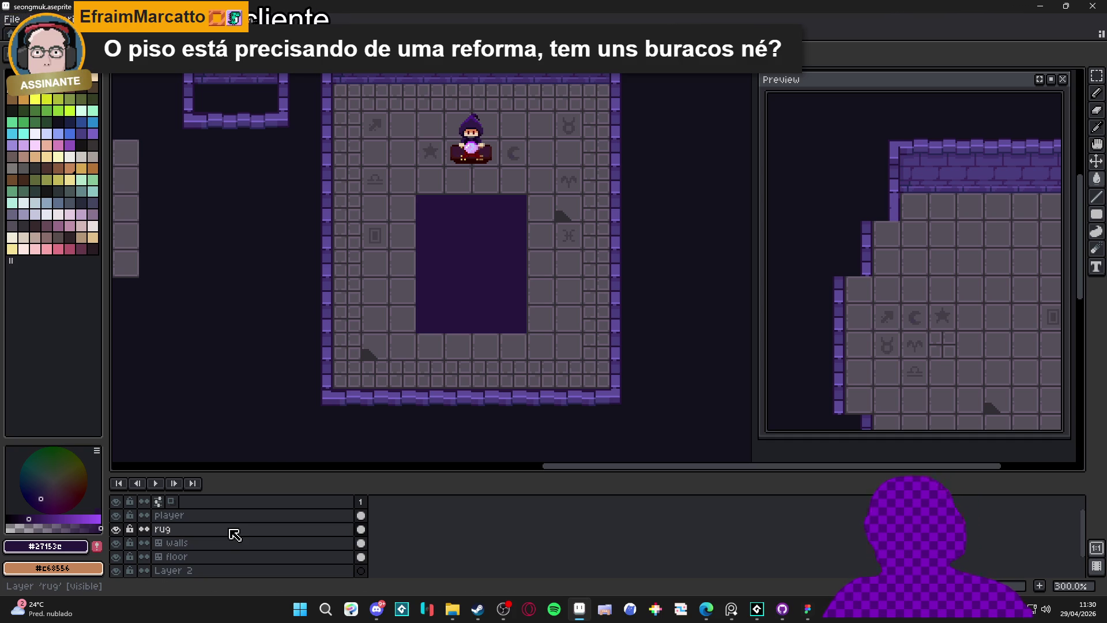
left_click_drag(447, 275, 447, 321)
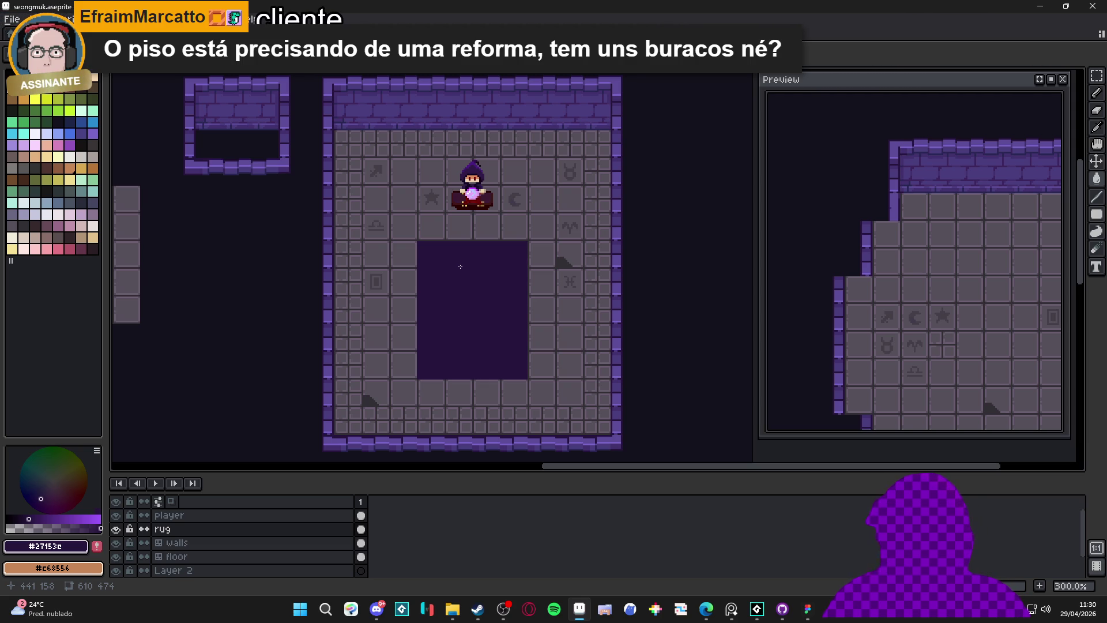
key("alt+Tab")
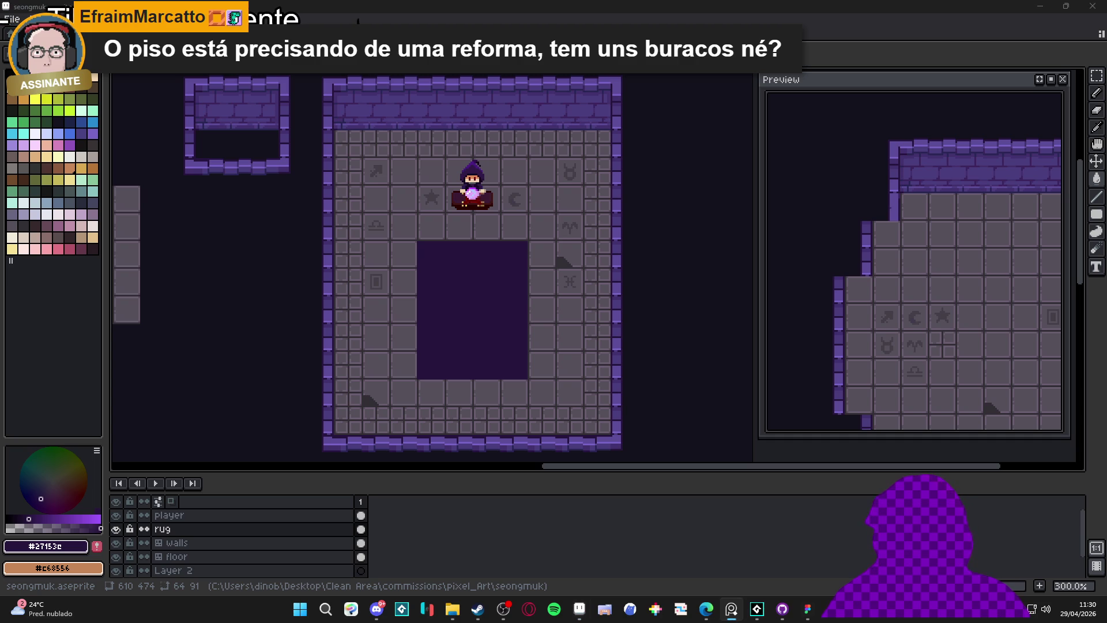
Try pale yellow and peach test pixels on the rug.
key("alt+Tab")
scroll(440, 264, "up", 3)
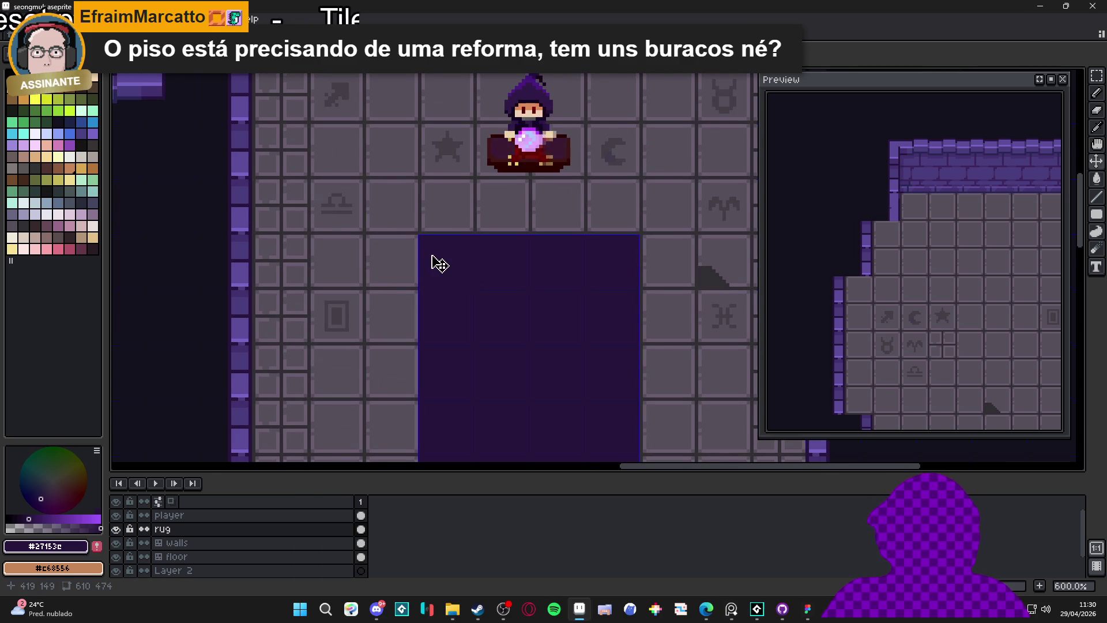
scroll(439, 264, "up", 2)
scroll(435, 254, "down", 1)
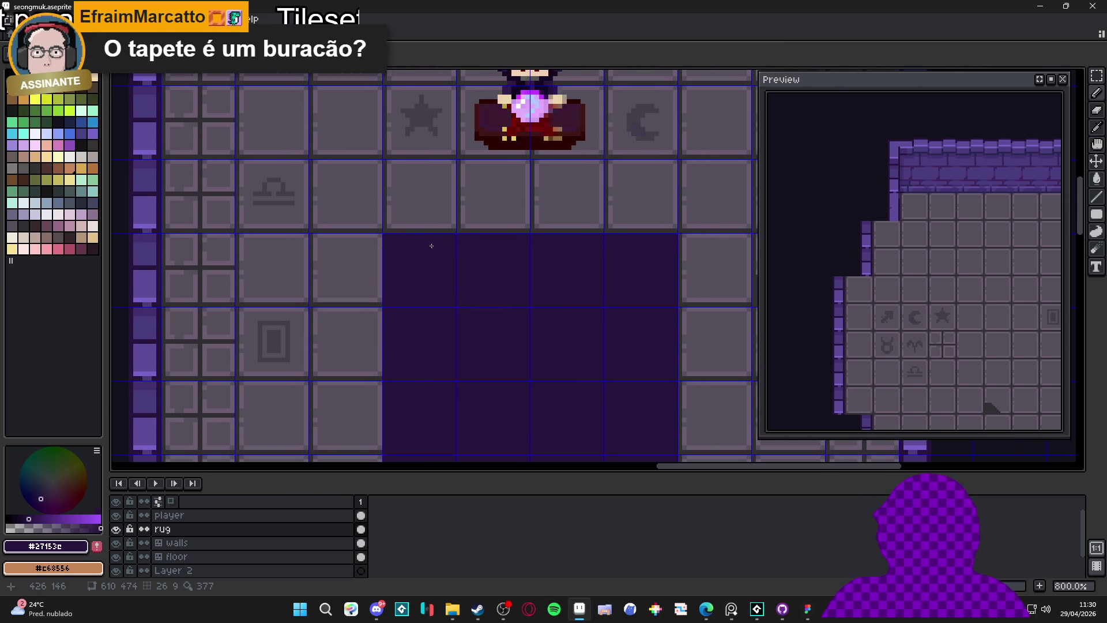
scroll(469, 251, "down", 3)
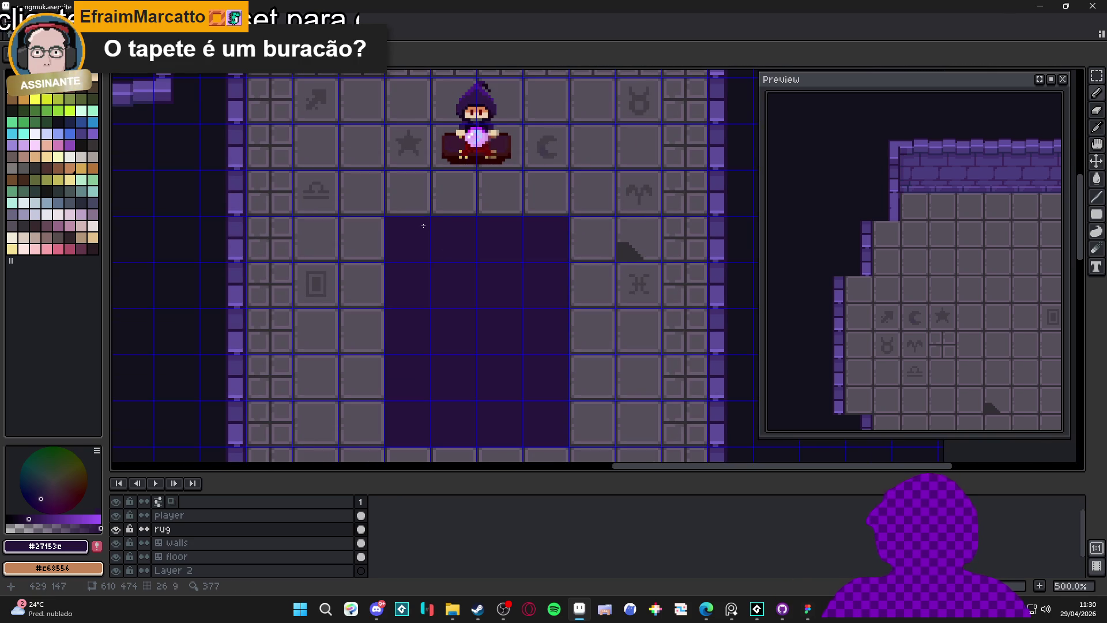
scroll(450, 265, "up", 6)
key("v")
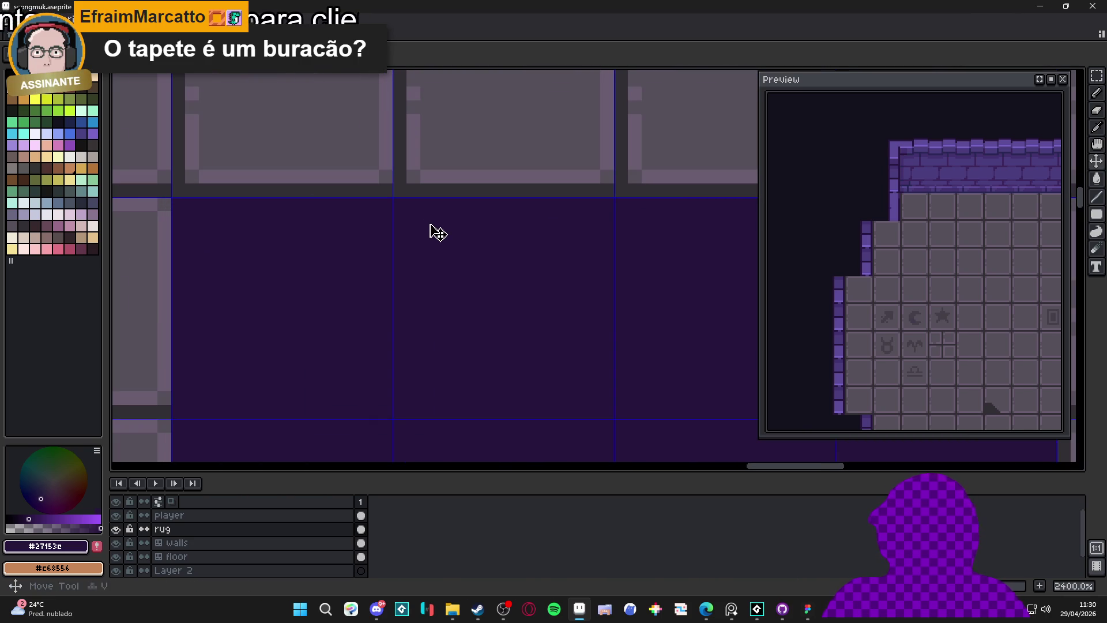
left_click(69, 180)
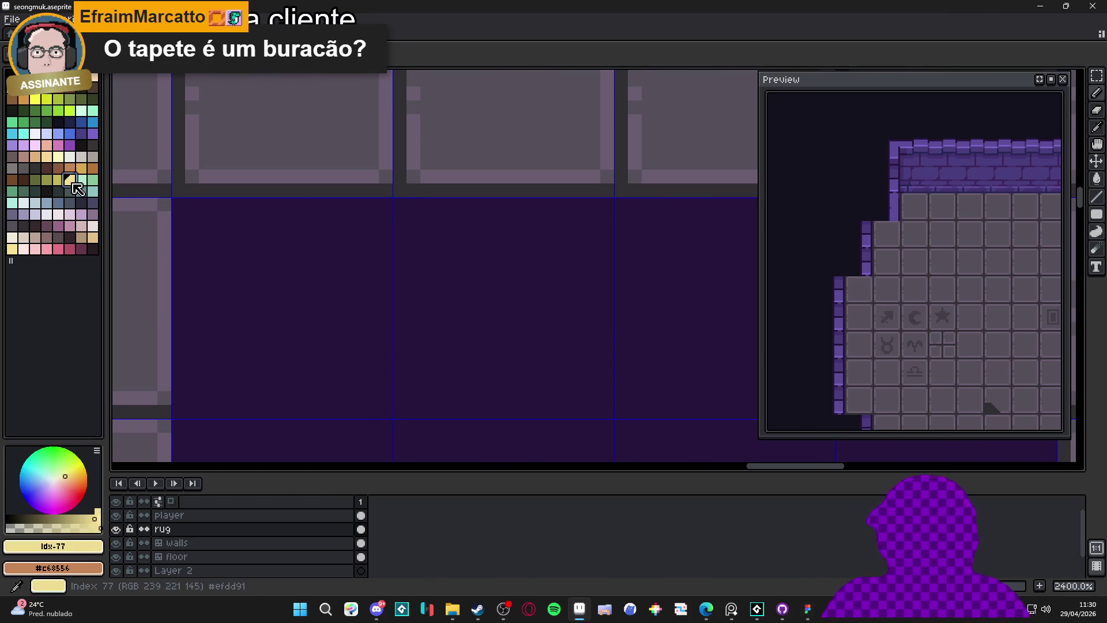
left_click(413, 205)
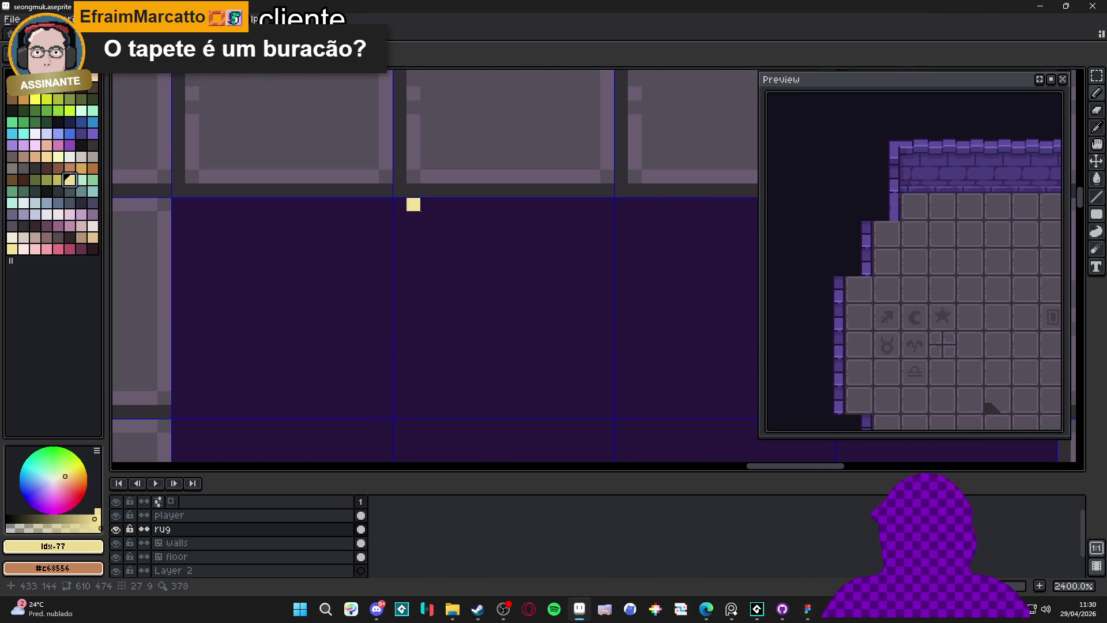
left_click(35, 156)
left_click(426, 204)
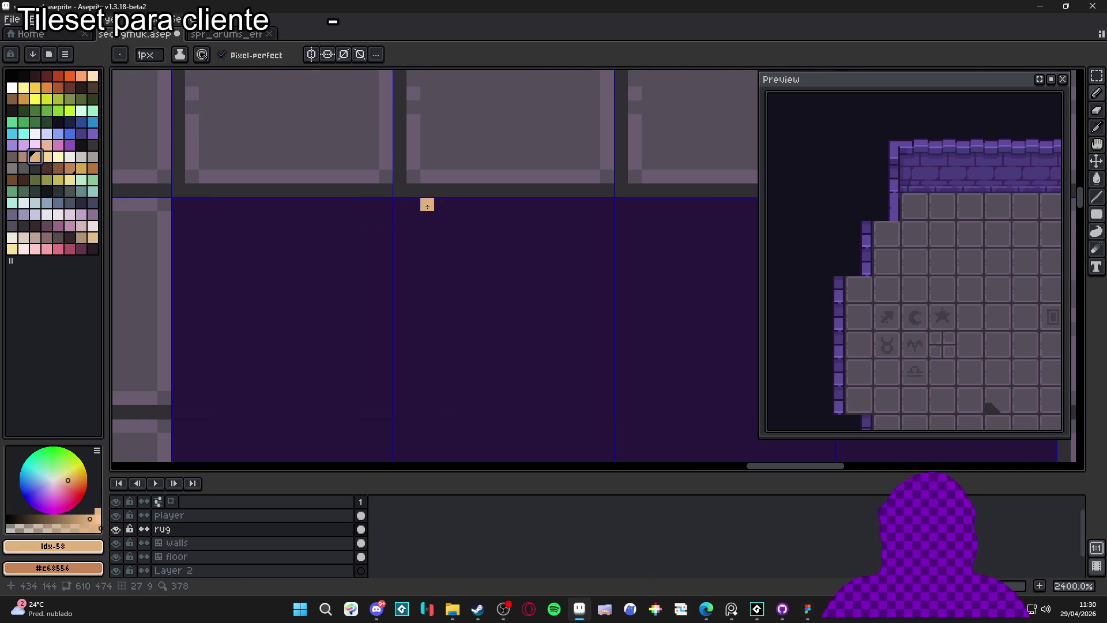
scroll(427, 206, "down", 6)
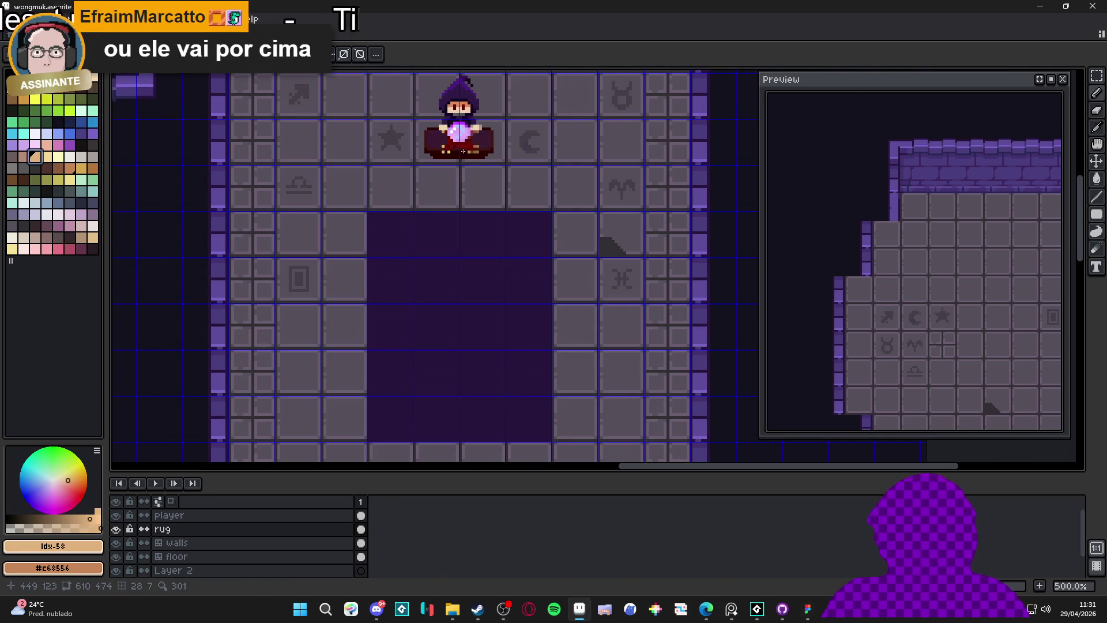
scroll(444, 157, "up", 4)
Sample a brown from the canvas and try a brown line across the rug's top.
left_click(457, 141, "alt")
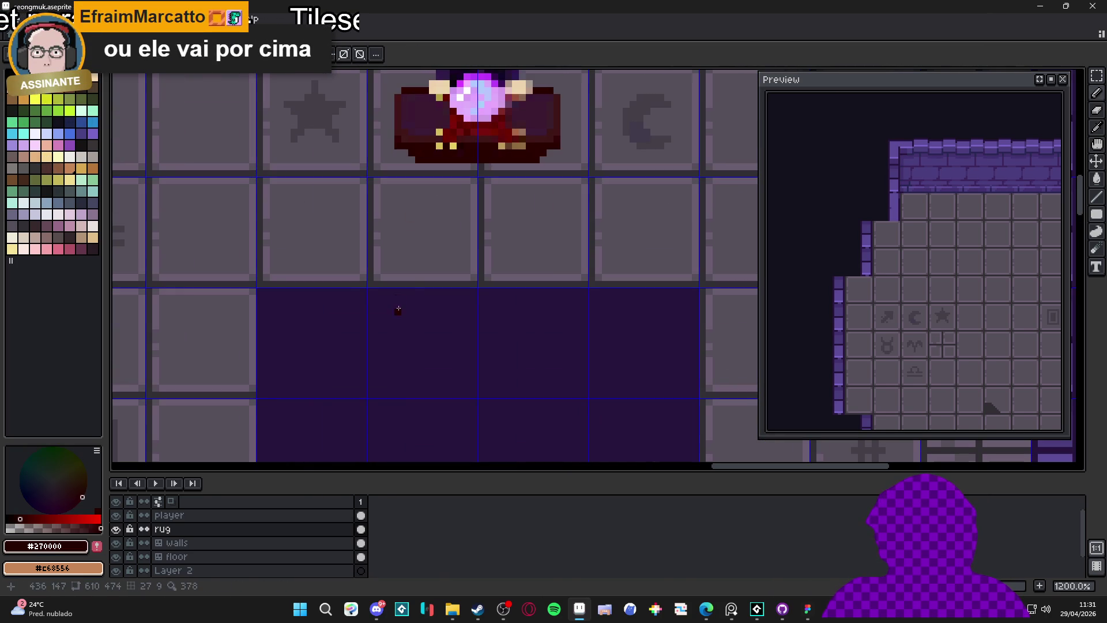
left_click(453, 145, "alt")
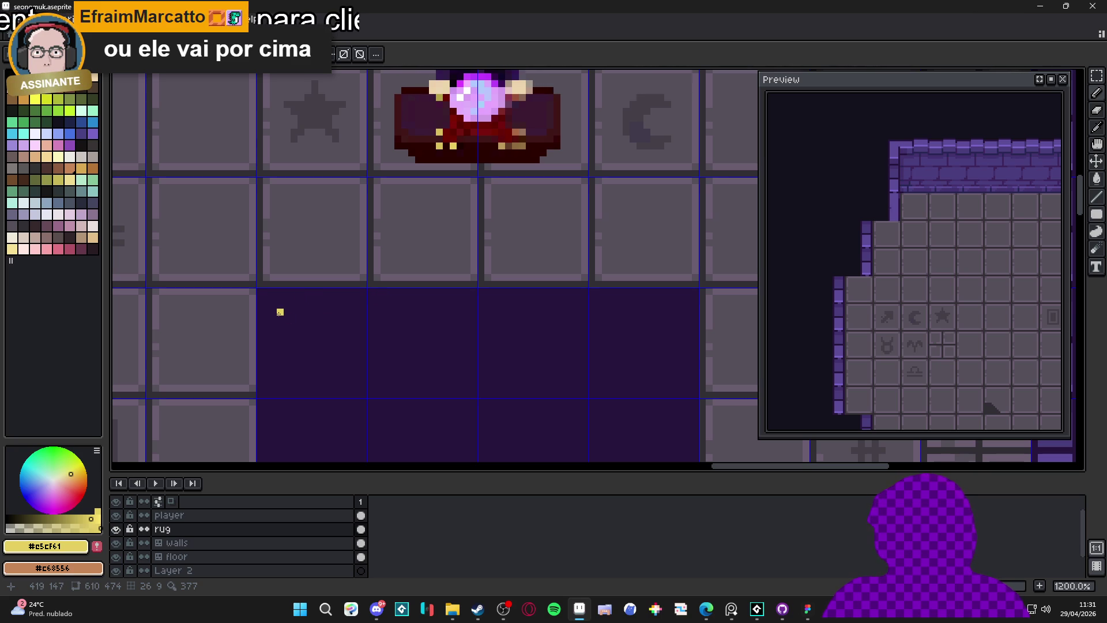
left_click(497, 140, "alt")
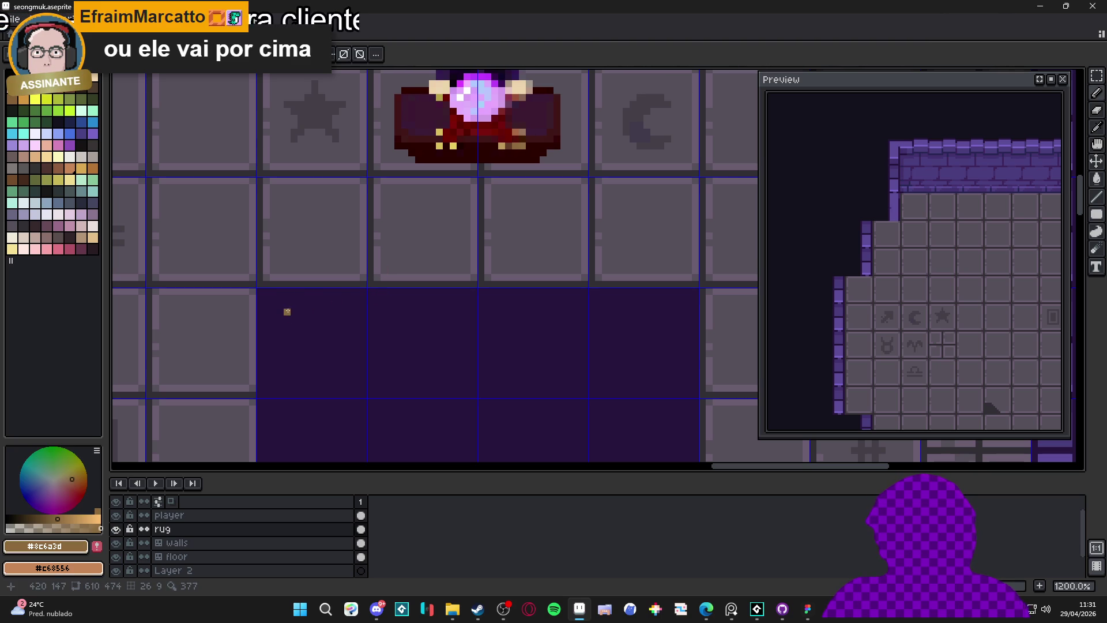
left_click(280, 303)
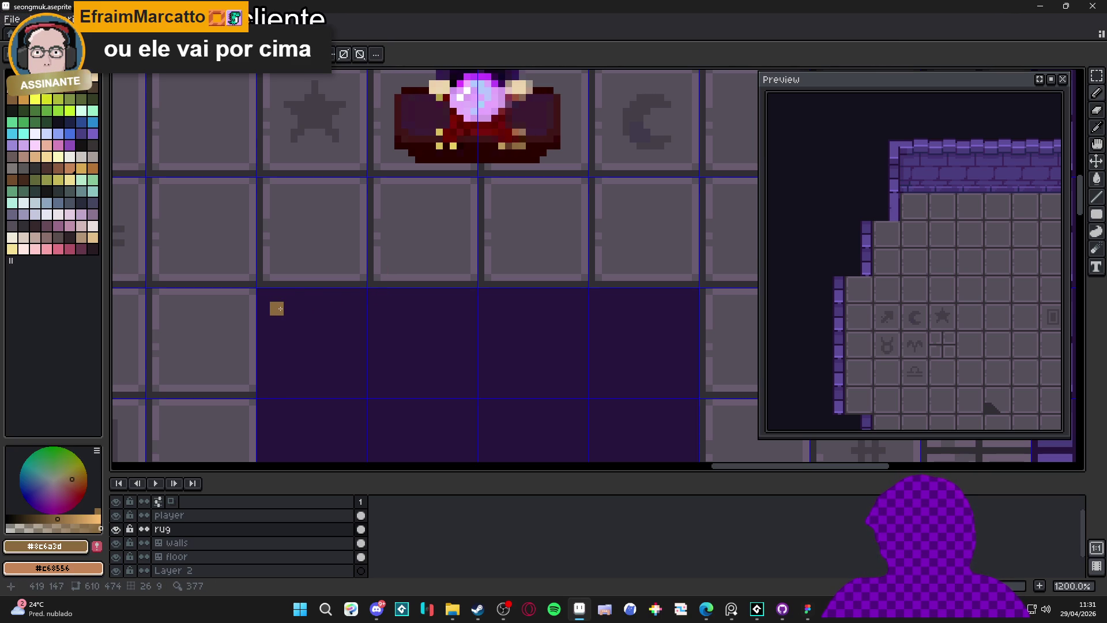
left_click_drag(279, 309, 680, 312)
scroll(681, 311, "down", 2)
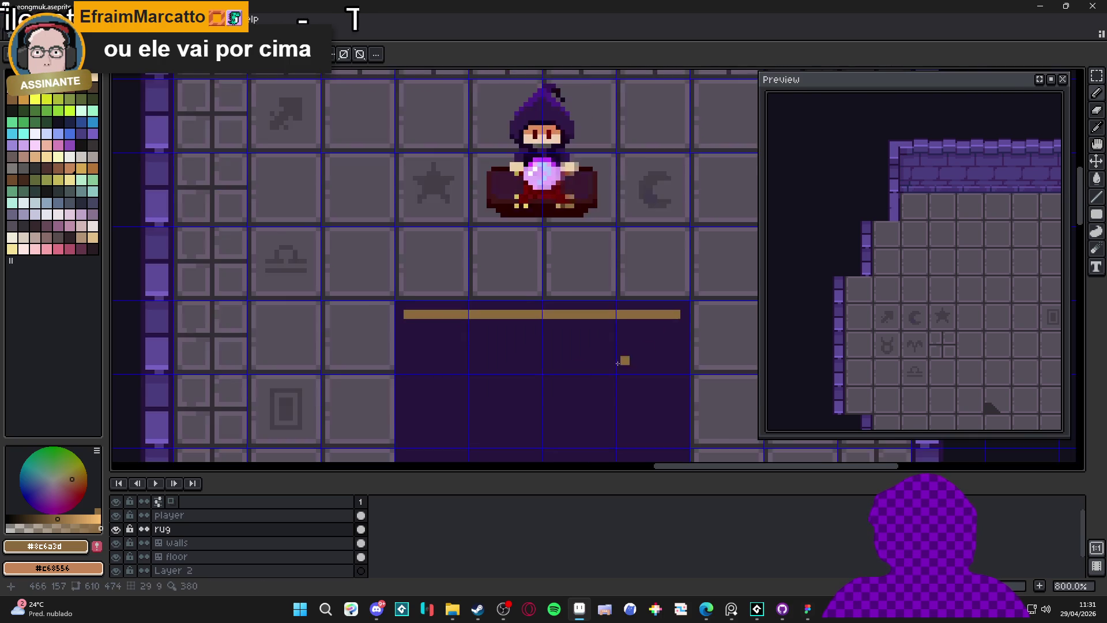
scroll(655, 345, "down", 1)
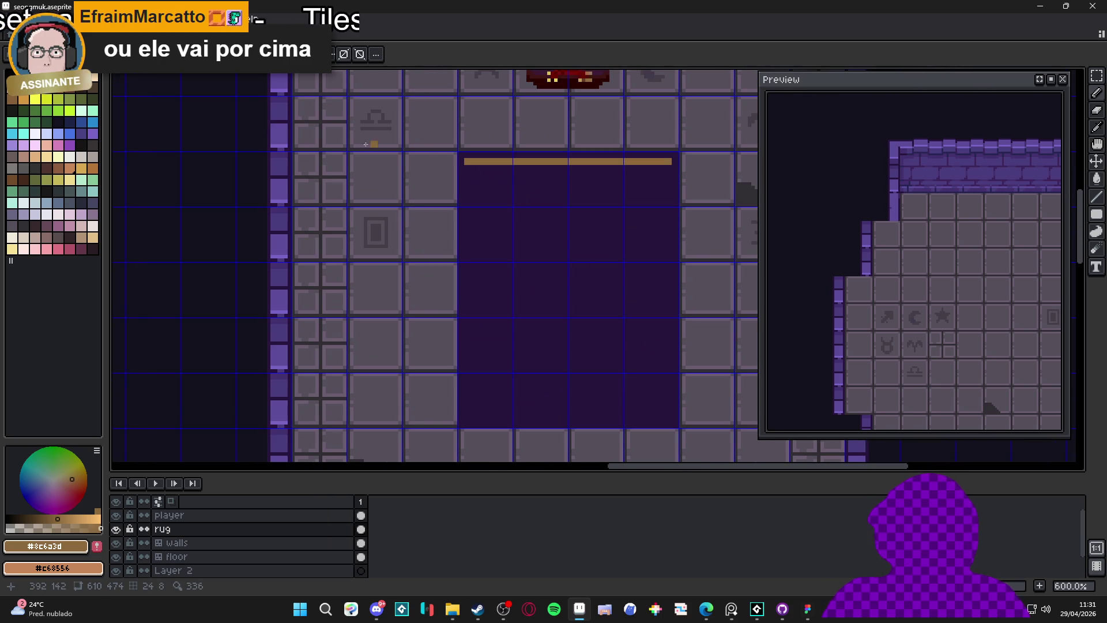
key("ctrl+z")
scroll(524, 206, "down", 5)
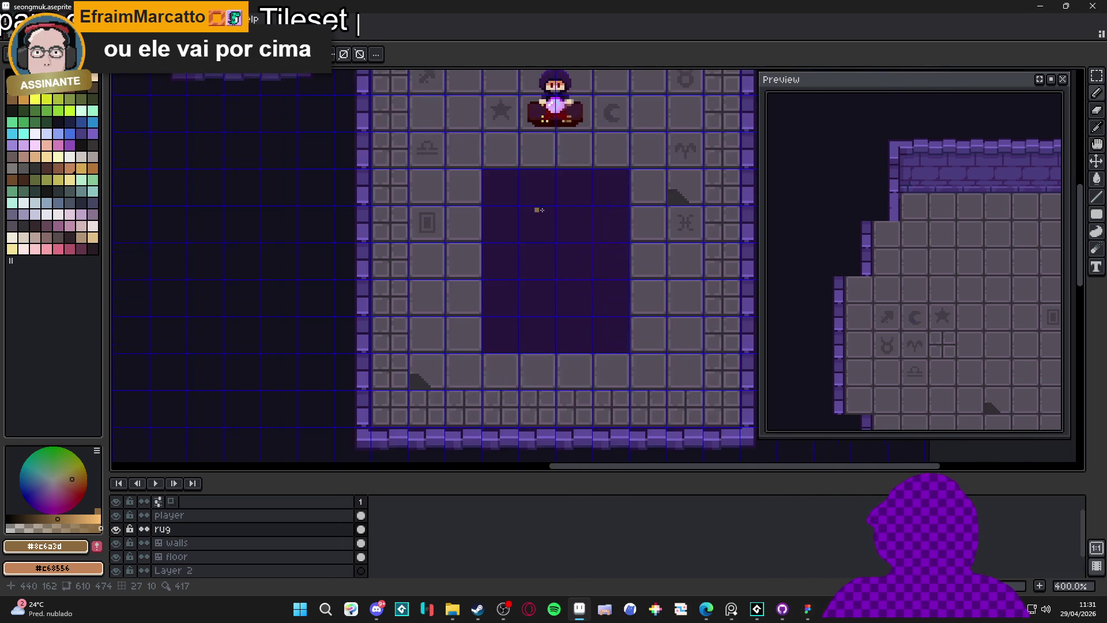
scroll(269, 172, "up", 1)
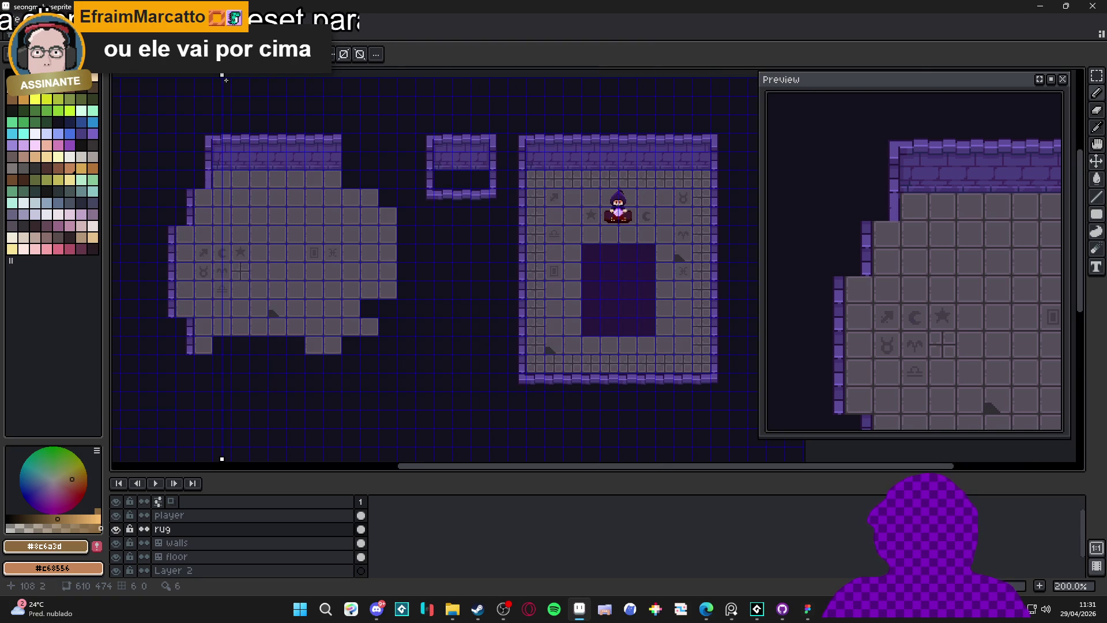
Centre the mirror axis on the rug and draw a straight brown trim line along its top.
mouse_move(220, 76)
left_mouse_down()
mouse_move(376, 144)
mouse_move(658, 190)
mouse_move(633, 222)
left_mouse_up()
scroll(617, 232, "up", 7)
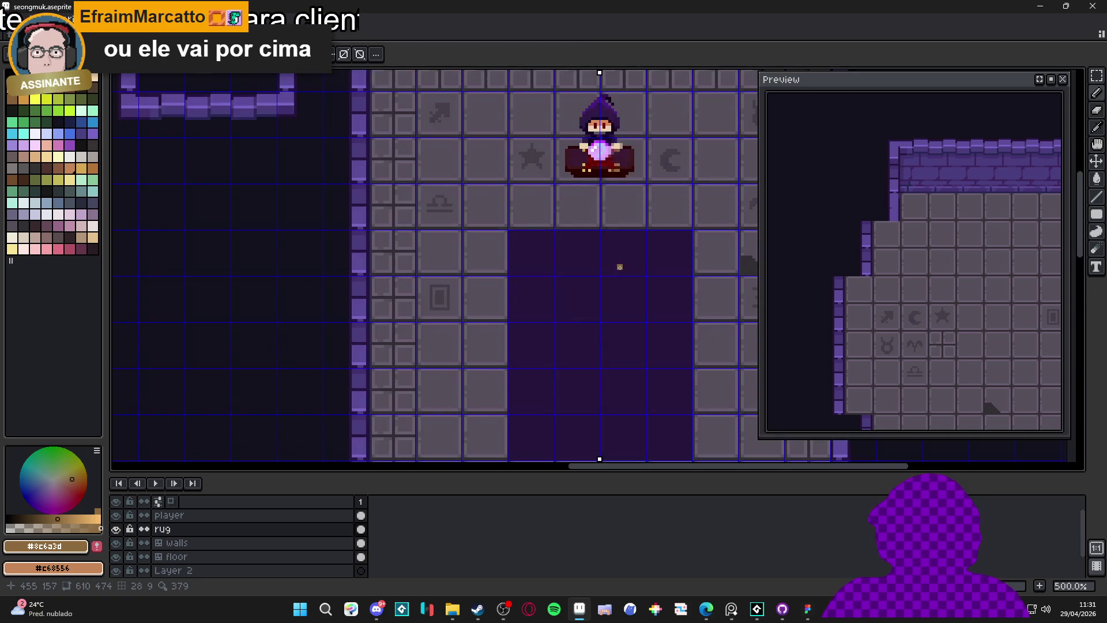
left_click_drag(490, 249, 281, 253)
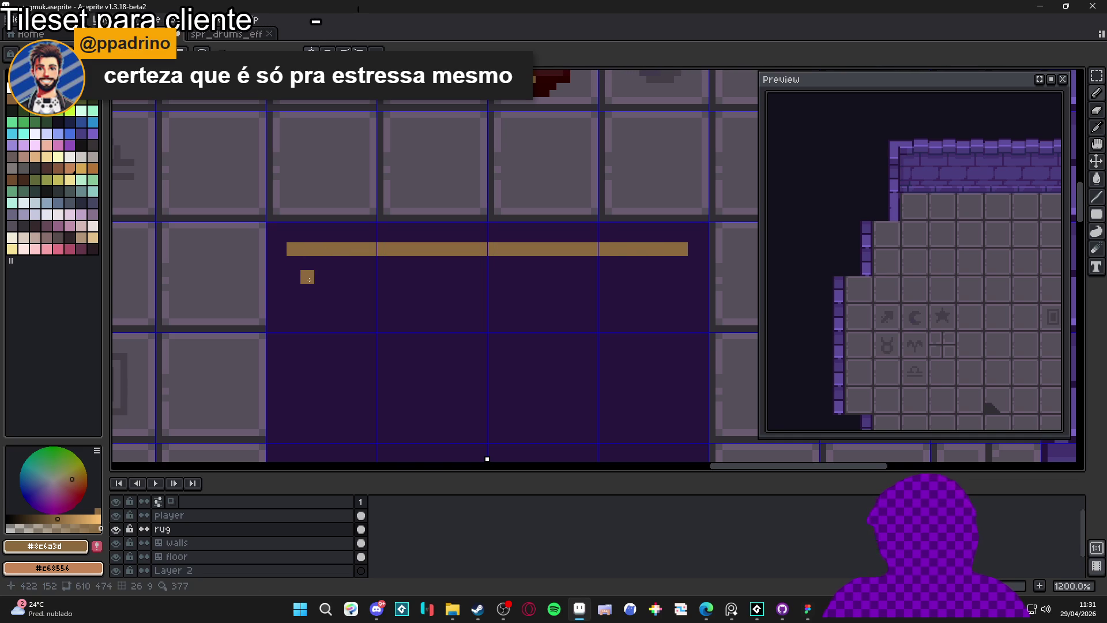
scroll(306, 275, "down", 5)
scroll(331, 282, "up", 3)
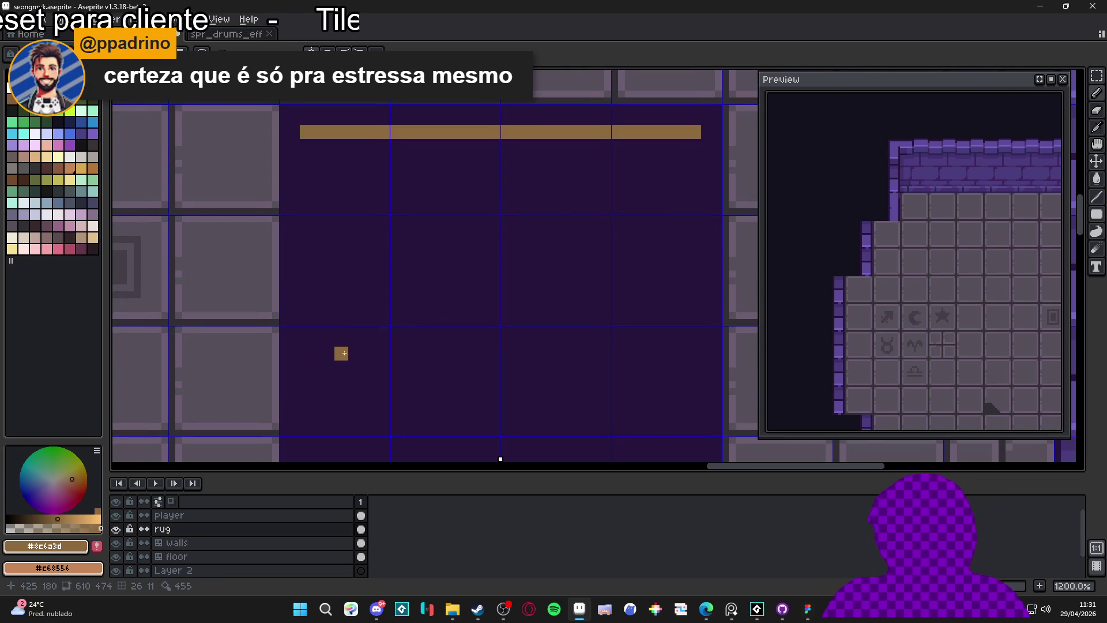
scroll(360, 204, "up", 1)
key("ctrl+z")
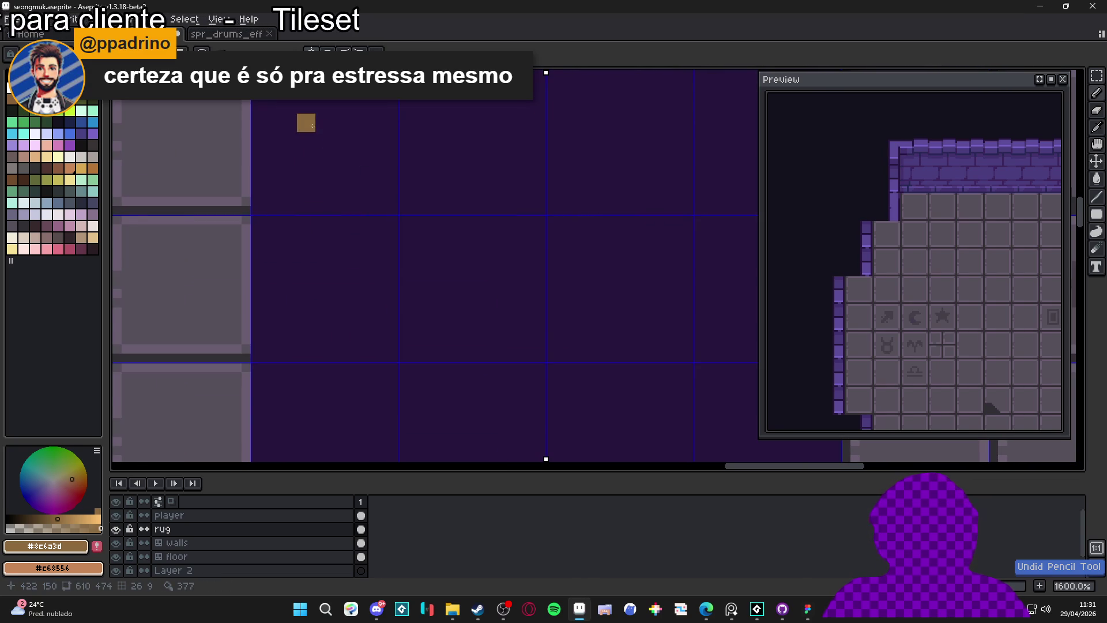
scroll(313, 161, "up", 2)
left_click(651, 196)
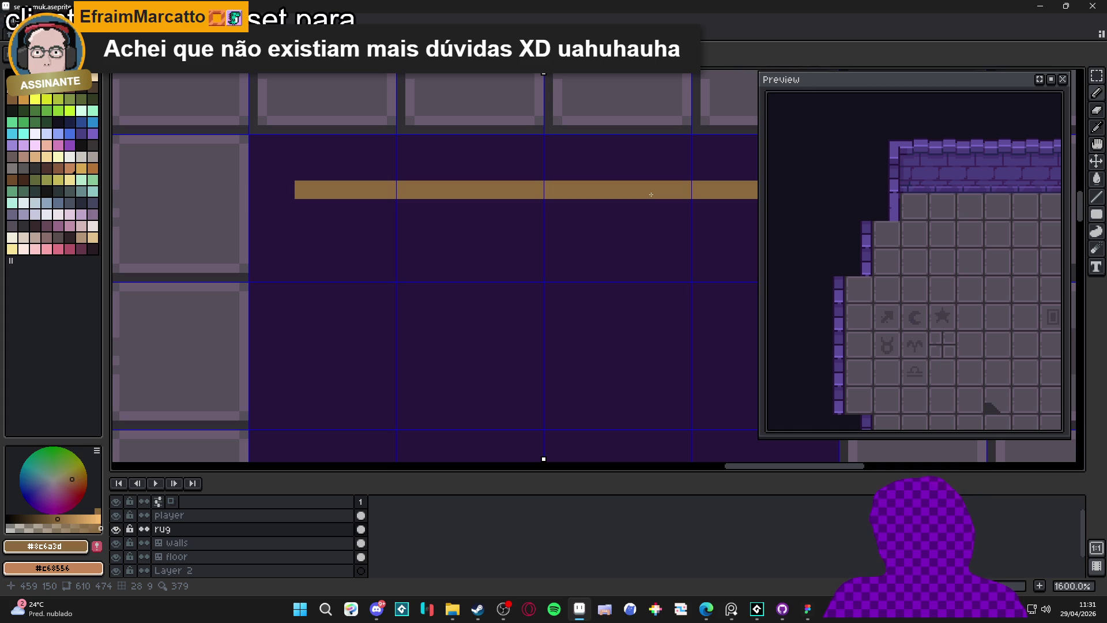
Draw the rug's top, left and right border lines, undoing stray bottom lines.
scroll(323, 304, "down", 1)
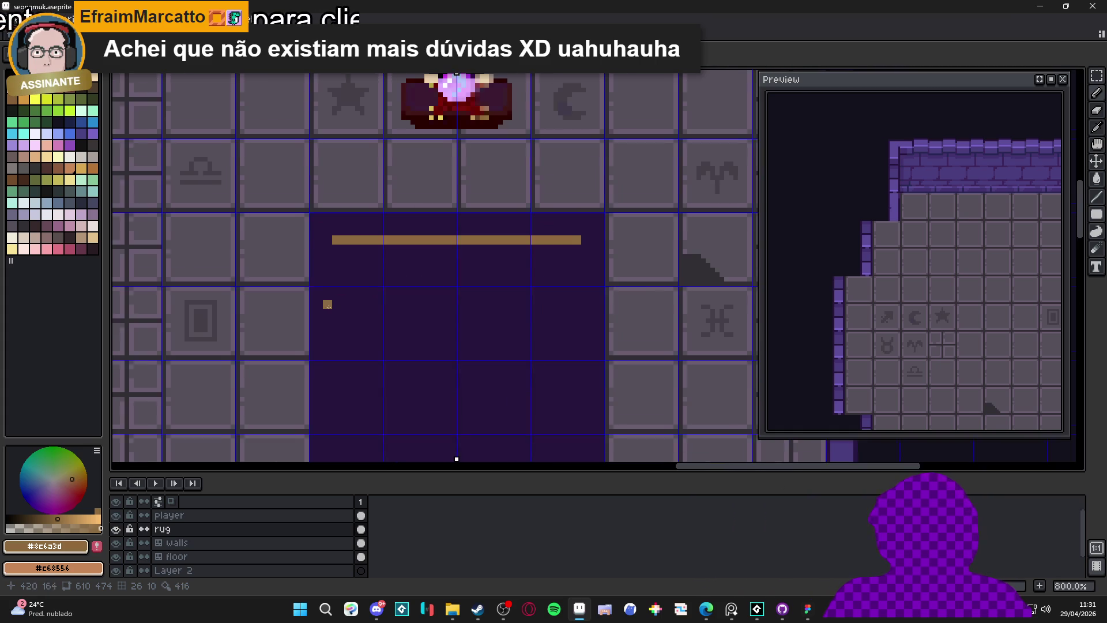
left_click_drag(324, 304, 280, 154)
mouse_move(295, 109)
left_mouse_down()
mouse_move(294, 420)
mouse_move(415, 420)
left_mouse_up()
key("ctrl+z")
left_click_drag(533, 419, 370, 421)
scroll(359, 421, "down", 1)
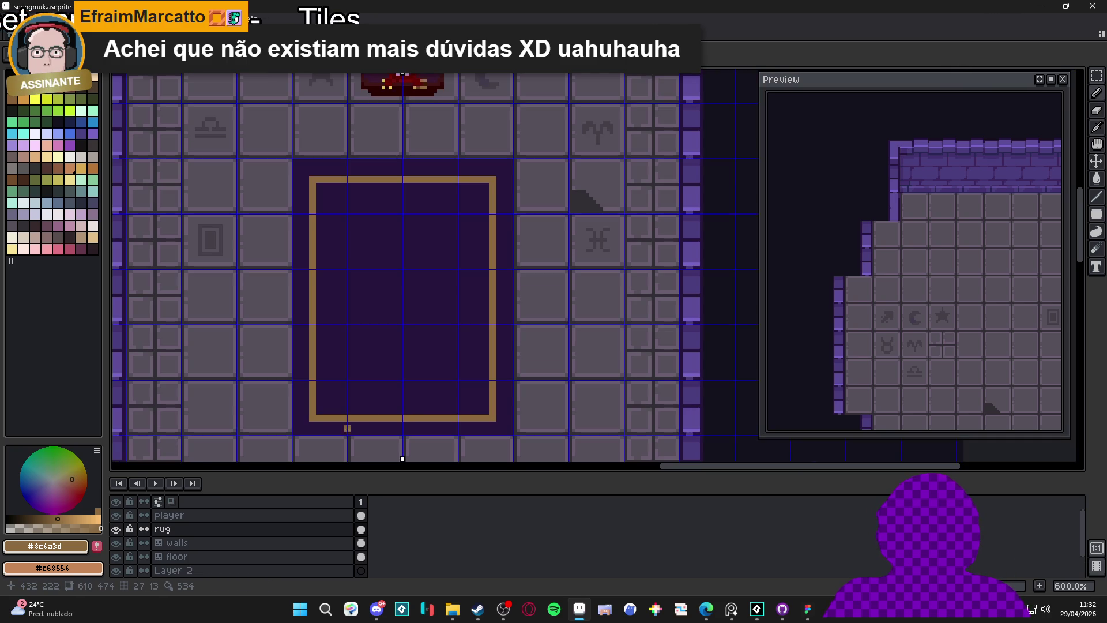
key("ctrl+z")
key("ctrl+z")
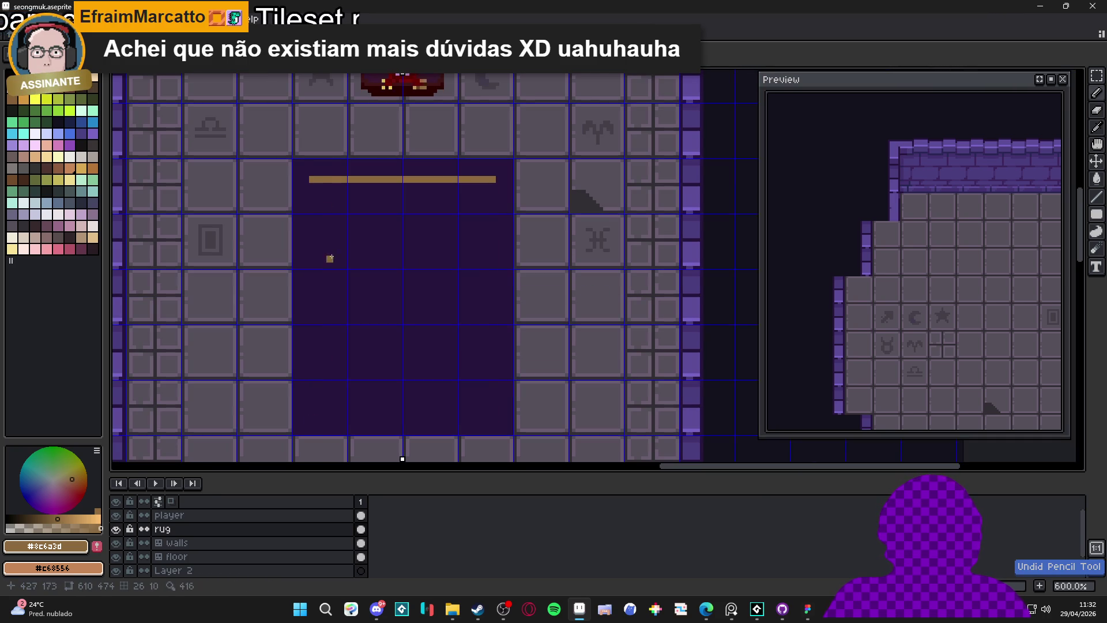
mouse_move(312, 190)
left_mouse_down()
mouse_move(313, 422)
mouse_move(493, 419)
left_mouse_up()
scroll(466, 420, "down", 3)
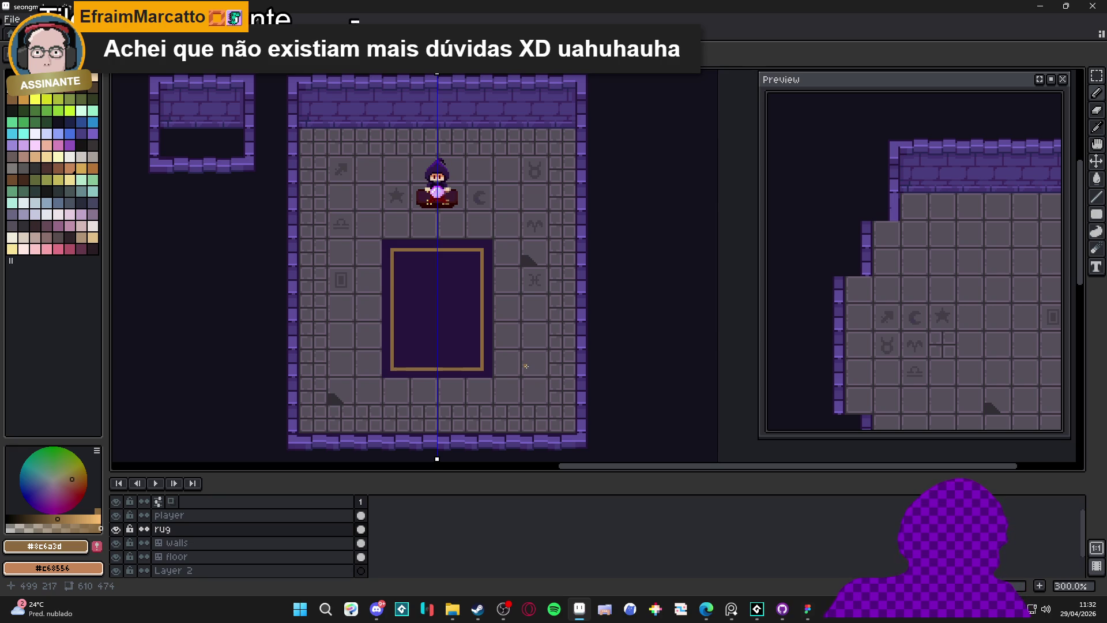
scroll(410, 270, "up", 3)
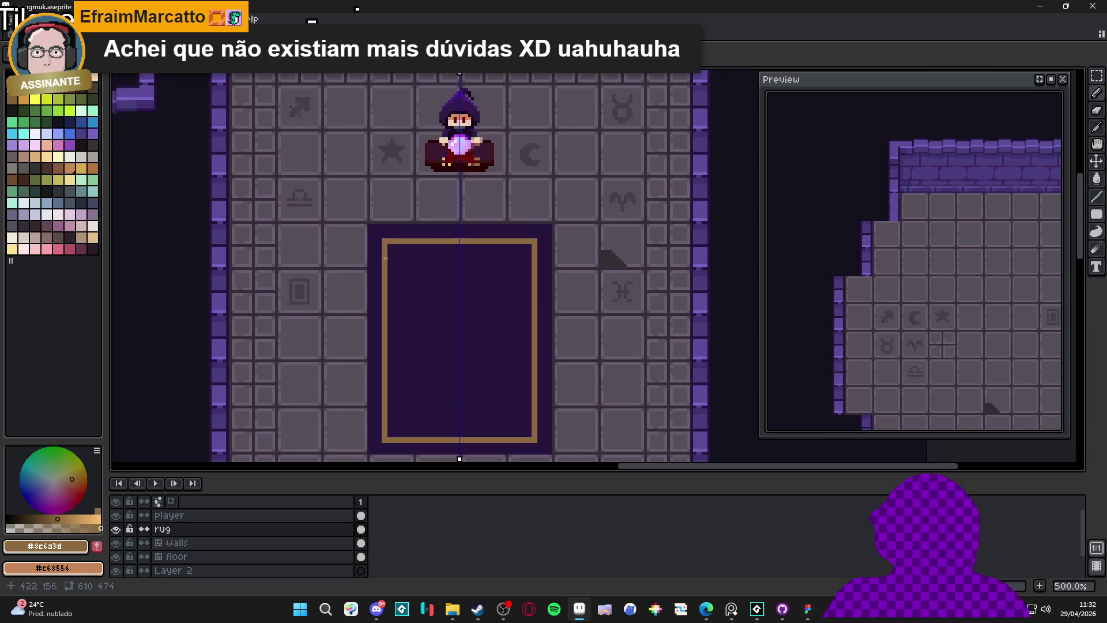
left_click(391, 257, "alt")
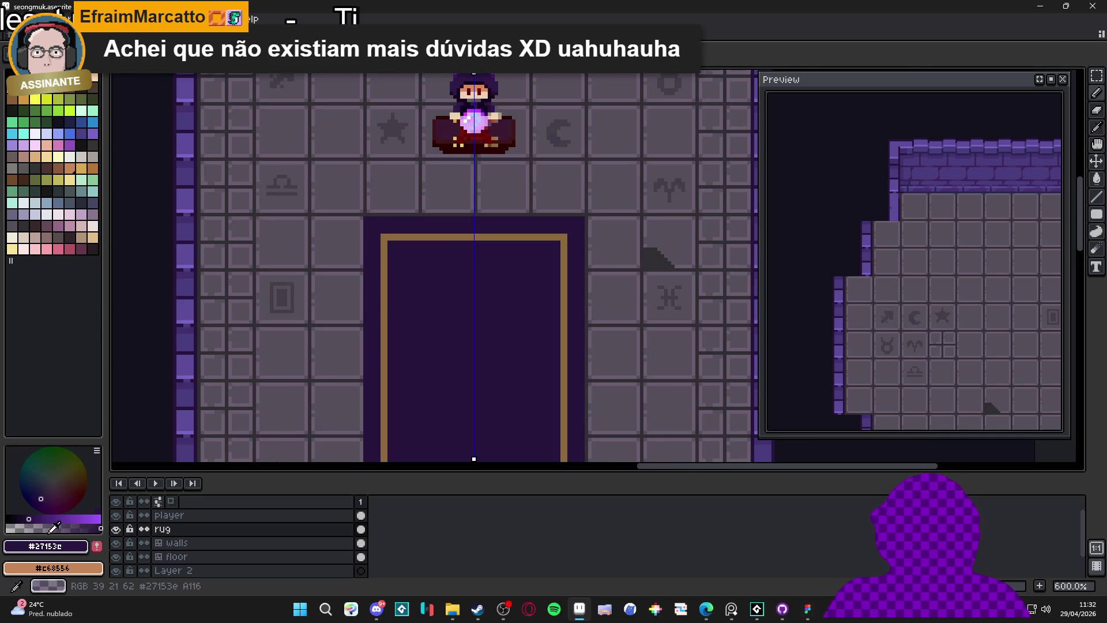
Darken the gold border colour to brown and place a brown pixel in the rug's margin.
left_click(385, 241)
left_click(386, 241)
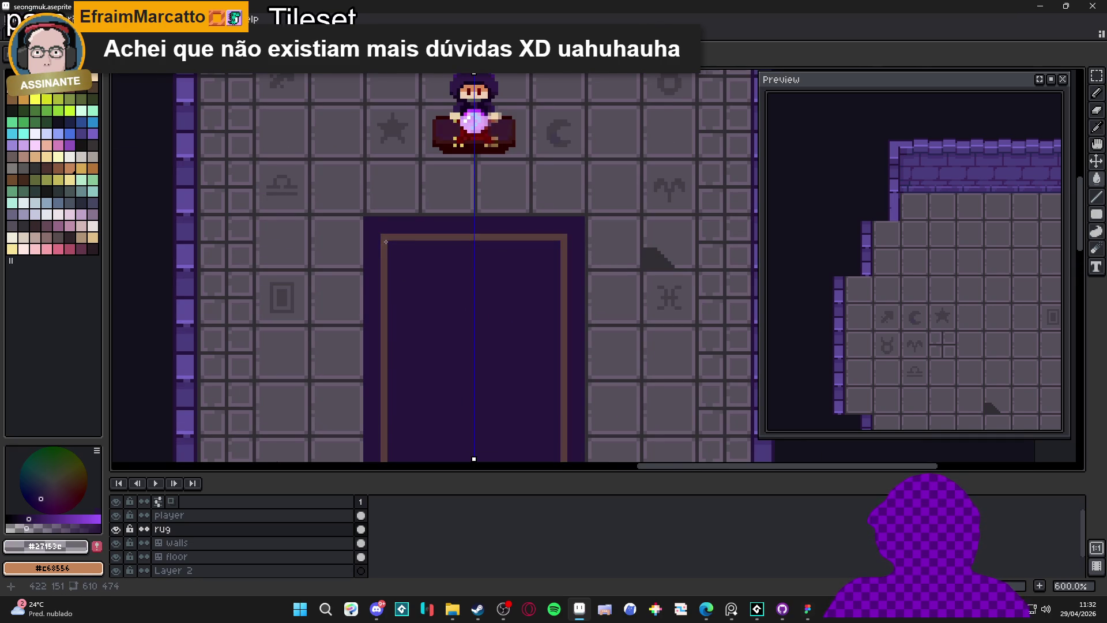
scroll(385, 241, "down", 2)
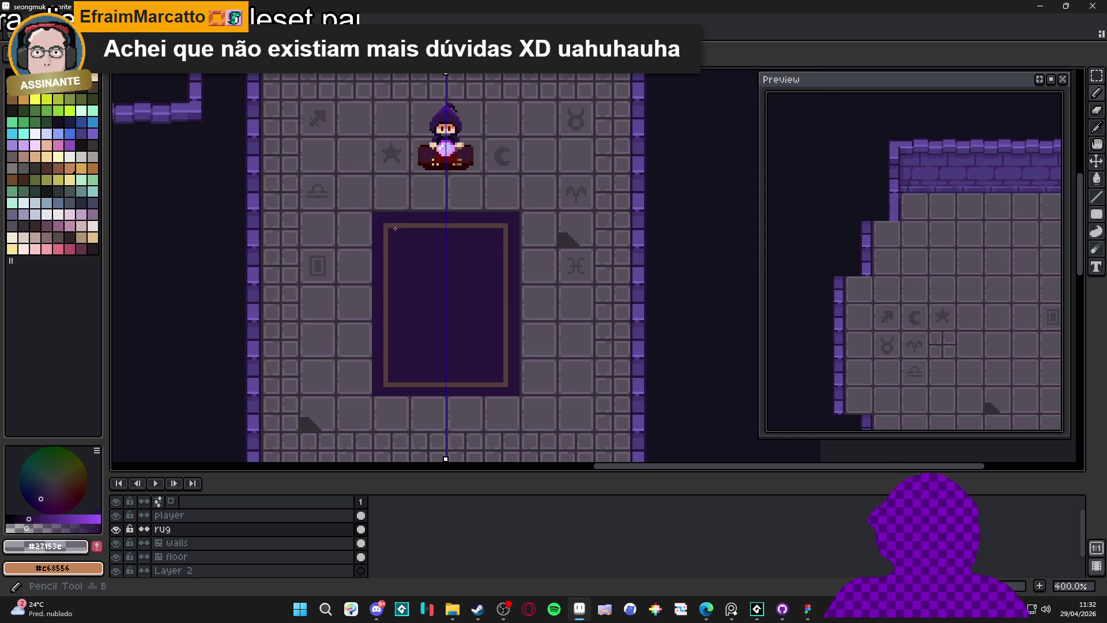
scroll(395, 228, "up", 2)
left_click(375, 227, "alt")
left_click(355, 209)
scroll(355, 208, "up", 4)
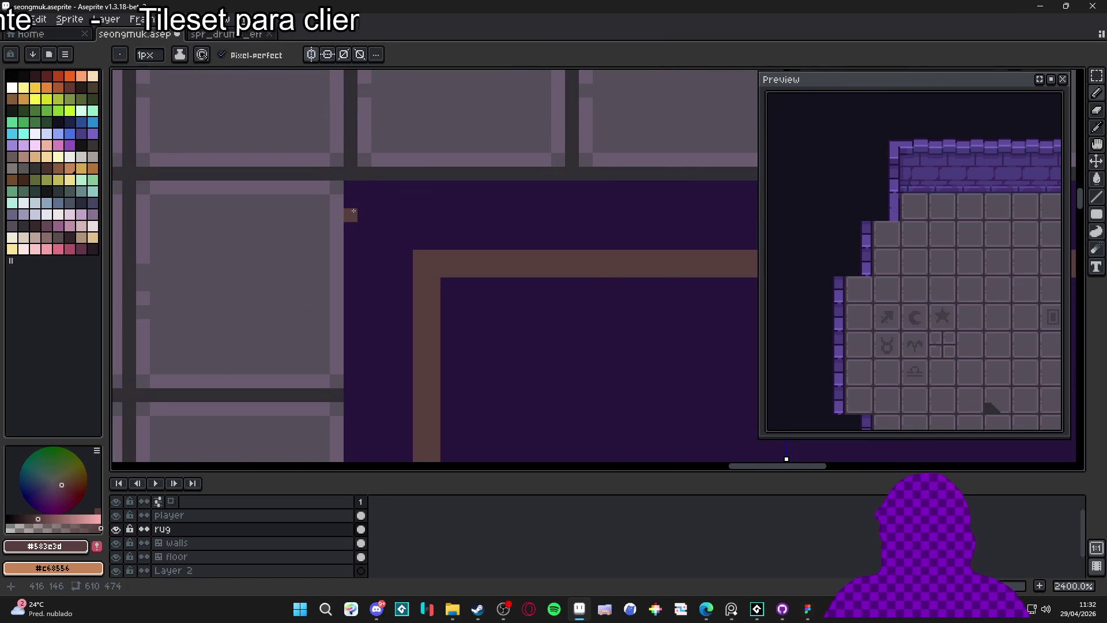
Erase along the rug's bottom row with a 2px eraser and add a brown fringe pixel top-left.
key("plus")
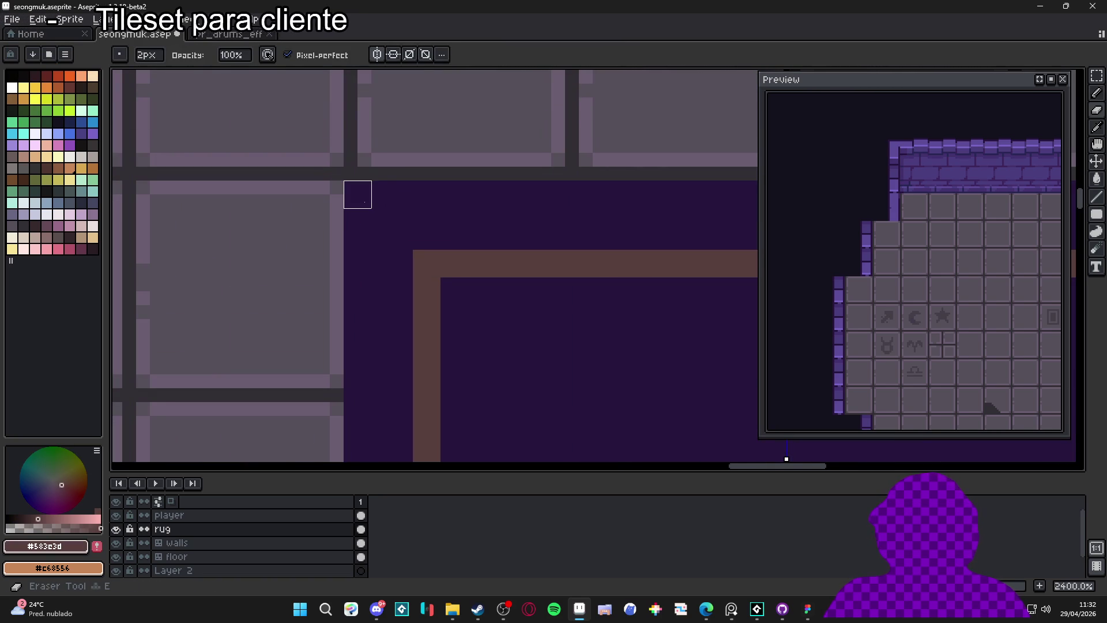
scroll(677, 207, "right", 5)
scroll(470, 236, "down", 3)
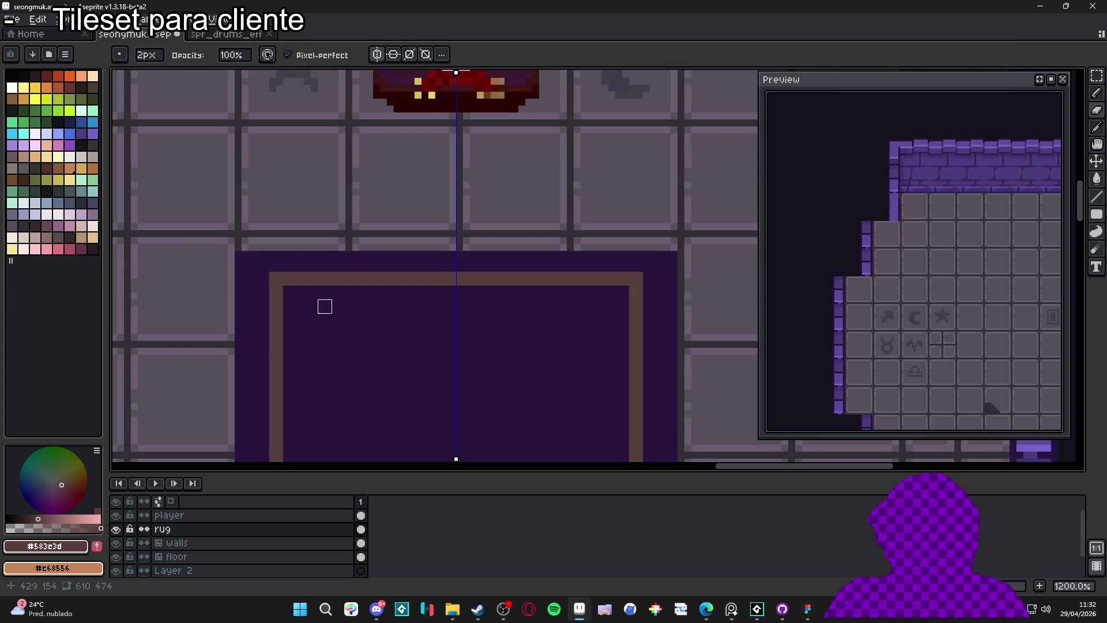
scroll(400, 291, "down", 2)
scroll(361, 133, "down", 5)
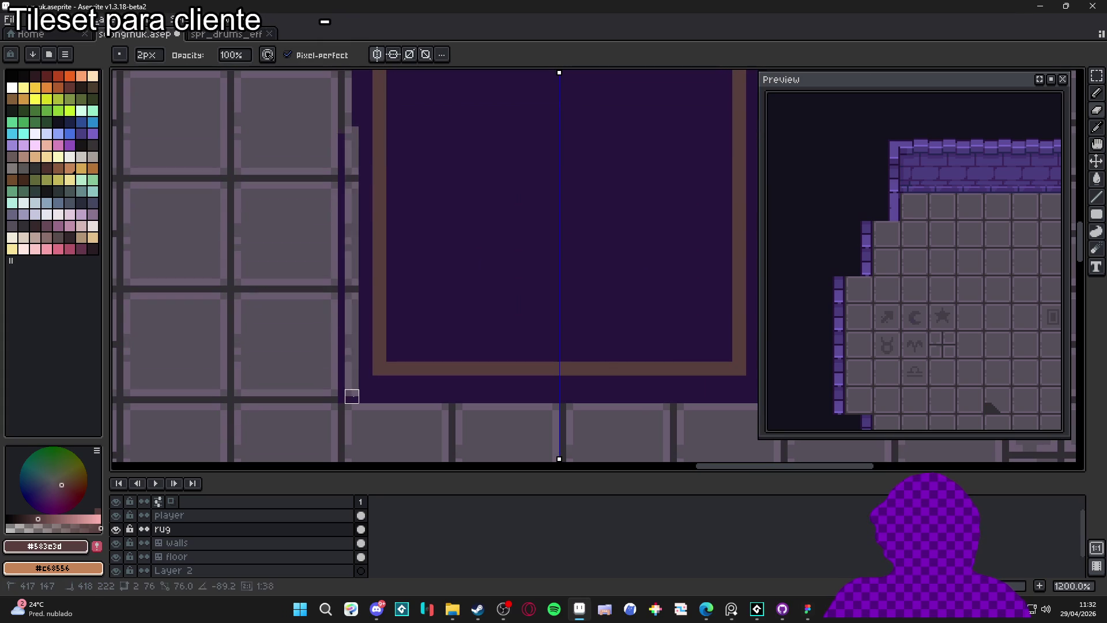
left_click_drag(621, 409, 613, 400)
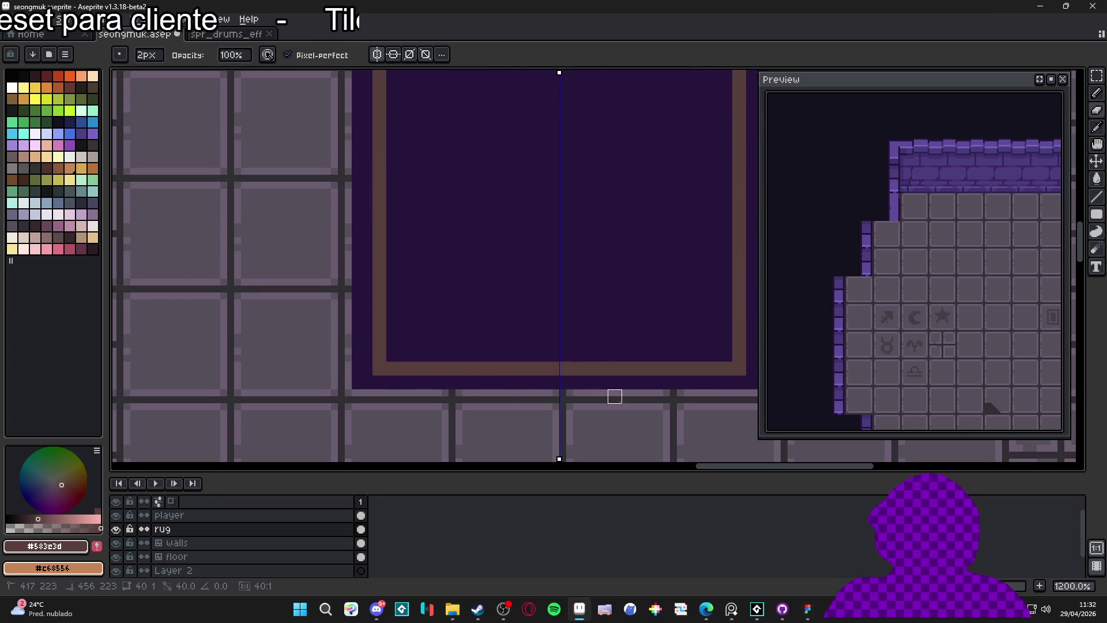
left_click(613, 395)
scroll(479, 205, "up", 5)
scroll(547, 169, "up", 3)
left_click(358, 168)
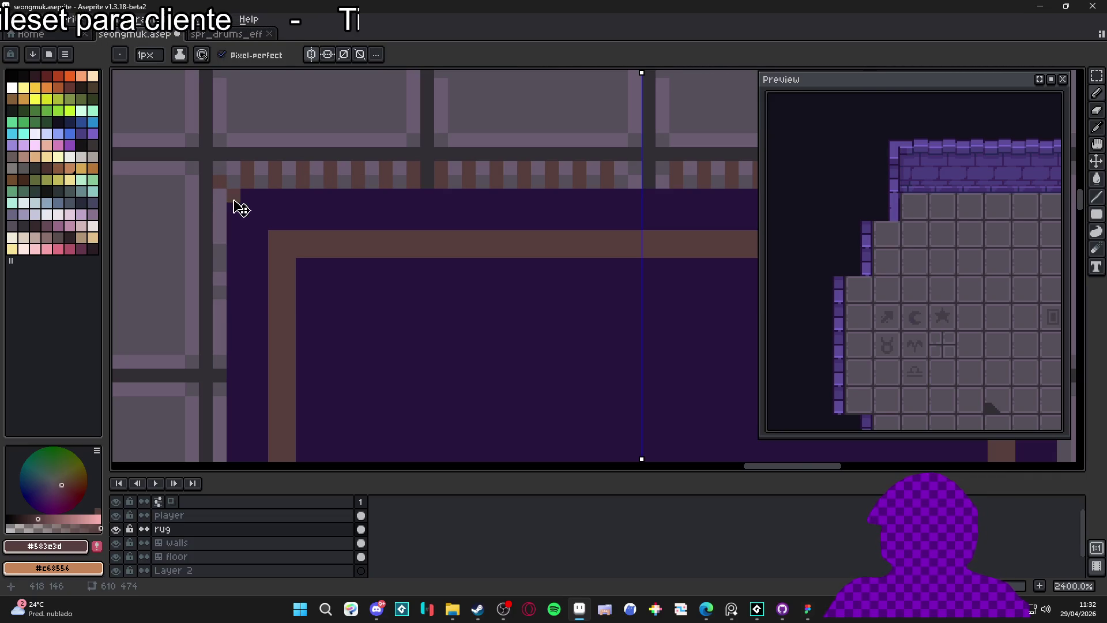
Undo the last stroke and place a brown fringe pixel at the rug's left edge.
key("ctrl+z")
left_click(216, 213)
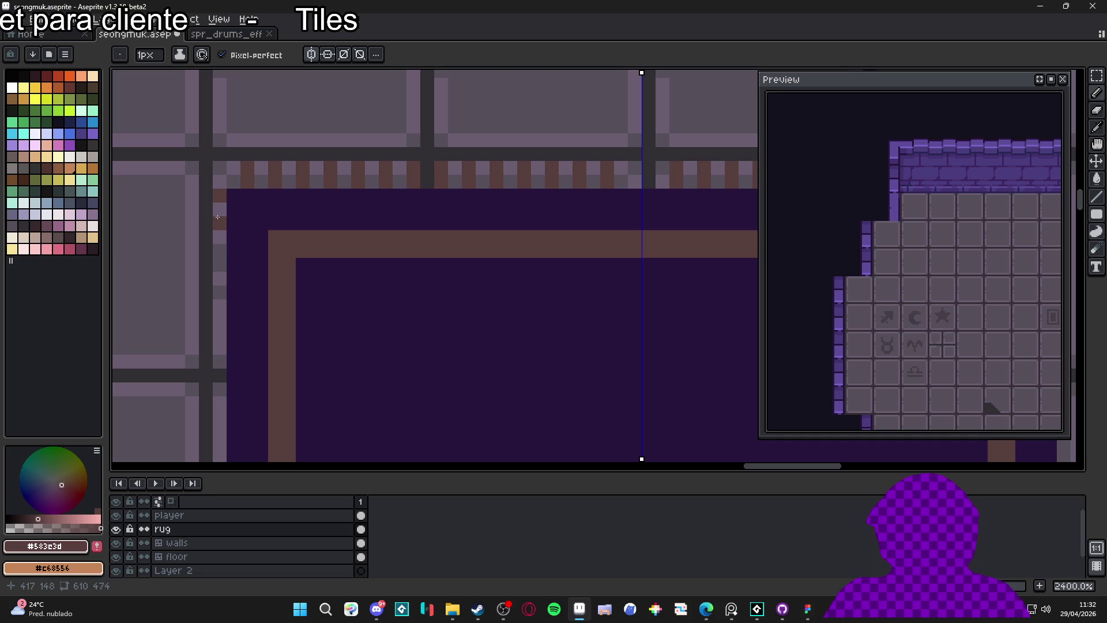
scroll(259, 230, "down", 3)
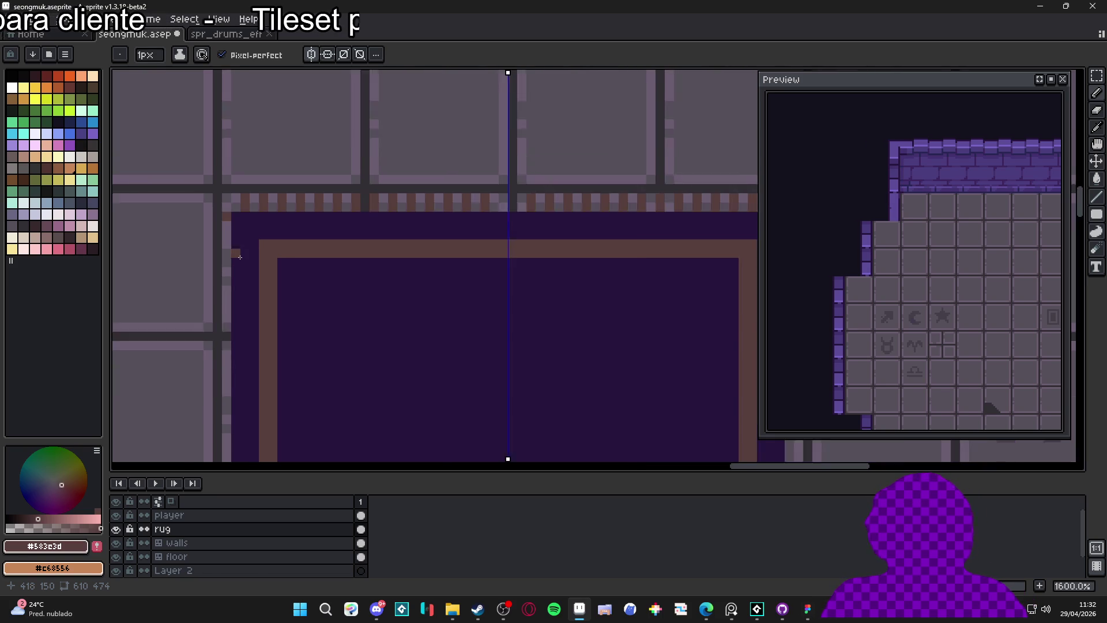
key("v")
key("b")
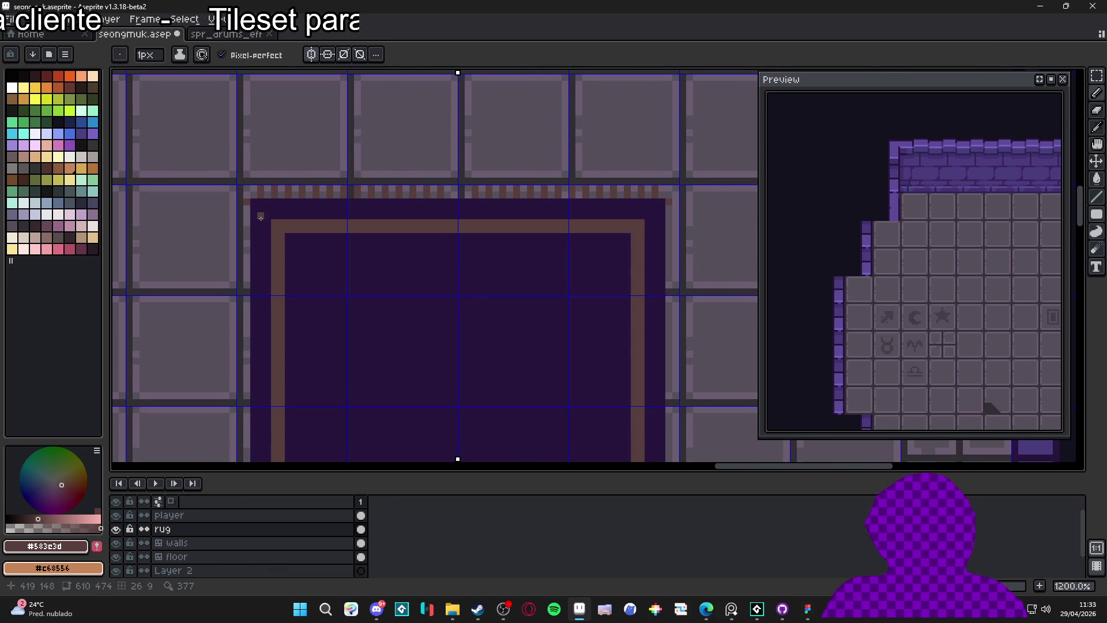
scroll(260, 216, "down", 4)
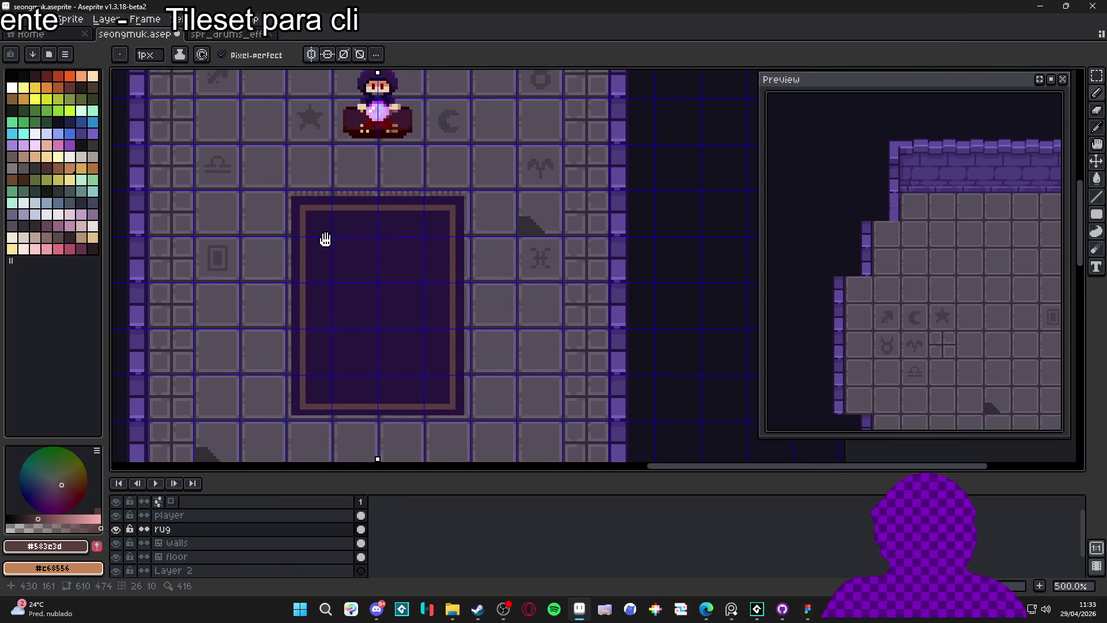
scroll(325, 239, "up", 4)
Erase the rug's bottom dark row and draw a brown line along its inner bottom row.
key("e")
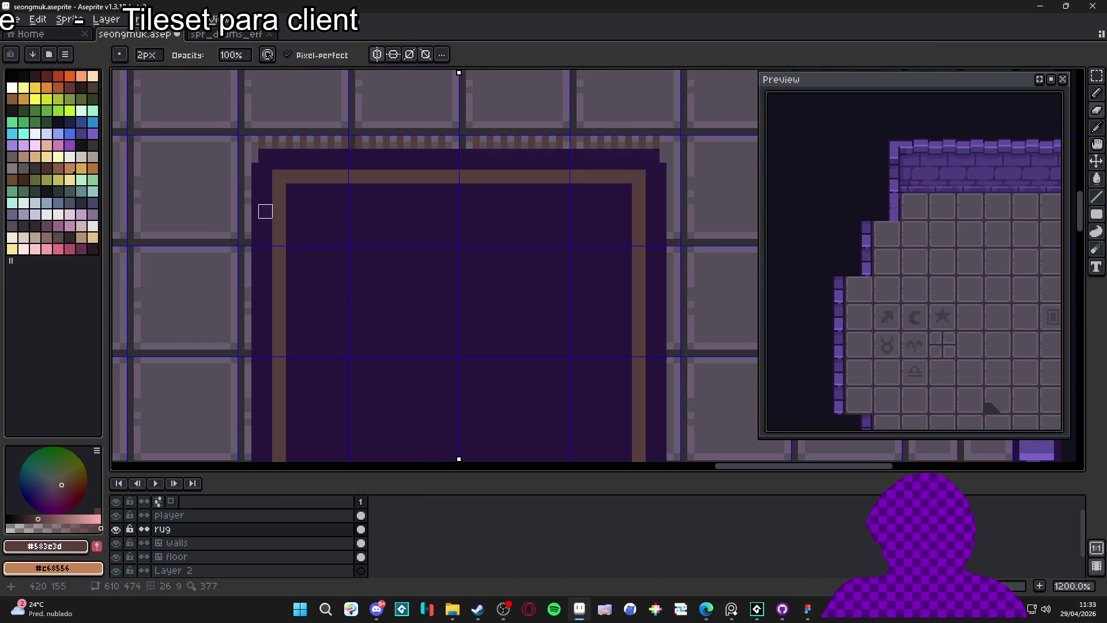
scroll(258, 176, "down", 5)
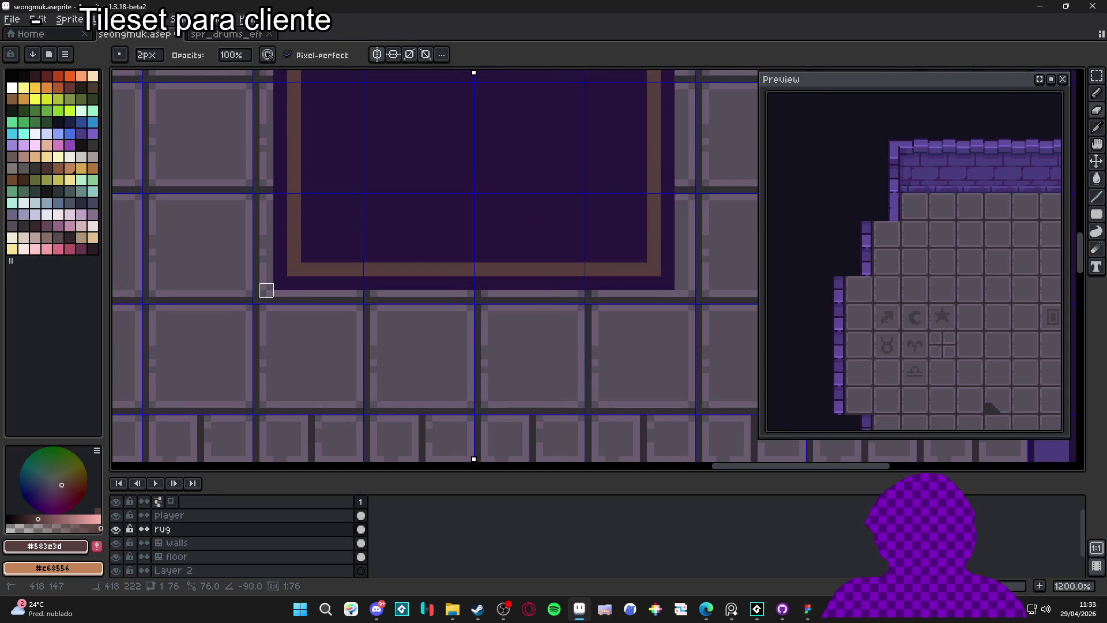
mouse_move(267, 290)
left_mouse_down()
mouse_move(569, 291)
mouse_move(559, 333)
left_mouse_up()
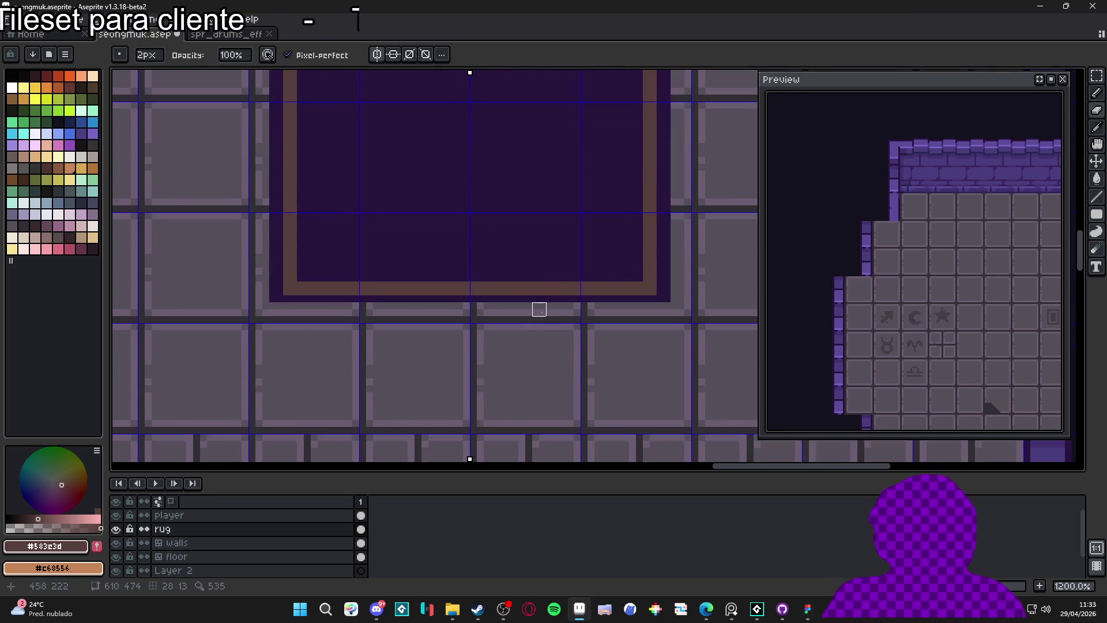
key("b")
scroll(538, 309, "up", 2)
mouse_move(604, 334)
left_mouse_down()
mouse_move(307, 341)
mouse_move(655, 352)
left_mouse_up()
Eyedrop the rug's dark purple, then brown again, and select the rug's top-left fringe corner.
left_click(279, 349, "alt")
scroll(654, 352, "down", 3)
scroll(524, 403, "up", 2)
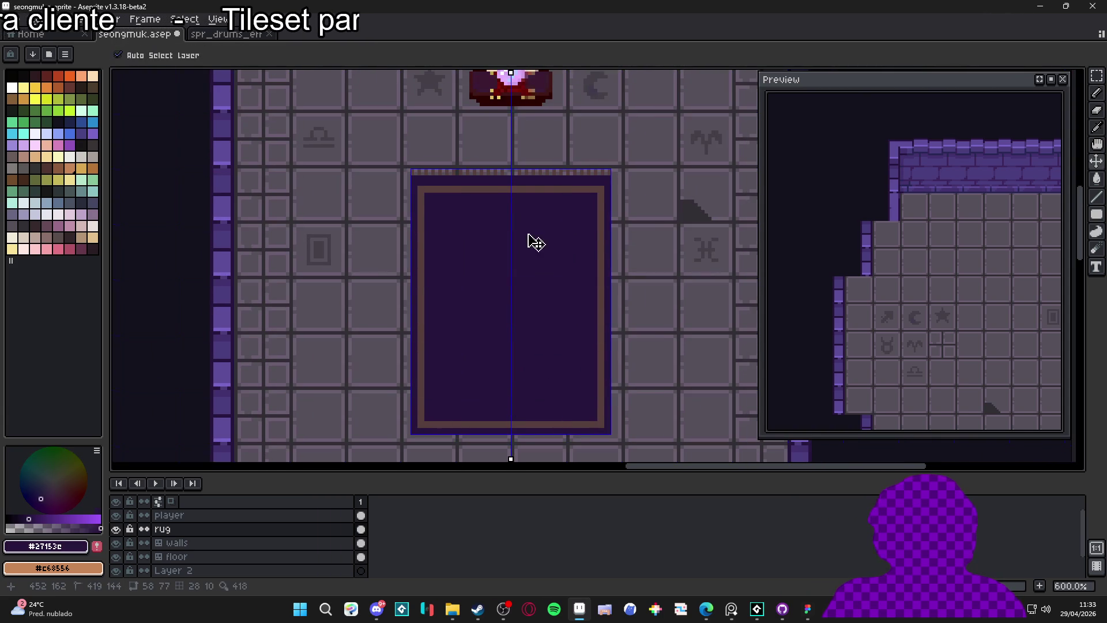
scroll(444, 169, "up", 4)
left_click(345, 200, "alt")
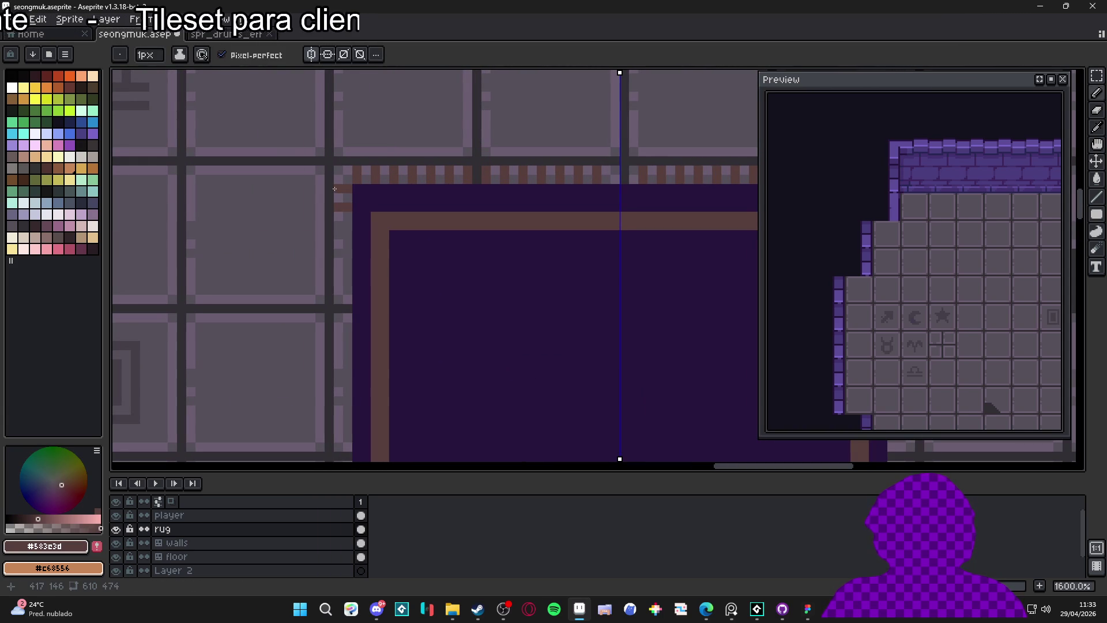
key("m")
left_click_drag(334, 181, 353, 211)
Make a custom brush from a small patch of fringe pixels, aligned to its source.
key("ctrl+b")
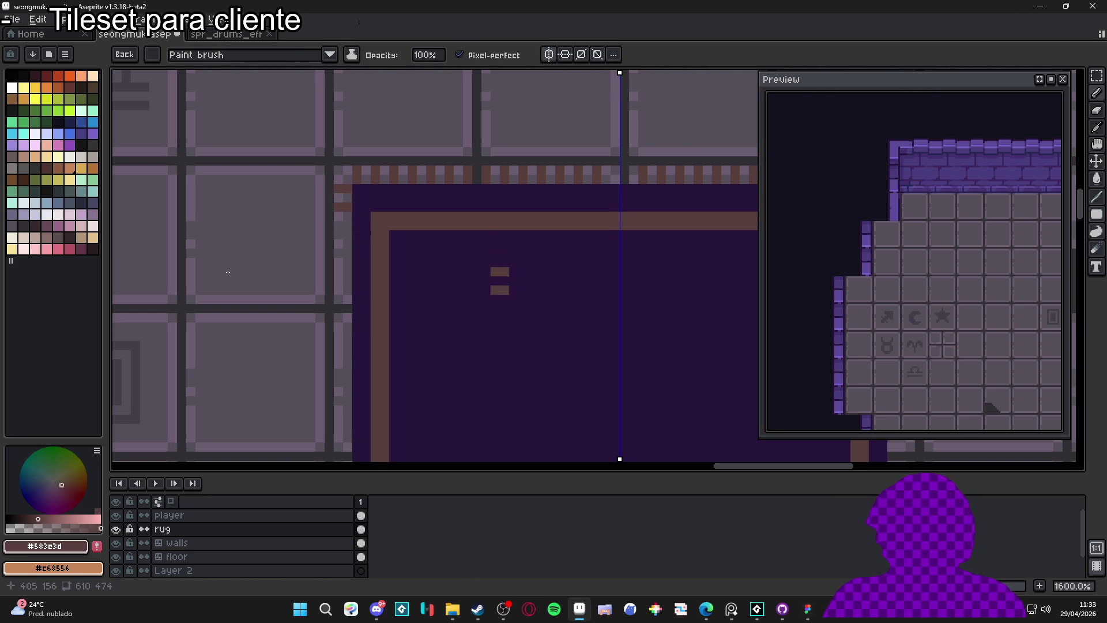
key("Escape")
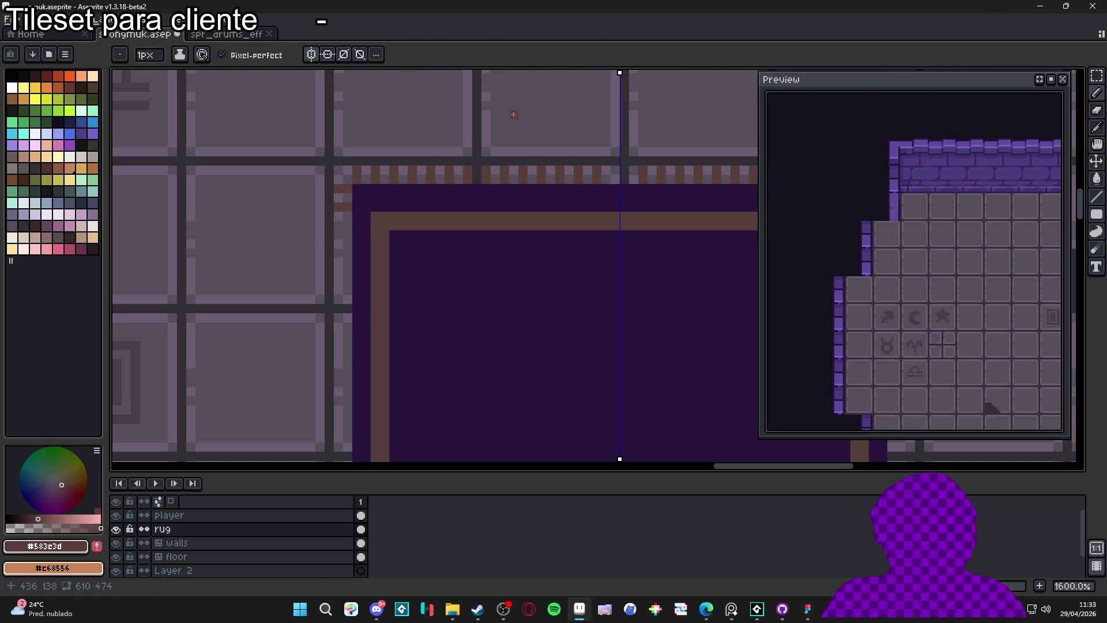
key("m")
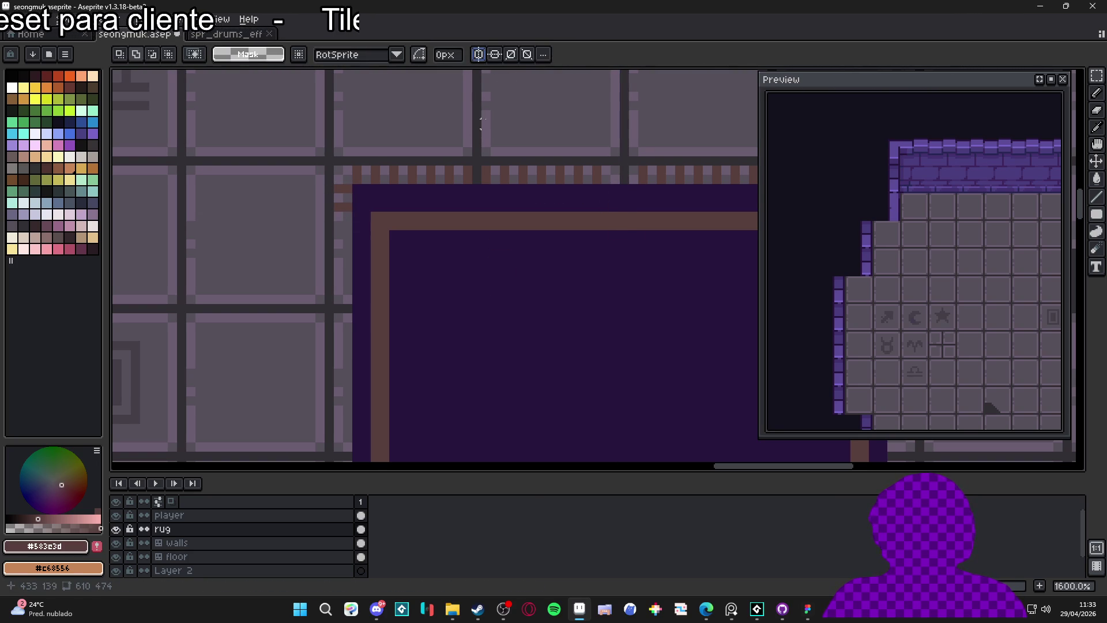
scroll(339, 247, "up", 2)
left_click_drag(332, 208, 354, 169)
key("ctrl+b")
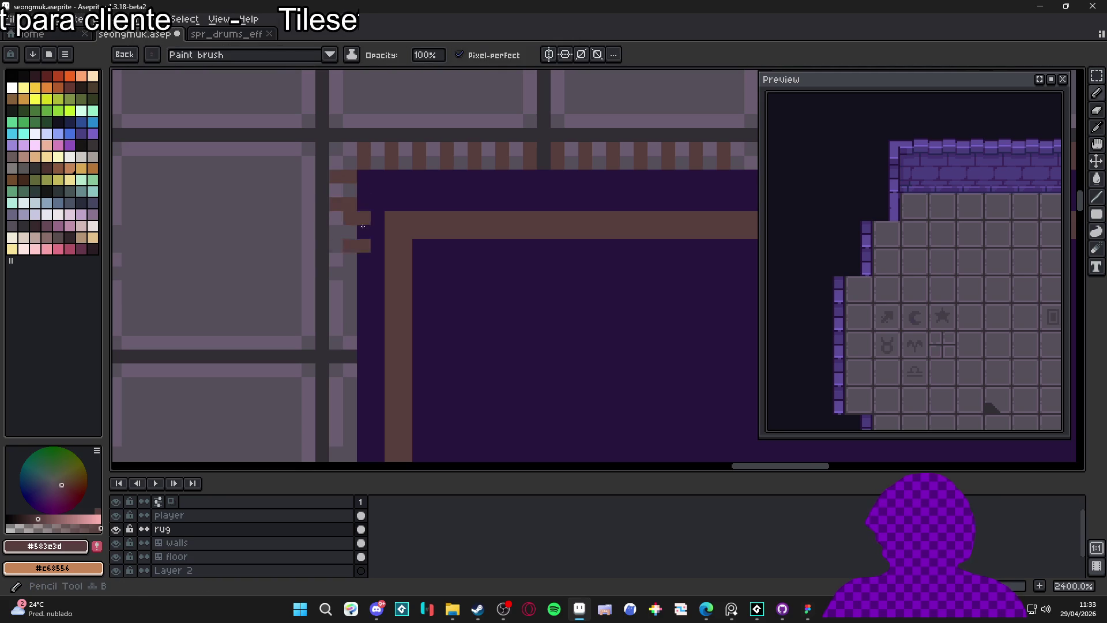
left_click(308, 57)
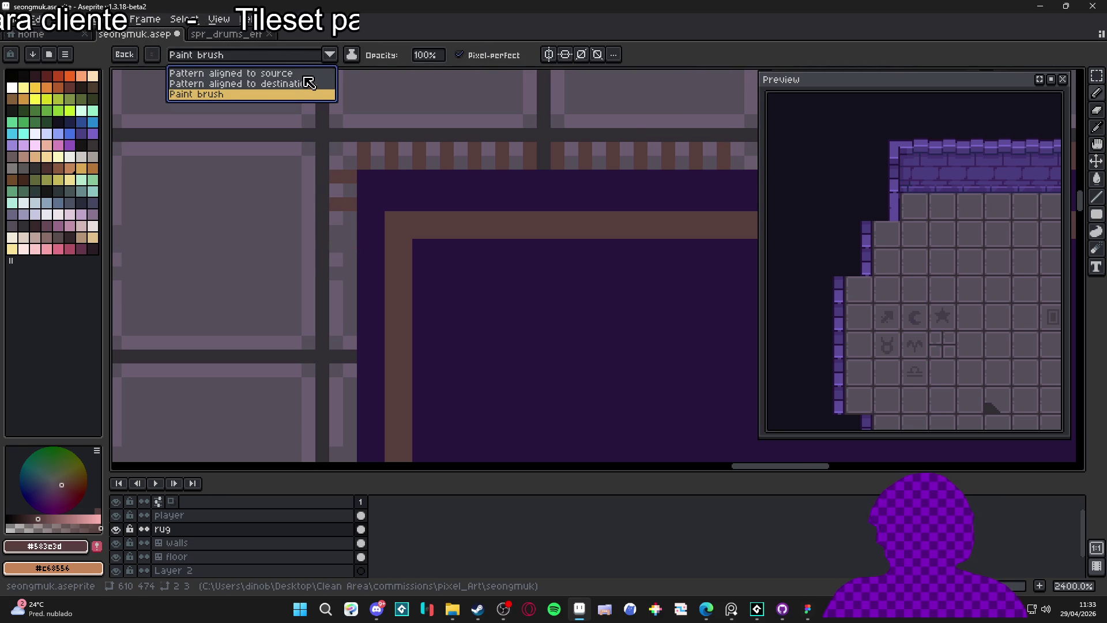
left_click(305, 74)
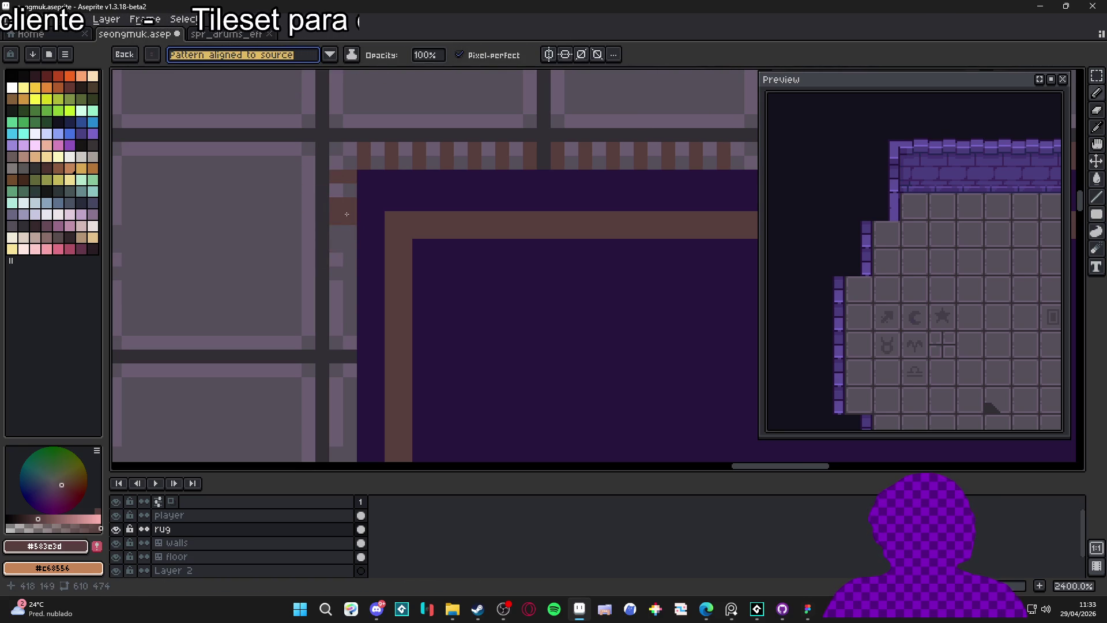
Rebuild the custom brush from the corner fringe pixels with pattern aligned to destination.
key("m")
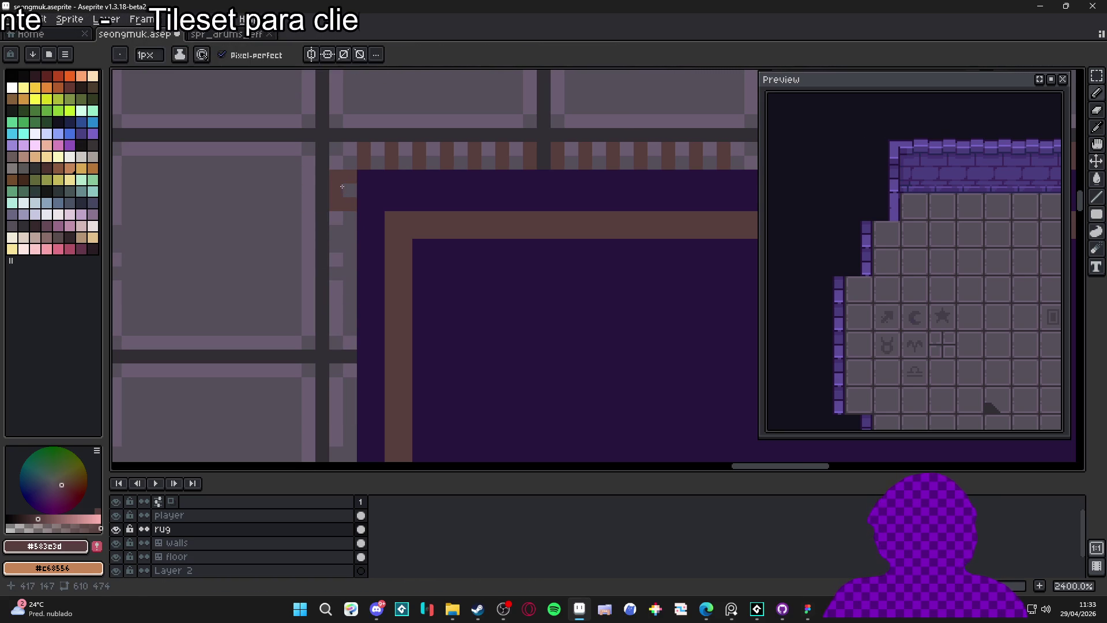
left_click_drag(333, 173, 343, 196)
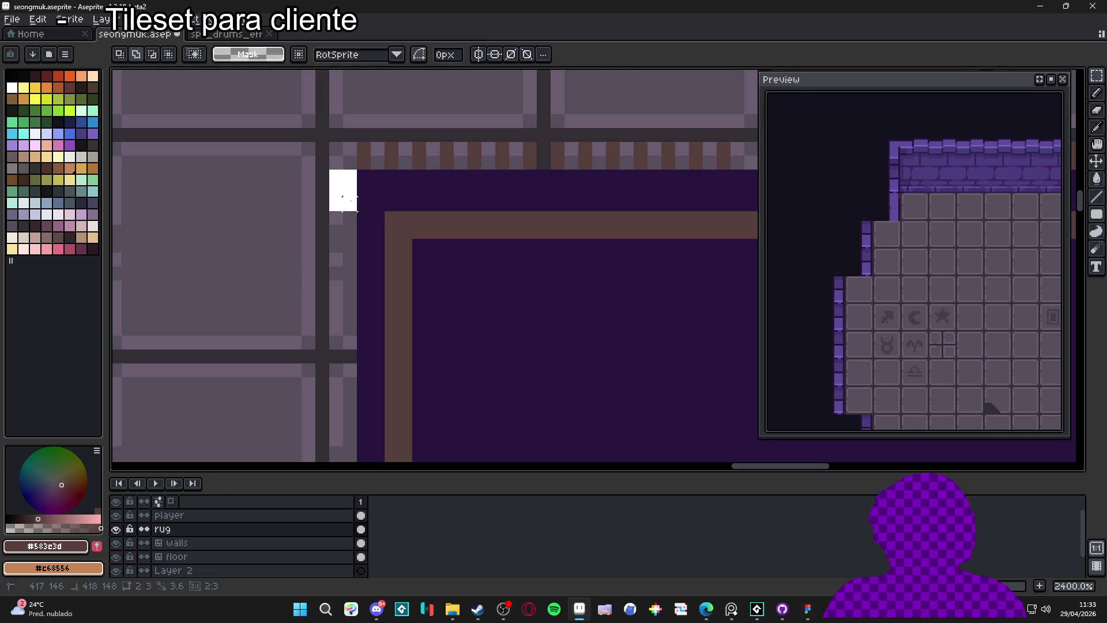
key("ctrl+b")
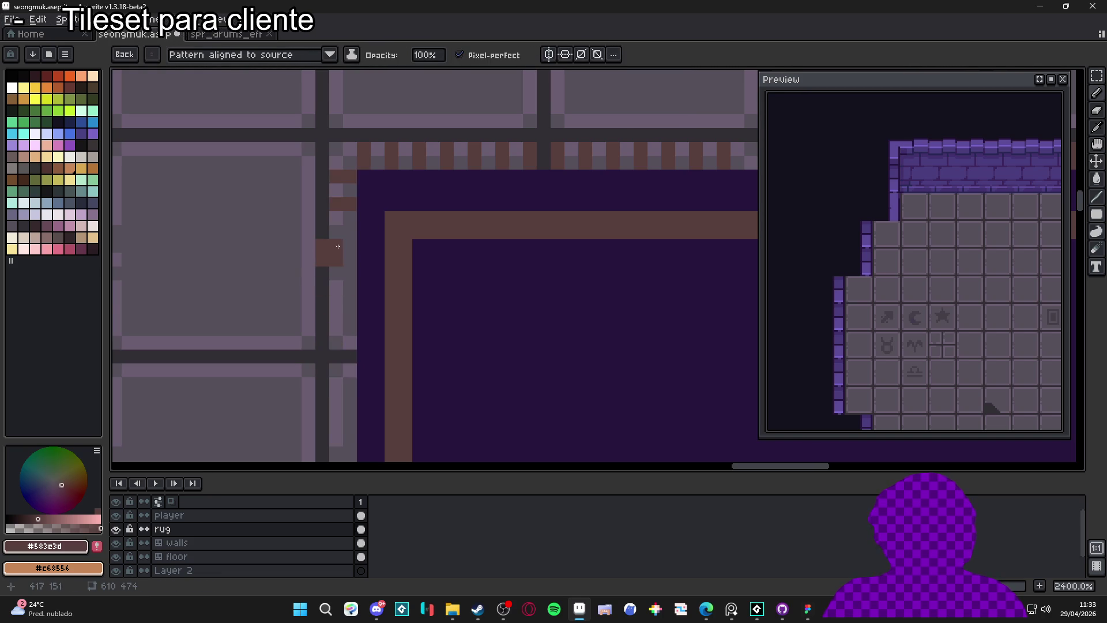
key("w")
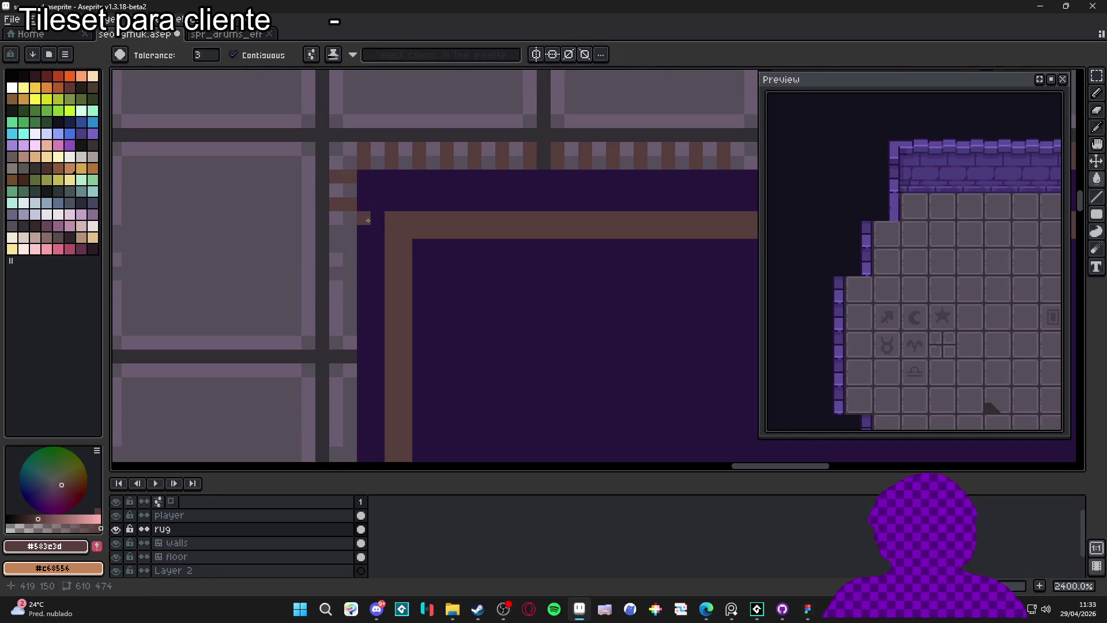
scroll(369, 234, "down", 7)
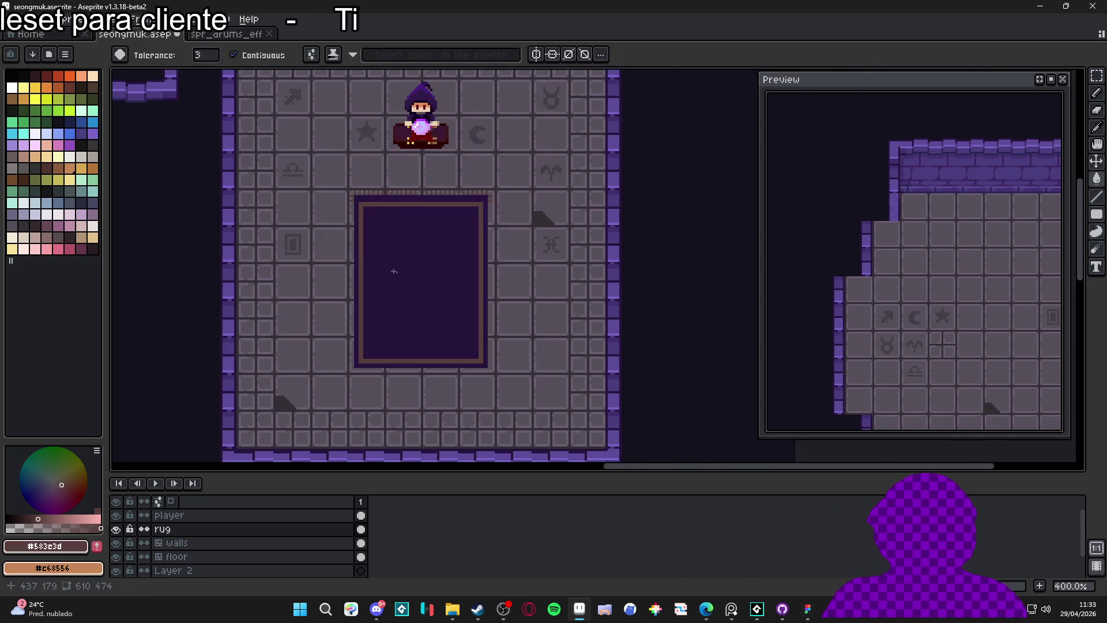
scroll(348, 191, "up", 6)
scroll(348, 191, "up", 2)
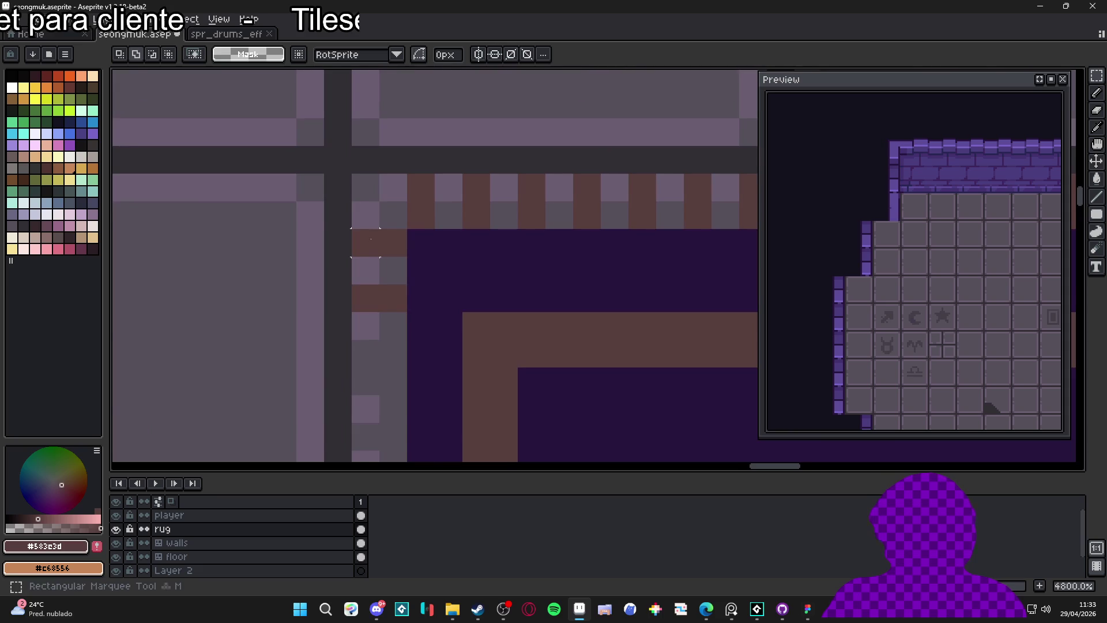
left_click(373, 248)
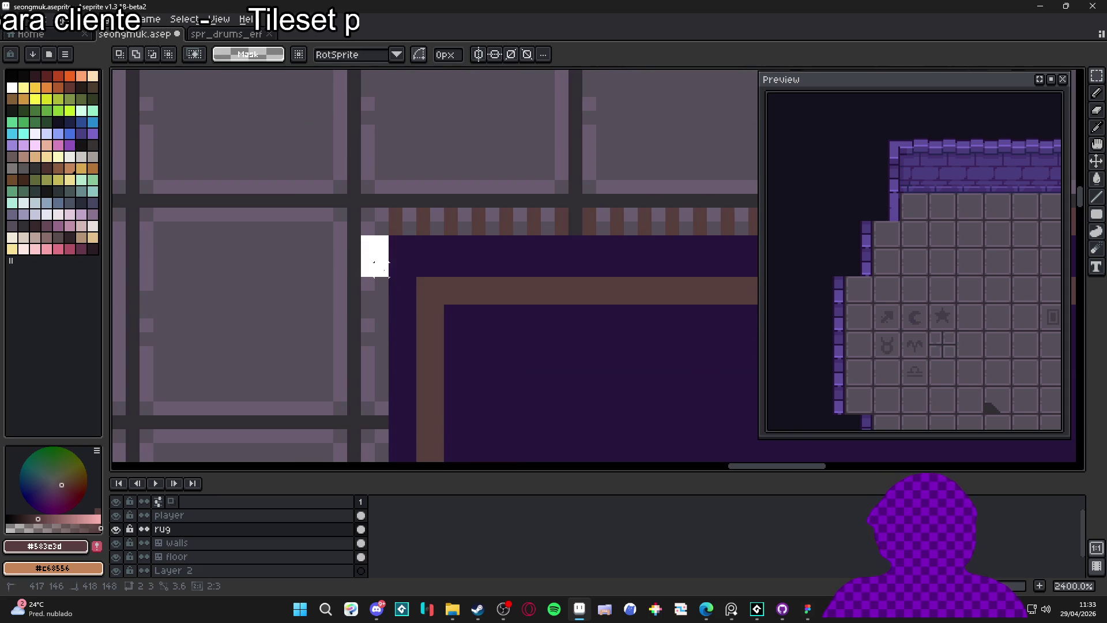
key("b")
left_click(294, 58)
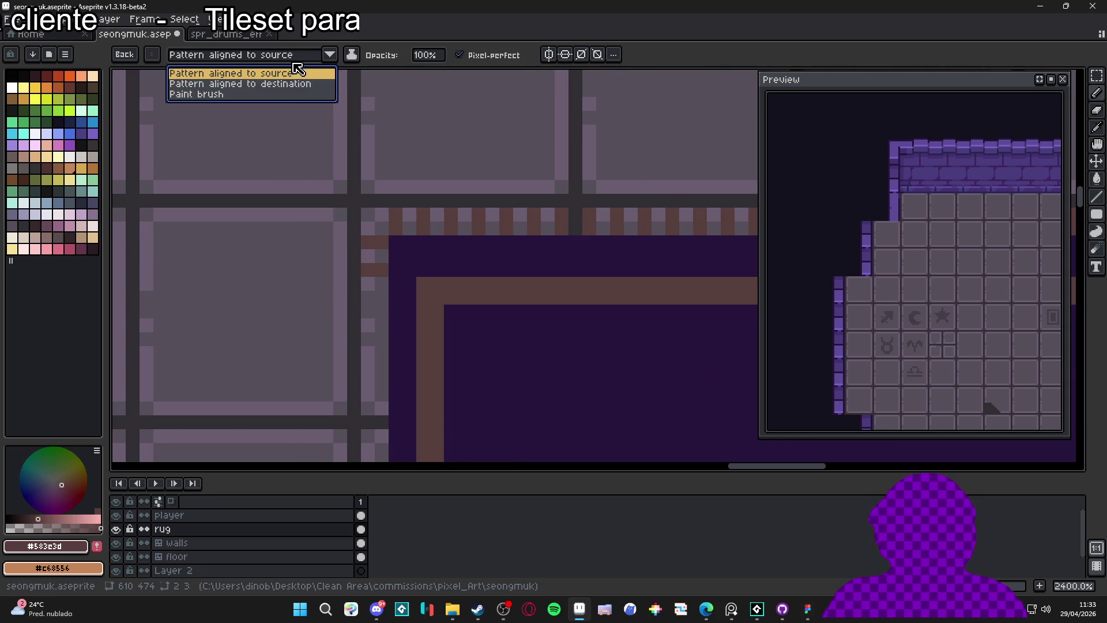
left_click(304, 87)
Paint the fringe stripes down the rug's upper left edge, redoing overshooting strokes.
left_click_drag(380, 254, 380, 412)
scroll(378, 279, "down", 5)
key("ctrl+z")
scroll(366, 213, "up", 3)
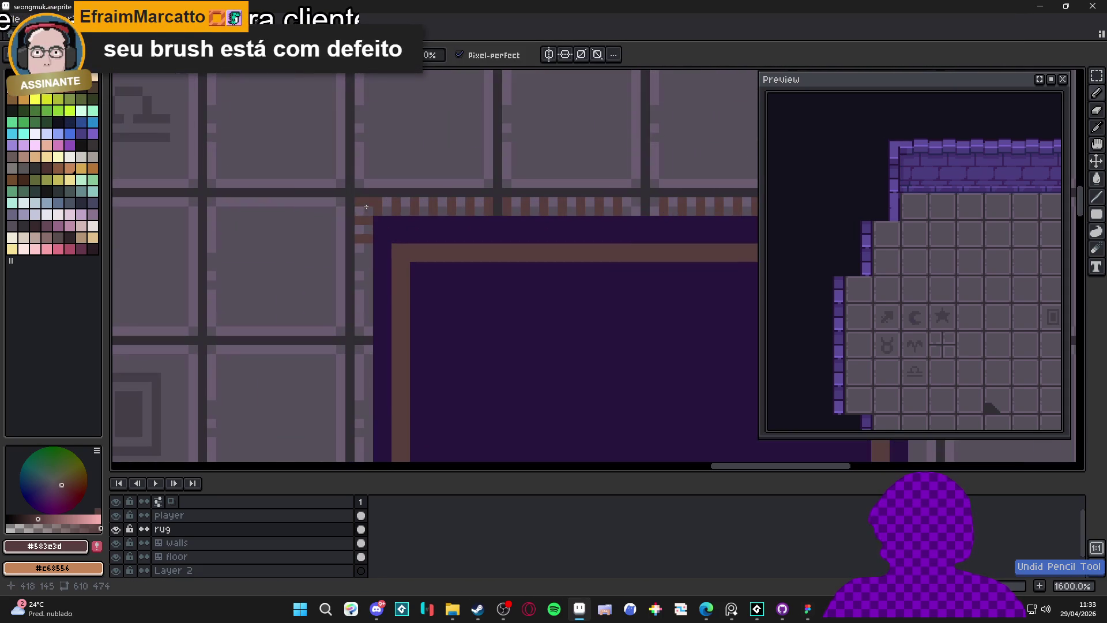
left_click(362, 231)
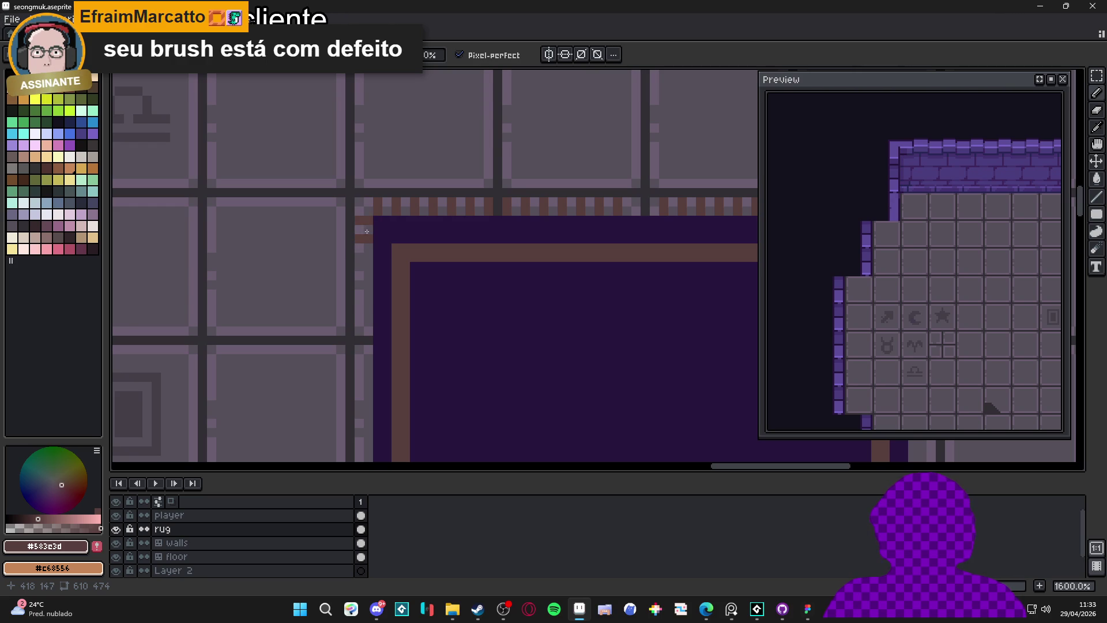
left_click_drag(366, 262, 368, 300)
key("ctrl+z")
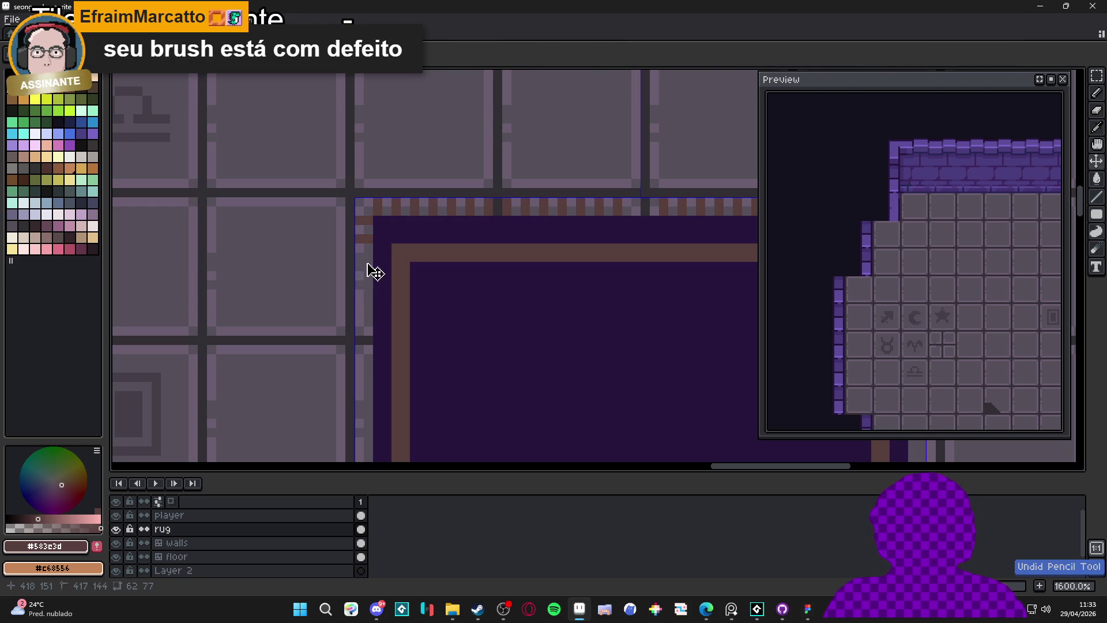
mouse_move(366, 248)
left_mouse_down()
mouse_move(365, 270)
mouse_move(345, 280)
mouse_move(354, 292)
left_mouse_up()
Extend the fringe stripes further down the left edge to the rug's bottom.
scroll(366, 267, "down", 2)
scroll(365, 267, "up", 1)
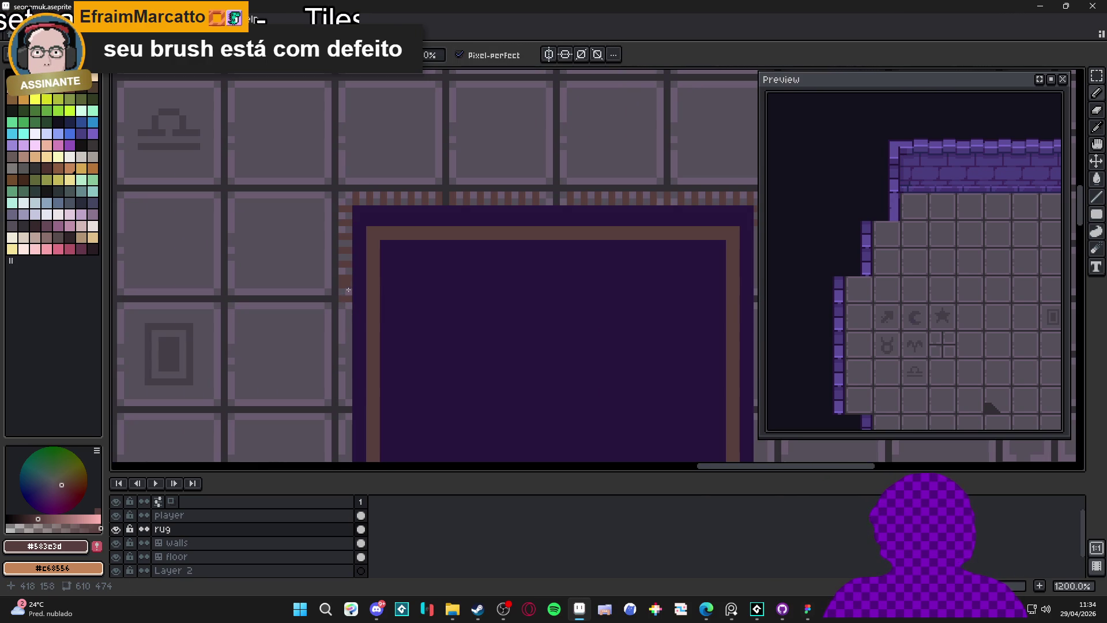
scroll(349, 295, "down", 2)
scroll(310, 302, "up", 2)
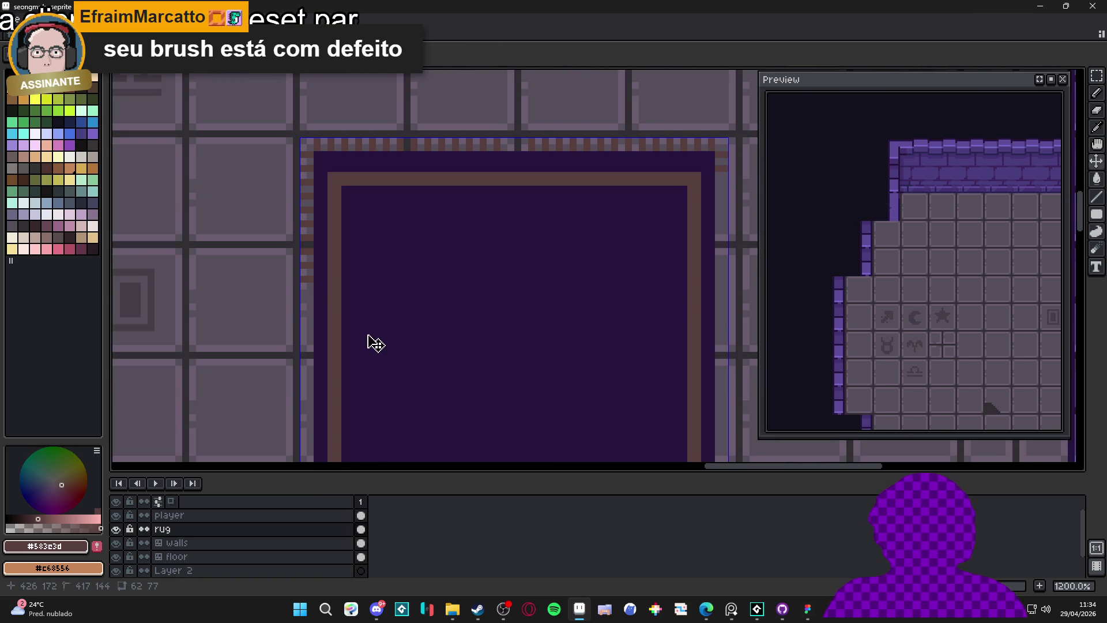
scroll(371, 311, "down", 3)
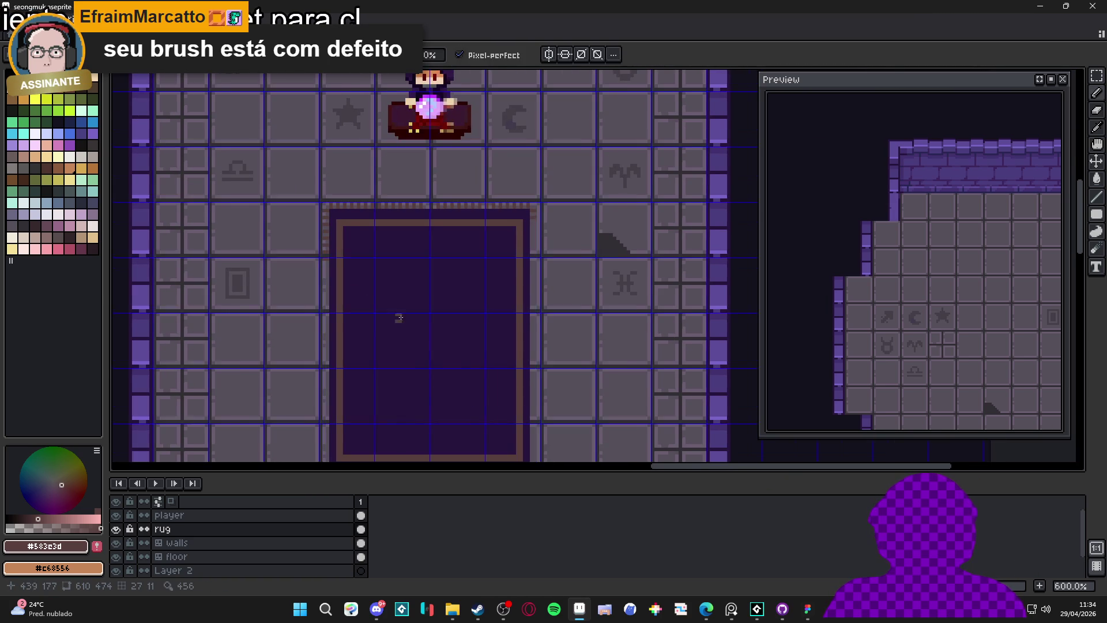
scroll(403, 317, "down", 1)
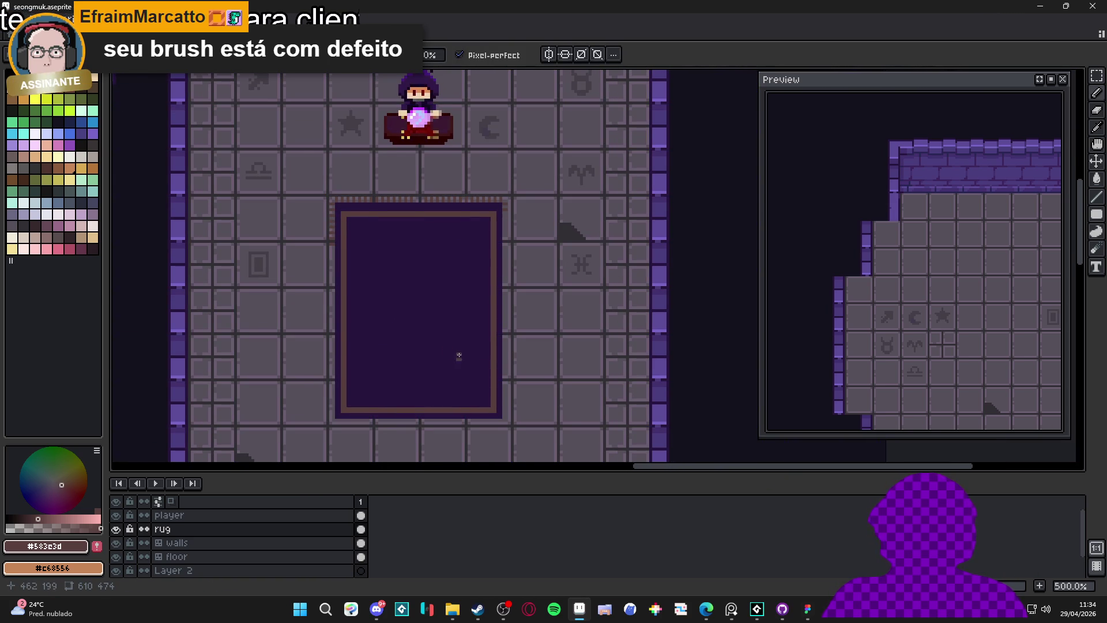
scroll(437, 342, "down", 1)
scroll(437, 343, "down", 1)
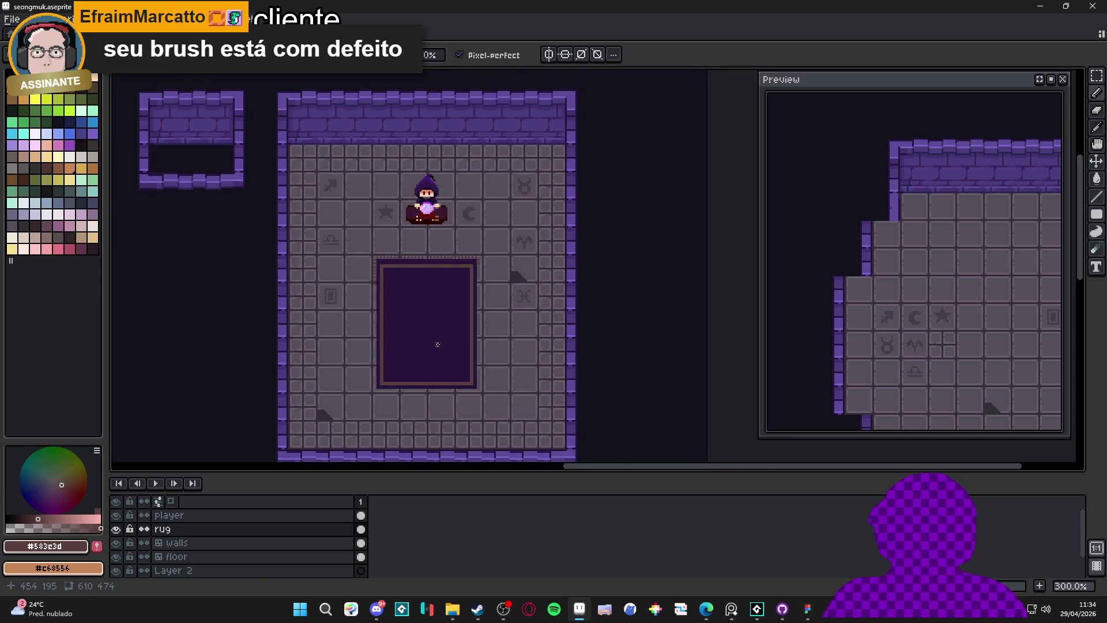
scroll(341, 228, "up", 7)
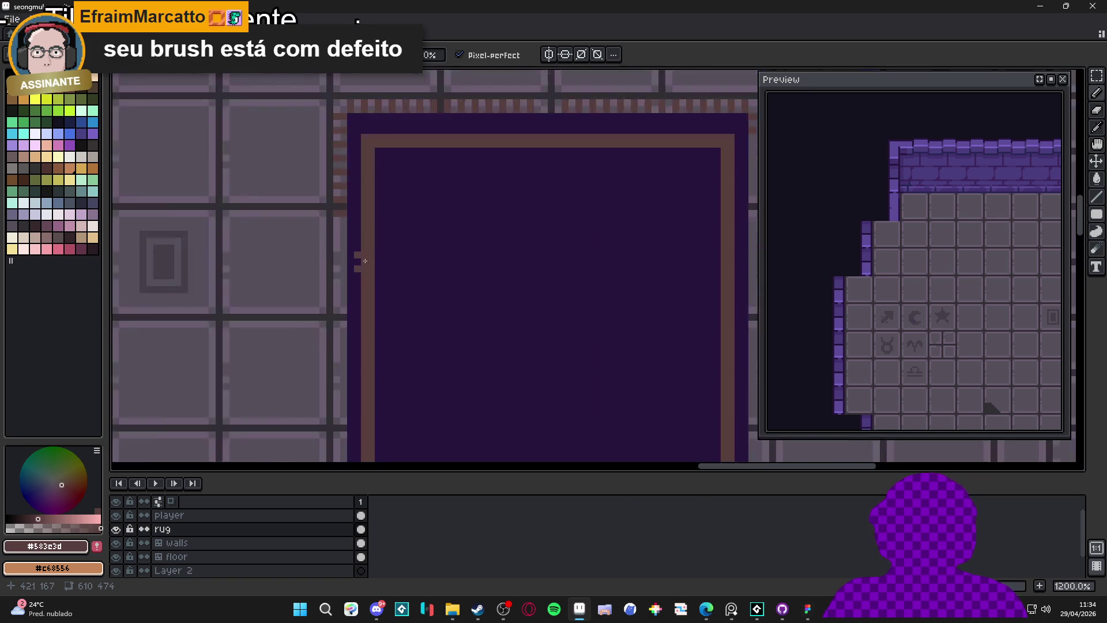
left_click_drag(339, 282, 333, 395)
scroll(340, 333, "down", 1)
left_click_drag(342, 438, 323, 319)
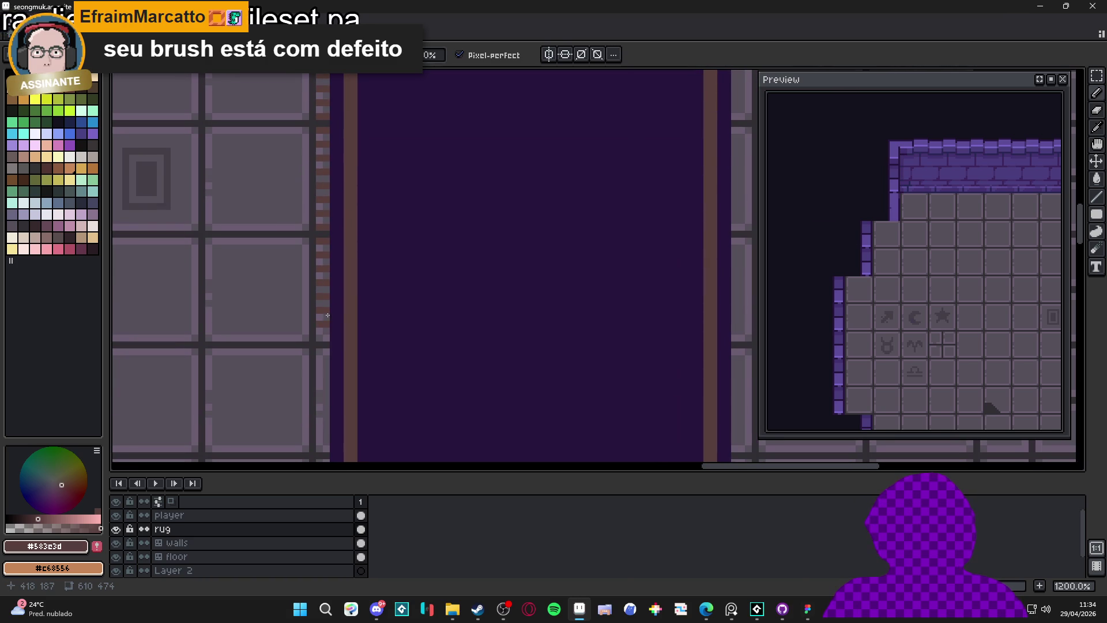
left_click(326, 344)
scroll(323, 372, "down", 3)
left_click(332, 321)
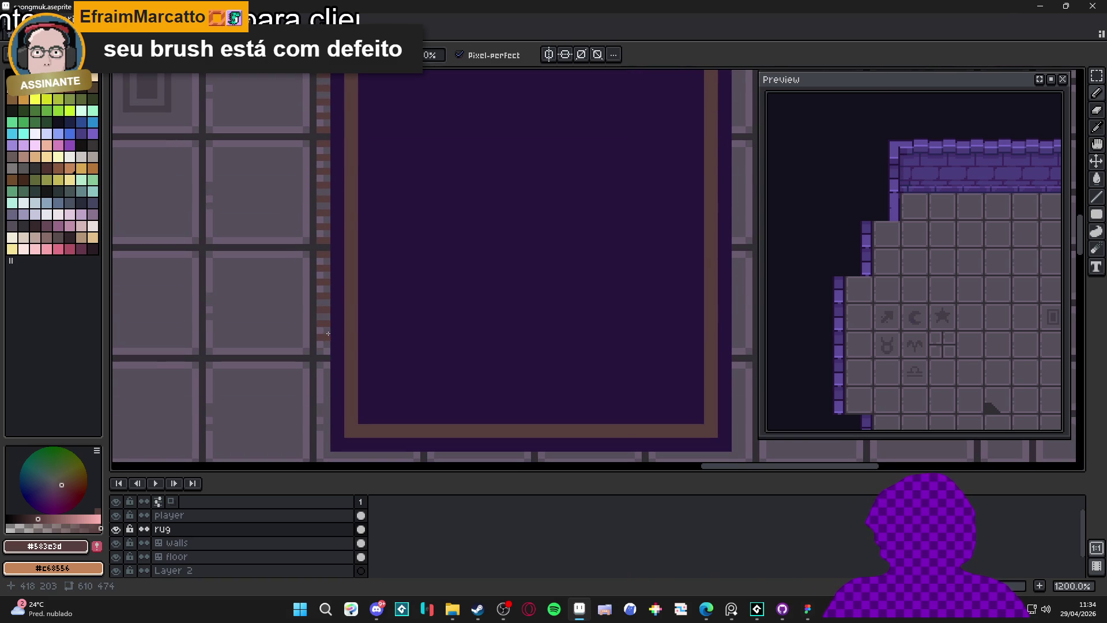
left_click(323, 406)
left_click(325, 438)
scroll(325, 440, "down", 3)
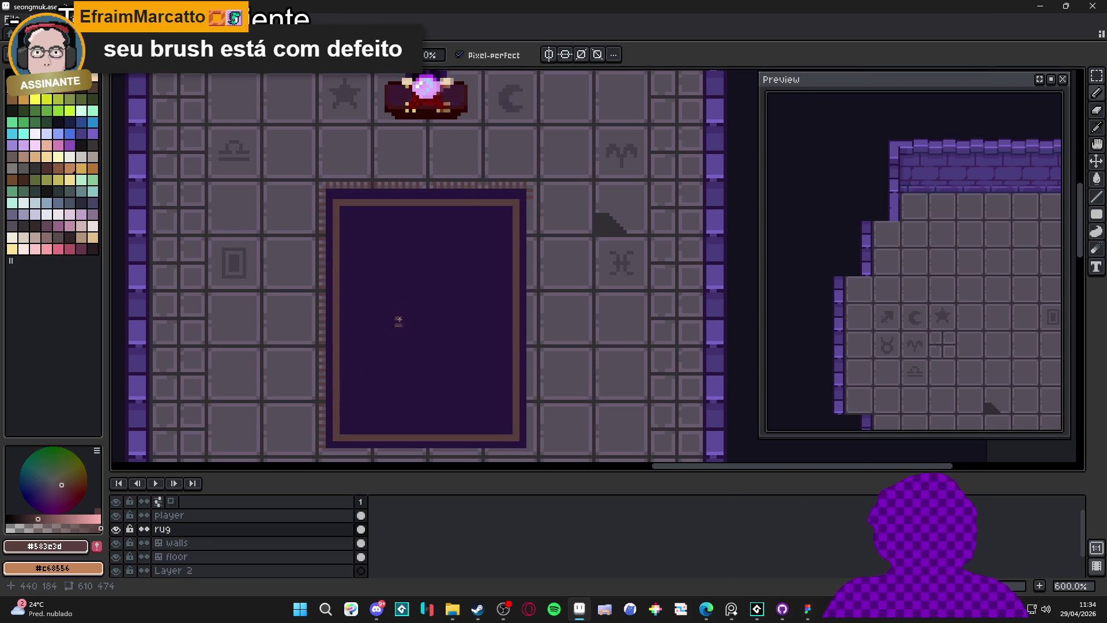
Cover the old left brown trim with the rug's dark purple using the Line tool.
key("m")
key("ctrl+apostrophe")
scroll(326, 196, "up", 3)
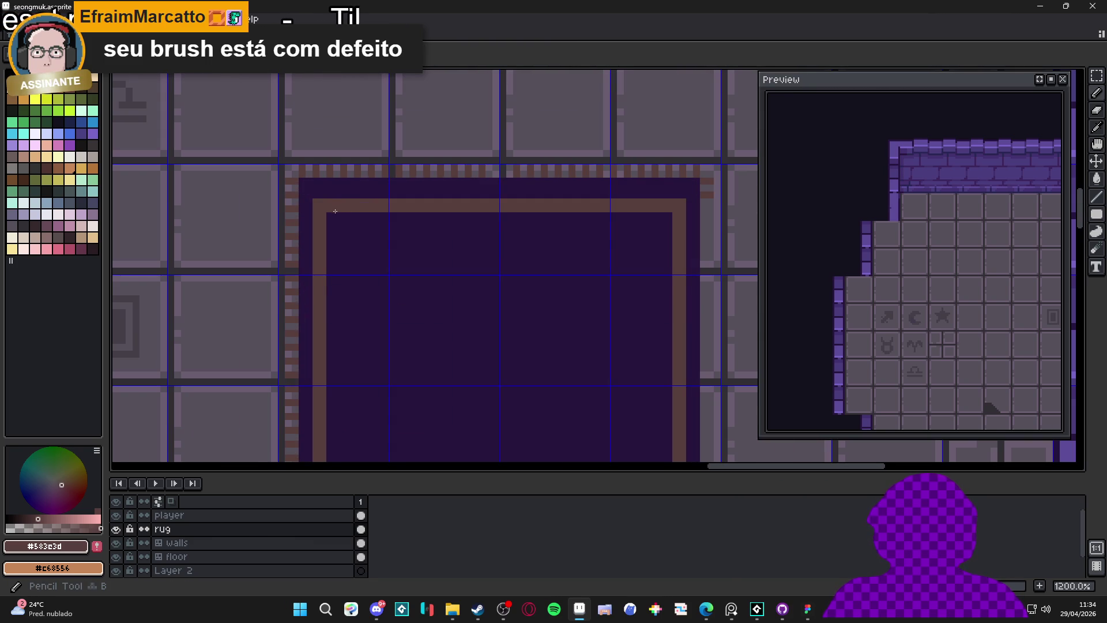
left_click(321, 193, "alt")
left_click_drag(321, 242, 355, 161)
mouse_move(345, 120)
left_mouse_down()
mouse_move(338, 390)
mouse_move(319, 391)
mouse_move(691, 393)
left_mouse_up()
scroll(483, 347, "down", 2)
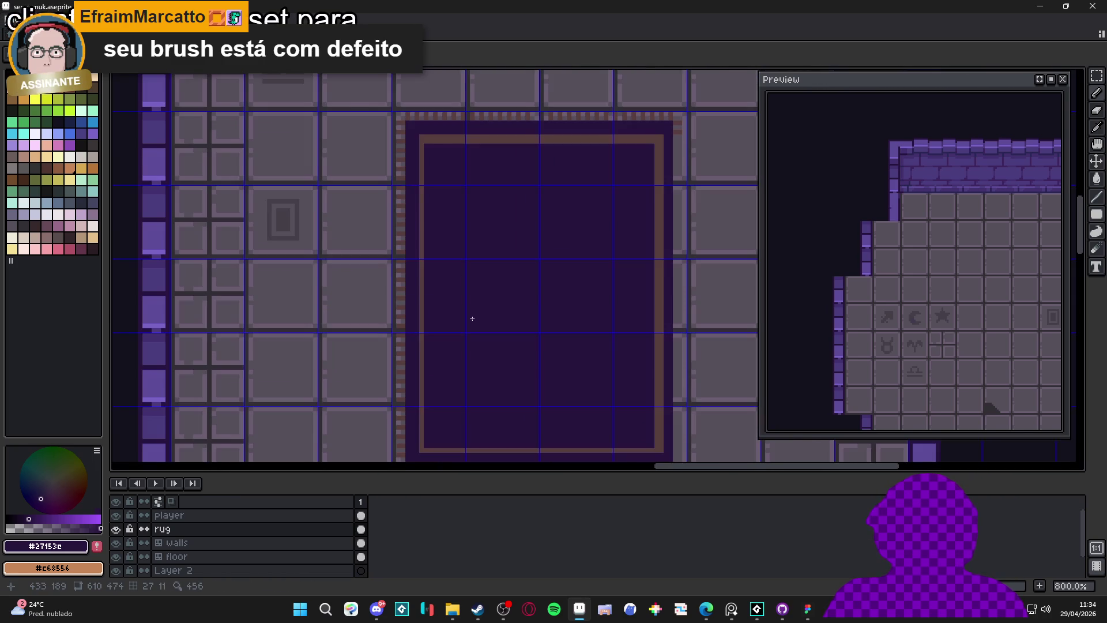
scroll(388, 153, "up", 2)
Redraw a straight brown trim line up the rug's left side.
left_click(439, 124, "alt")
scroll(417, 257, "down", 5)
mouse_move(411, 365)
left_mouse_down()
mouse_move(411, 81)
mouse_move(410, 184)
mouse_move(410, 113)
left_mouse_up()
scroll(450, 342, "down", 2)
scroll(461, 254, "up", 3)
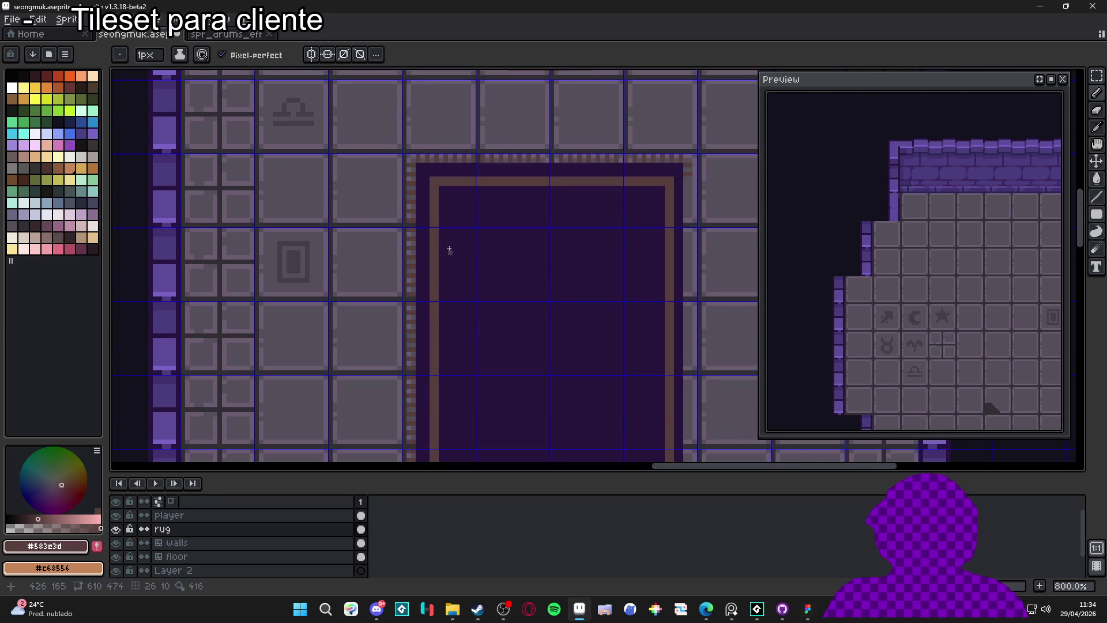
key("m")
left_click_drag(437, 191, 652, 191)
scroll(518, 223, "down", 3)
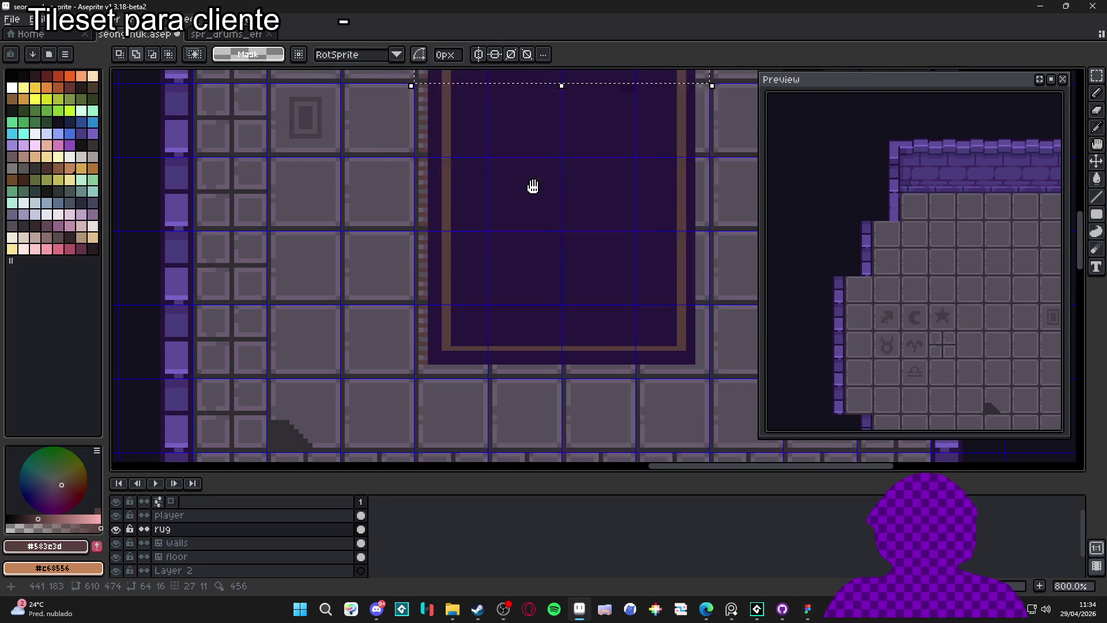
left_click_drag(449, 115, 461, 346, "shift")
scroll(438, 363, "down", 2)
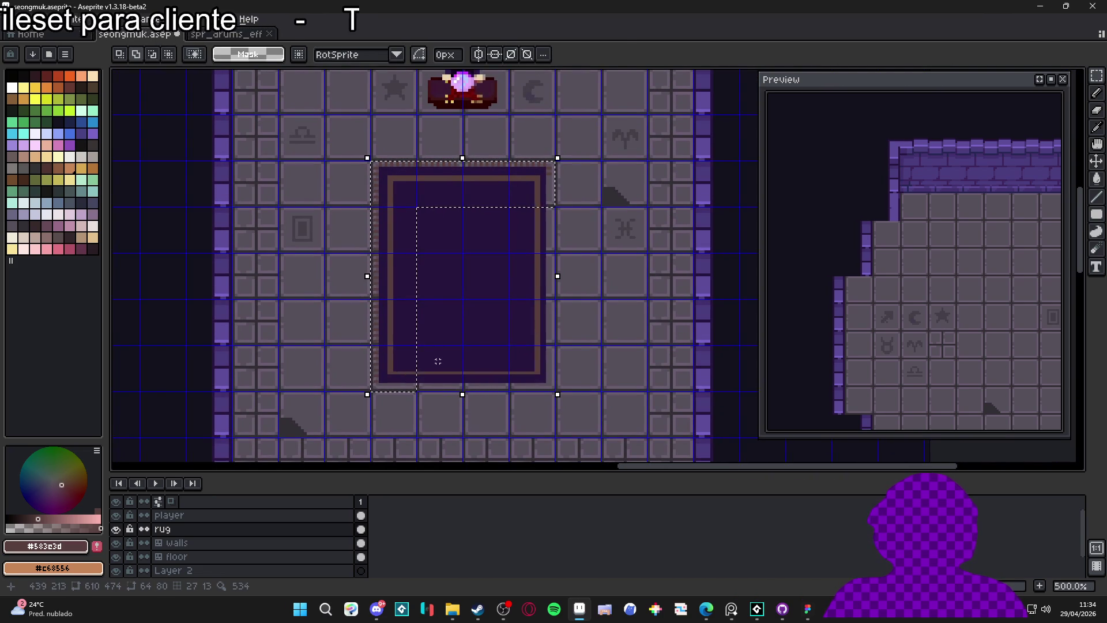
left_click(437, 358)
key("shift+h")
key("shift+v")
key("ctrl+d")
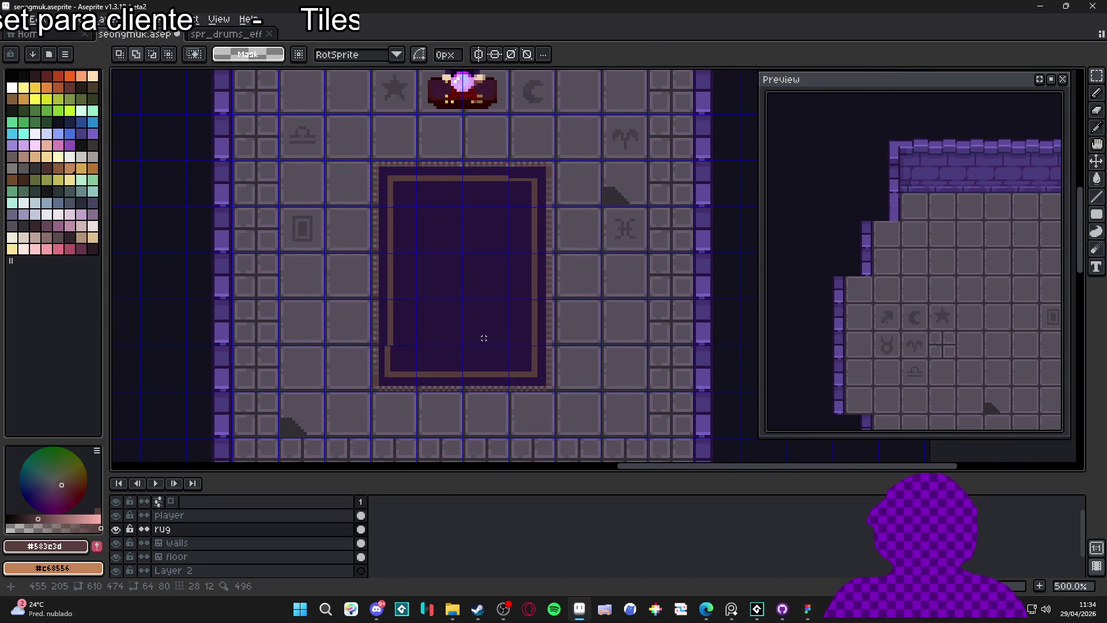
key("ctrl+apostrophe")
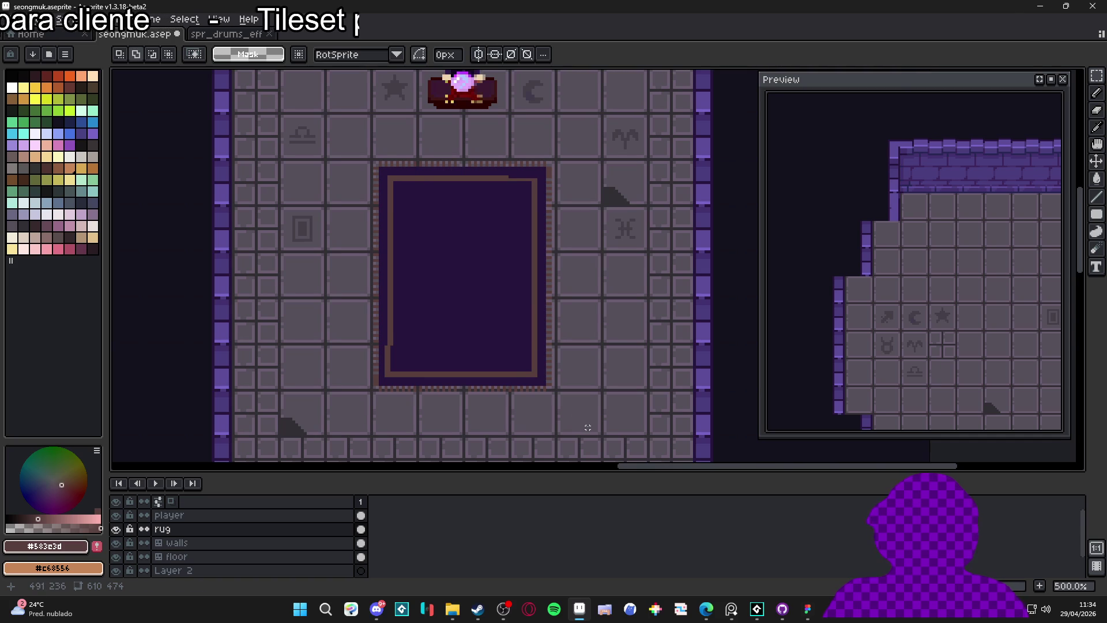
key("ctrl+apostrophe")
scroll(372, 375, "up", 7)
key("e")
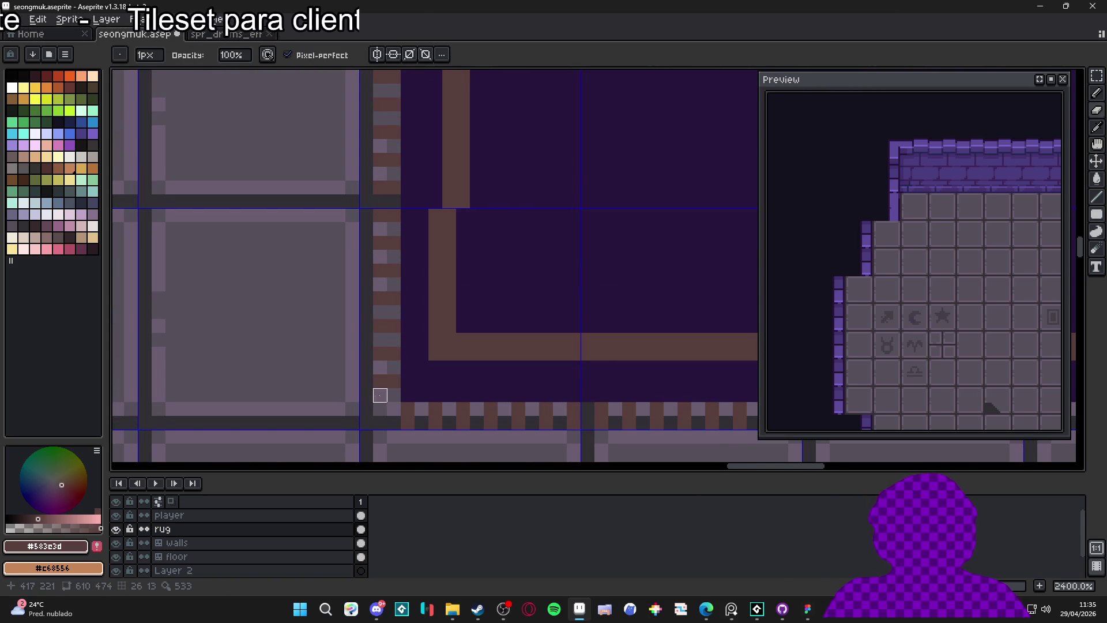
key("b")
scroll(404, 396, "down", 5)
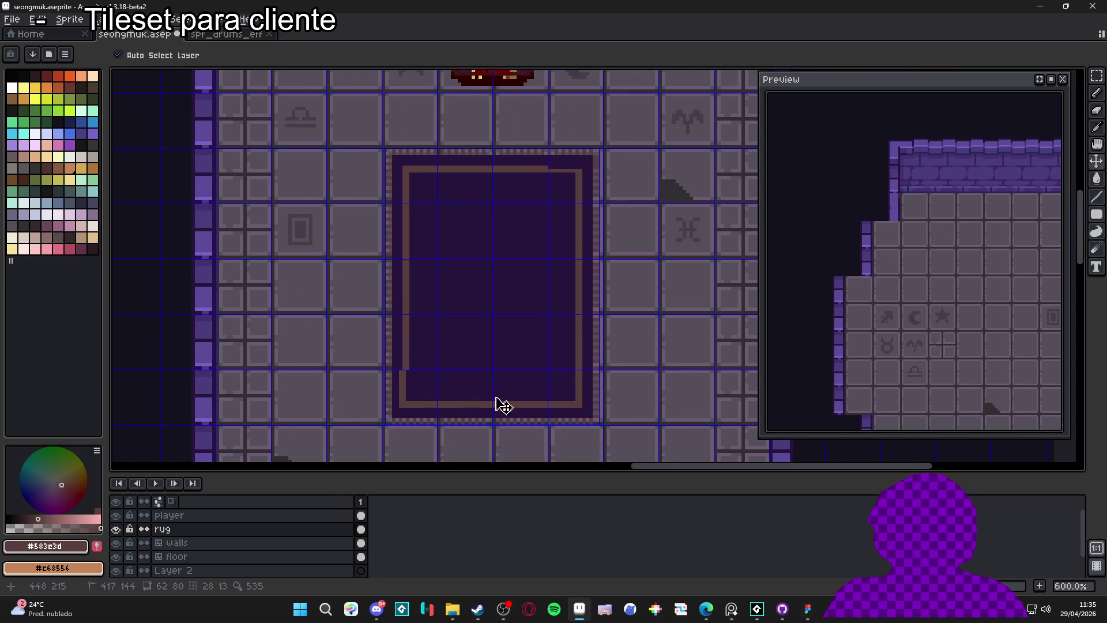
key("e")
scroll(597, 168, "up", 6)
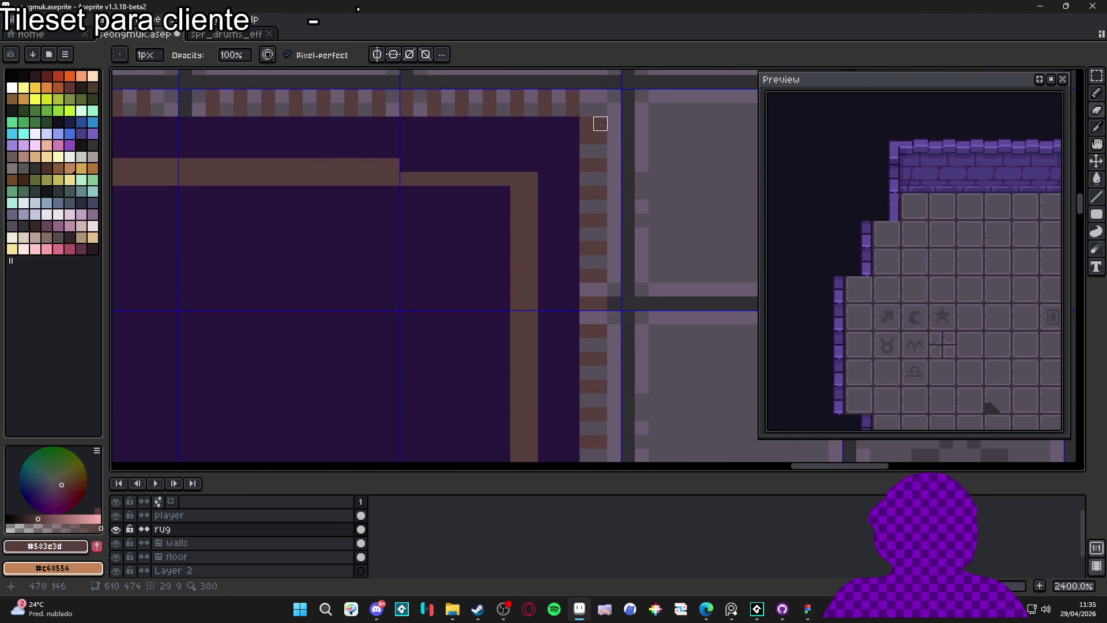
key("b")
left_click_drag(392, 165, 528, 163)
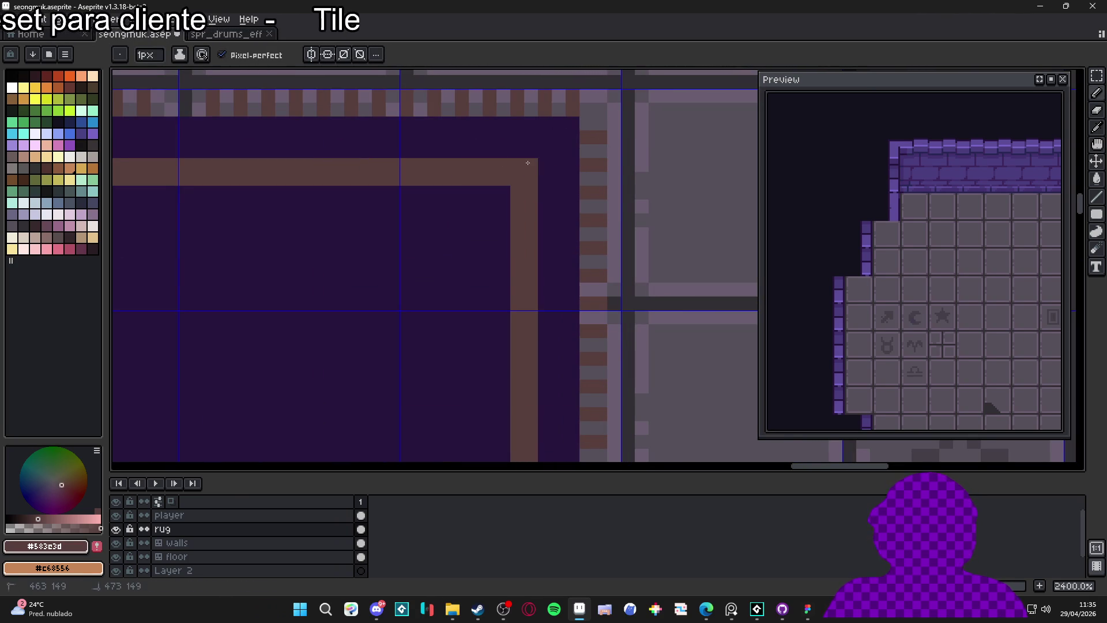
scroll(485, 242, "down", 6)
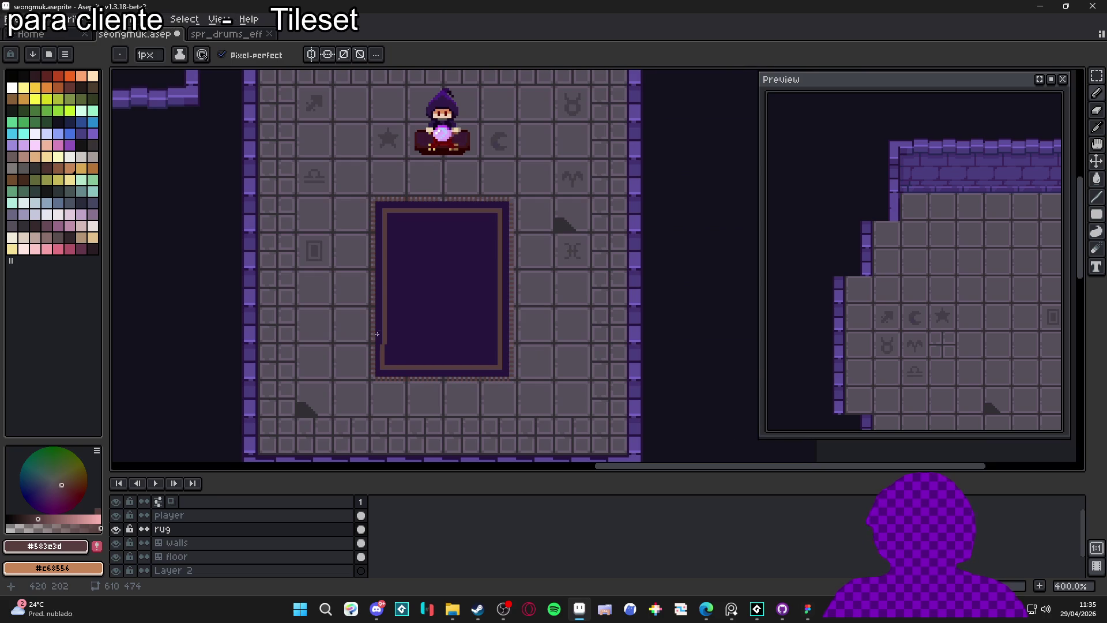
scroll(382, 316, "up", 2)
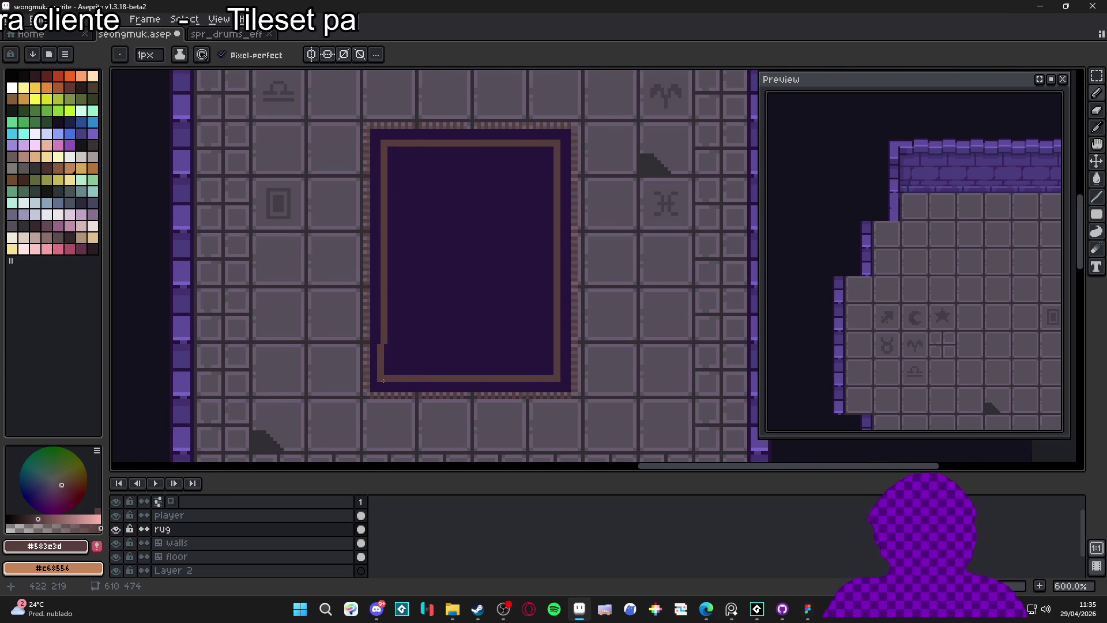
scroll(385, 362, "down", 2)
scroll(381, 352, "up", 6)
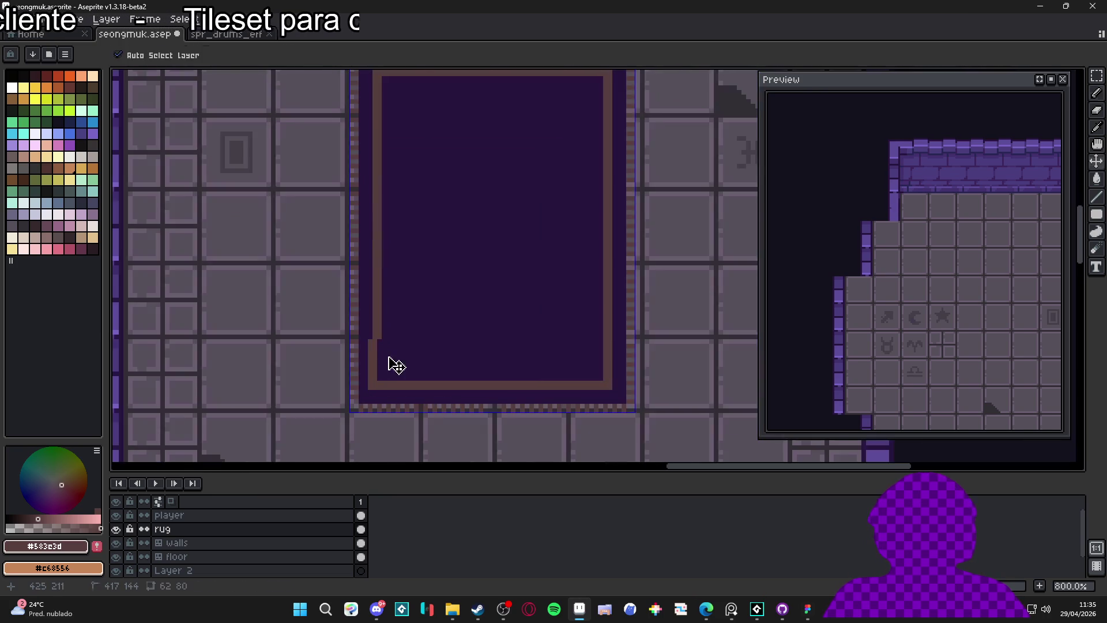
left_click_drag(380, 348, 380, 423)
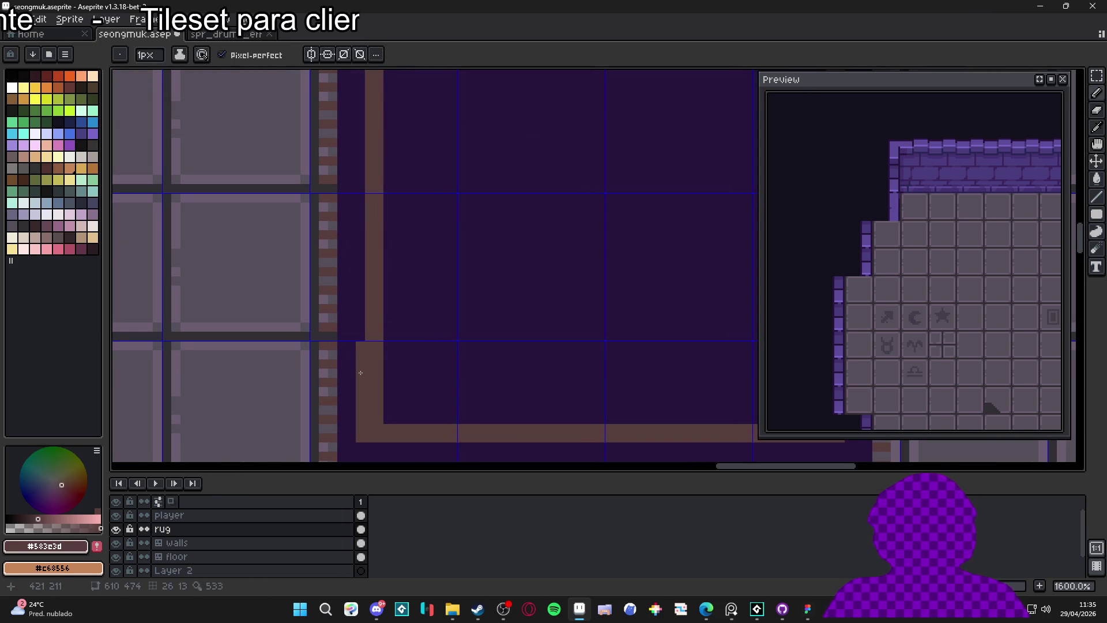
left_click(346, 391, "alt")
left_click_drag(361, 346, 364, 440)
scroll(369, 435, "down", 5)
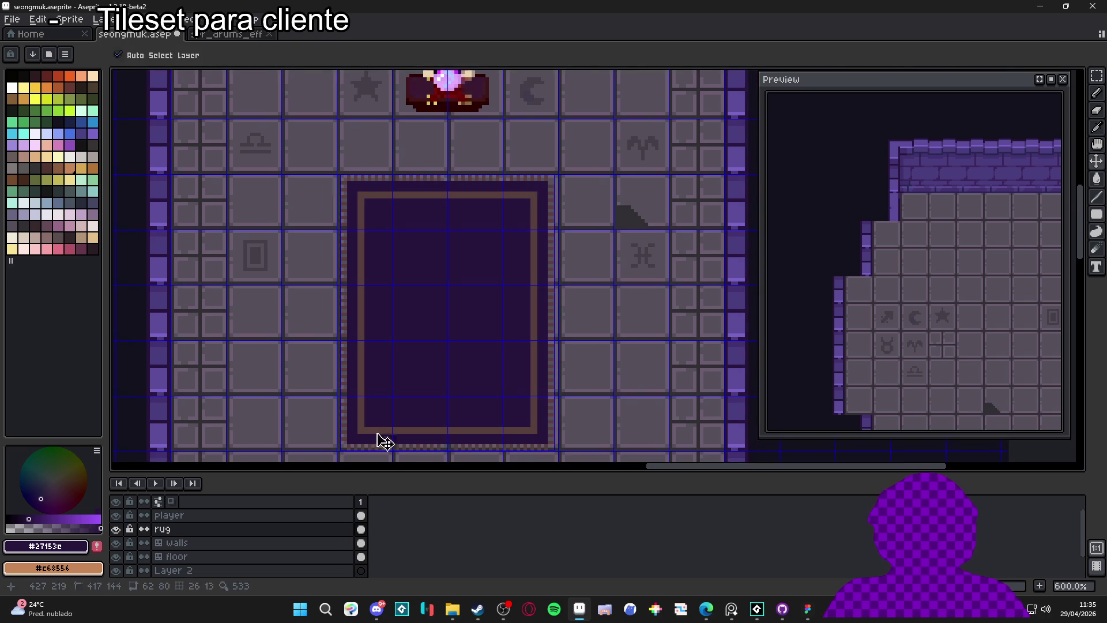
scroll(400, 392, "down", 2)
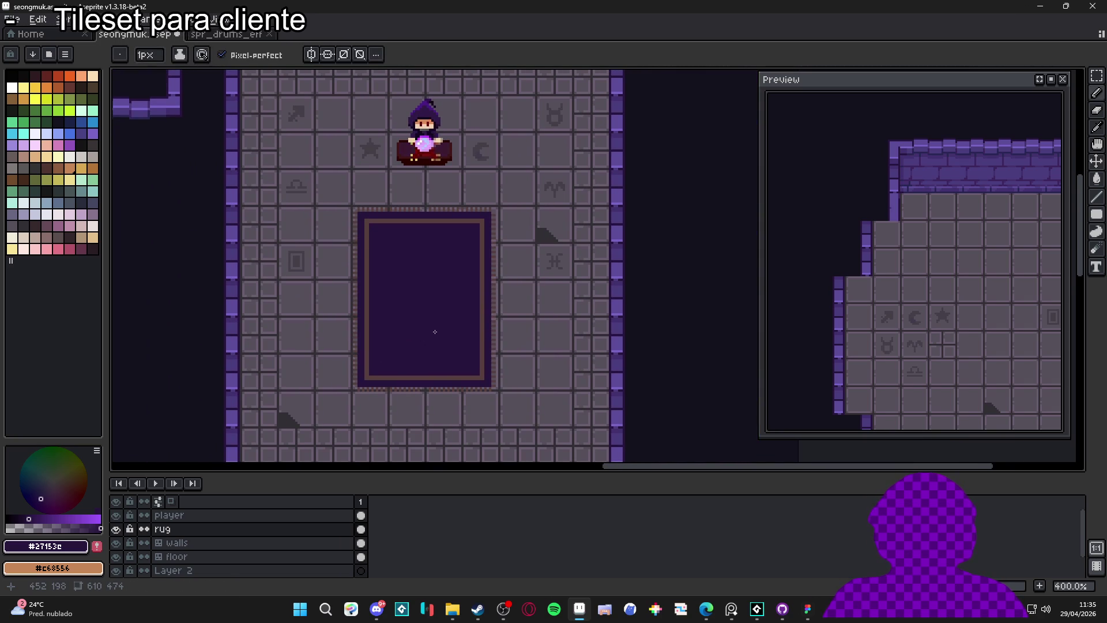
scroll(435, 332, "down", 1)
scroll(420, 288, "up", 2)
left_click_drag(420, 288, 432, 331)
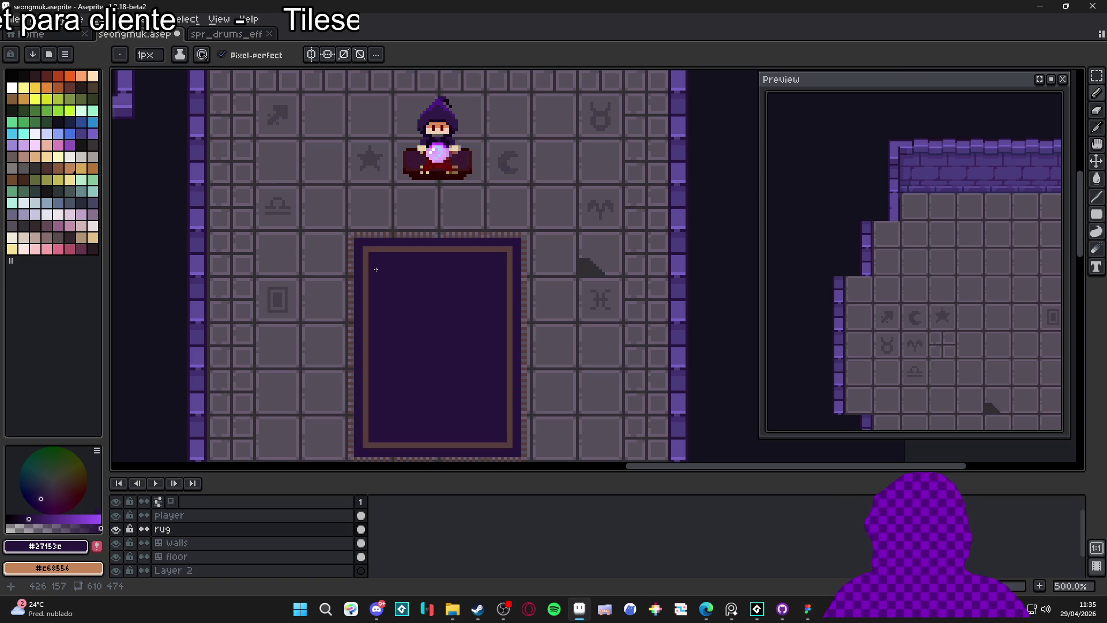
scroll(376, 270, "up", 1)
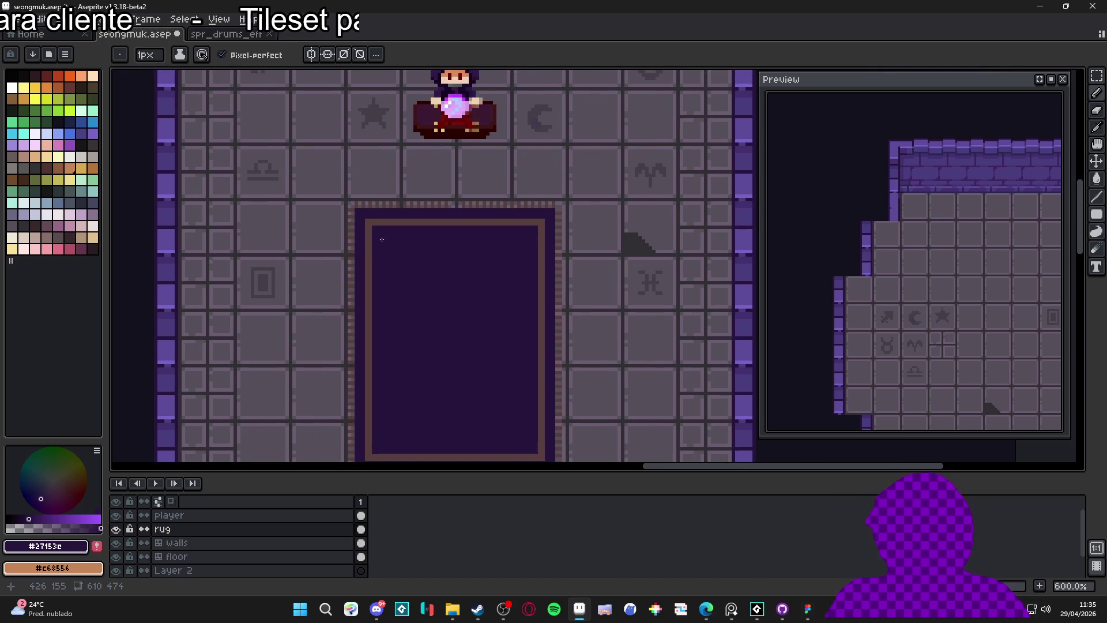
scroll(382, 241, "down", 2)
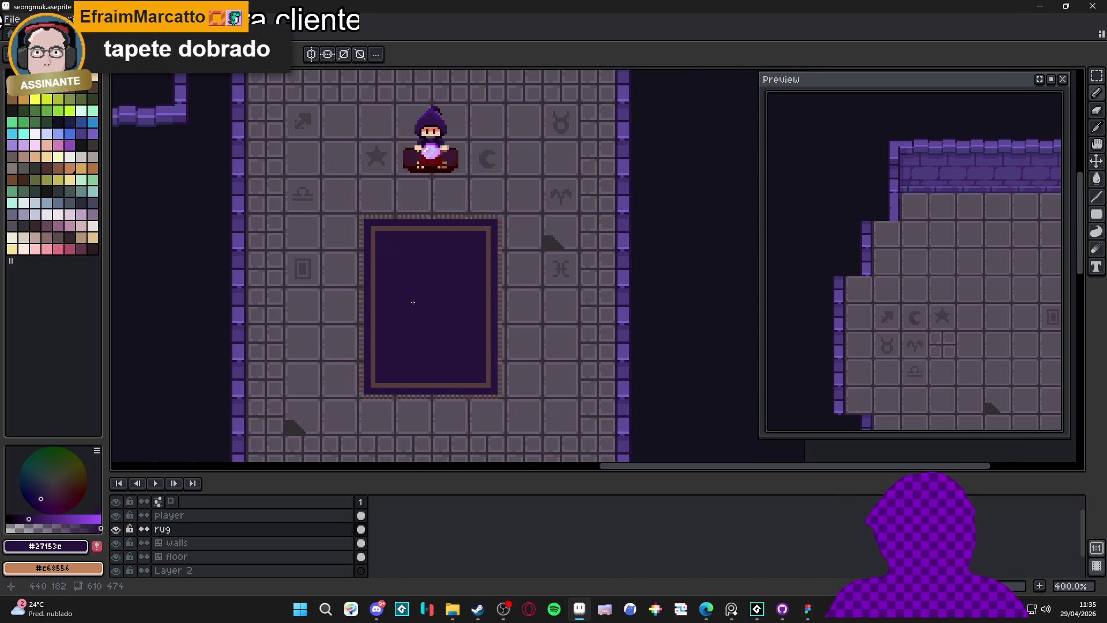
scroll(418, 303, "down", 2)
scroll(408, 334, "up", 3)
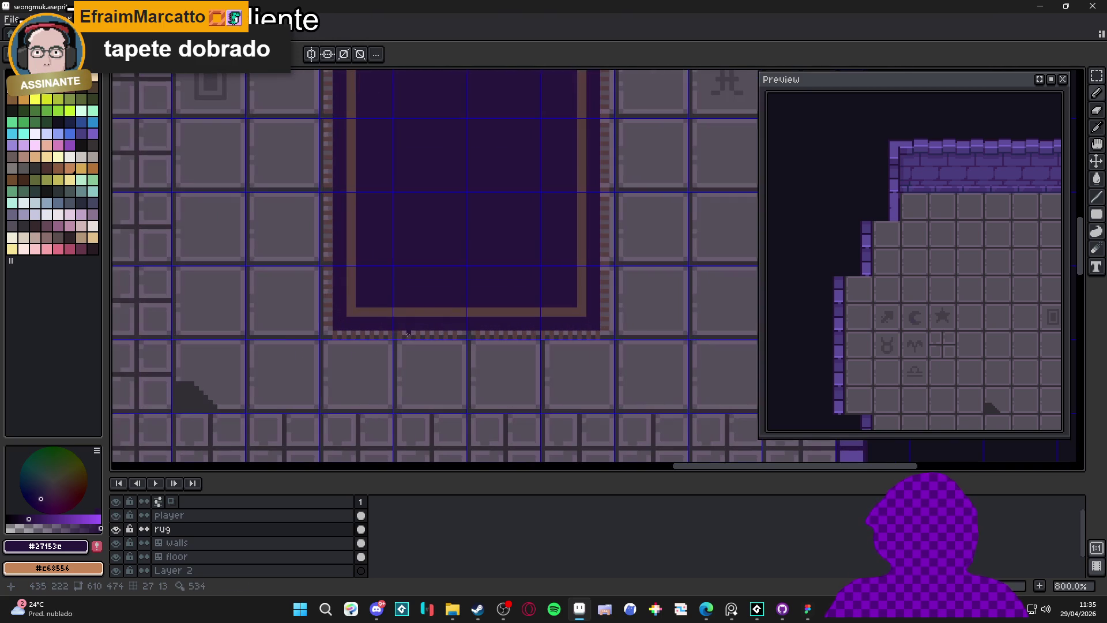
left_click_drag(400, 355, 460, 282)
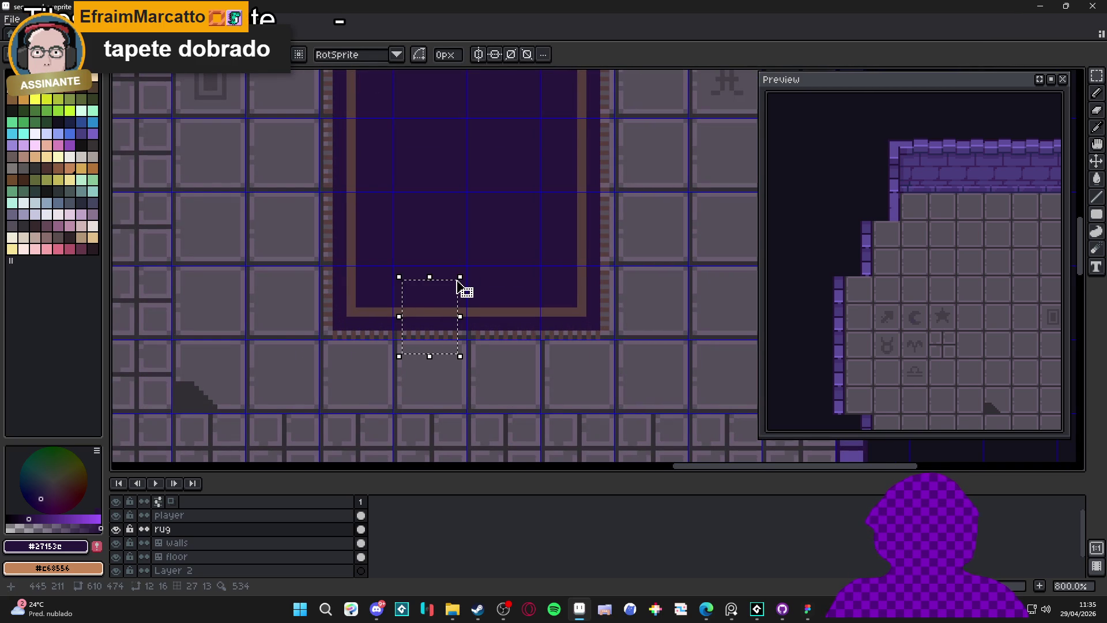
key("Up")
key("ctrl+d")
scroll(456, 288, "down", 2)
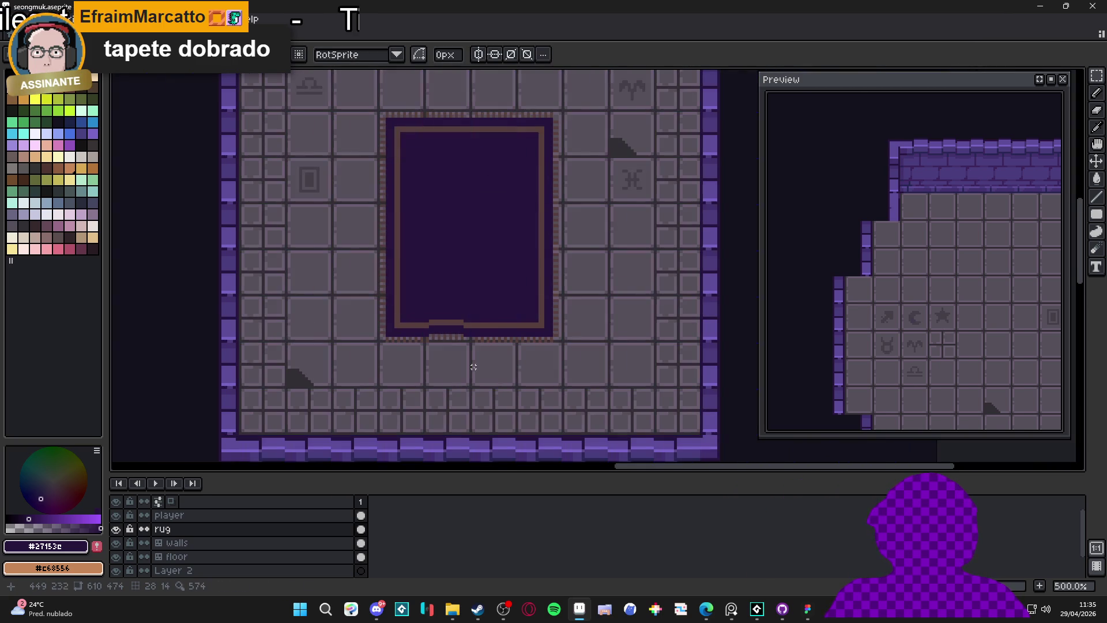
scroll(527, 380, "up", 1)
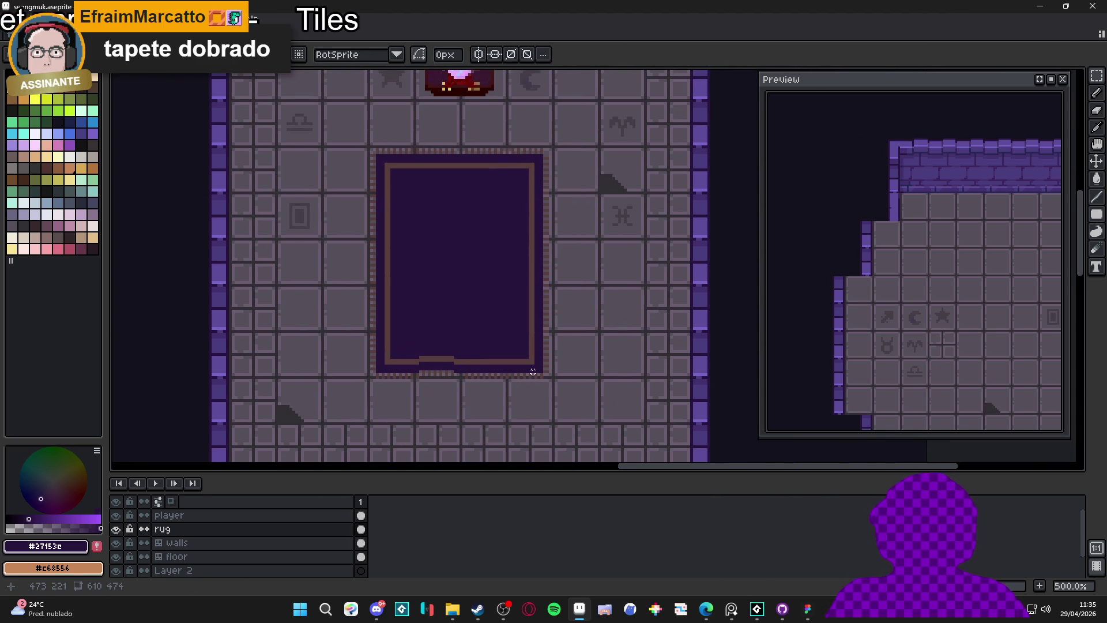
scroll(533, 372, "down", 1)
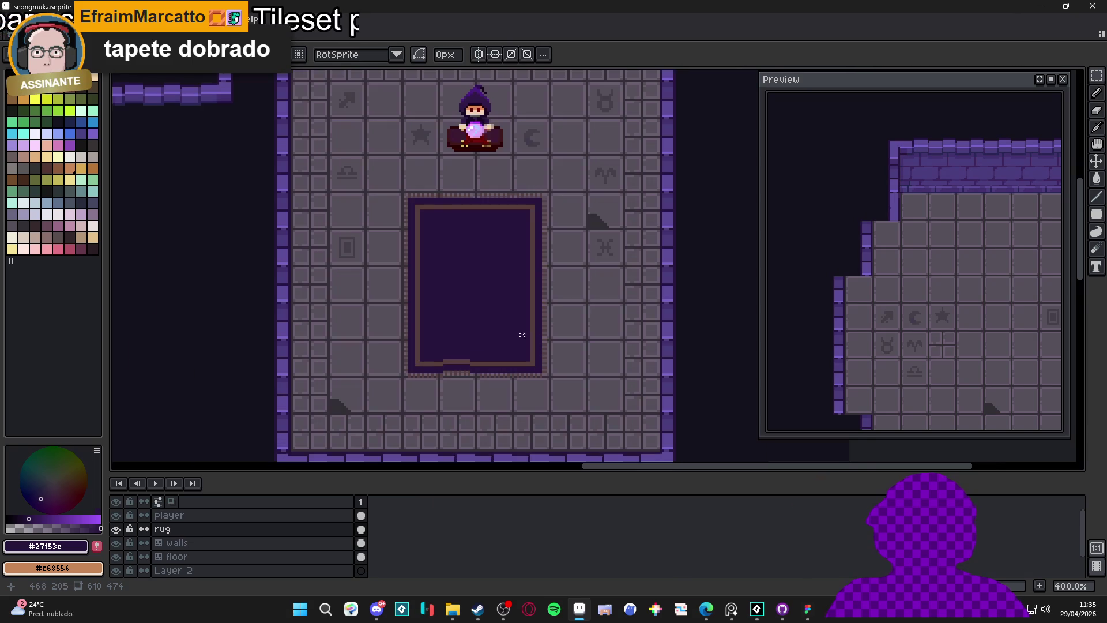
left_click_drag(511, 328, 517, 344)
left_click_drag(447, 358, 475, 396)
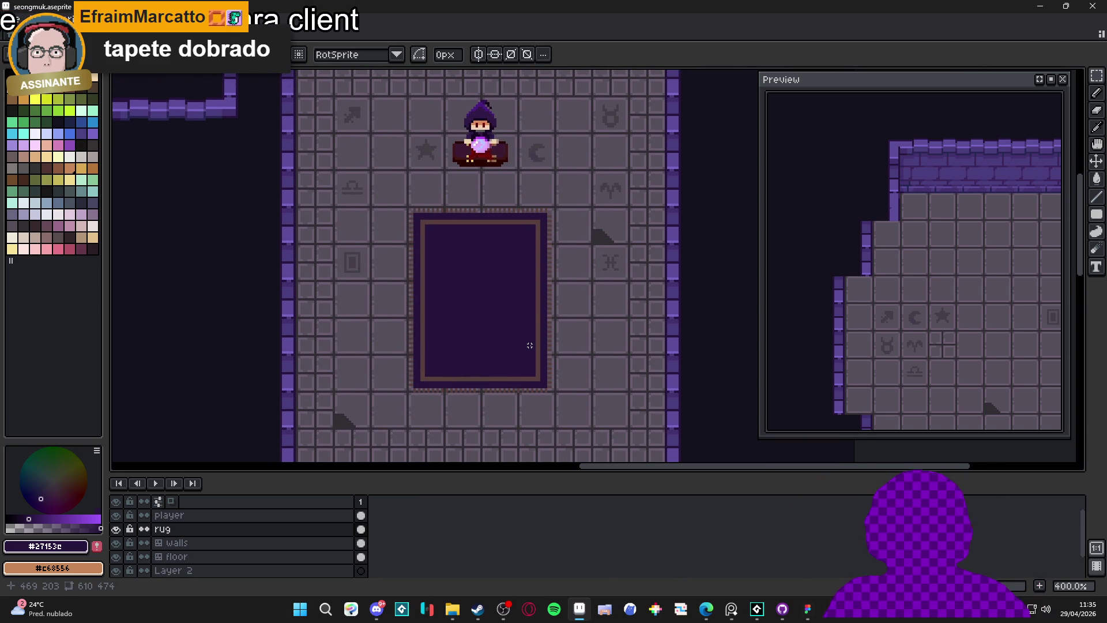
scroll(529, 344, "down", 1)
scroll(507, 293, "up", 1)
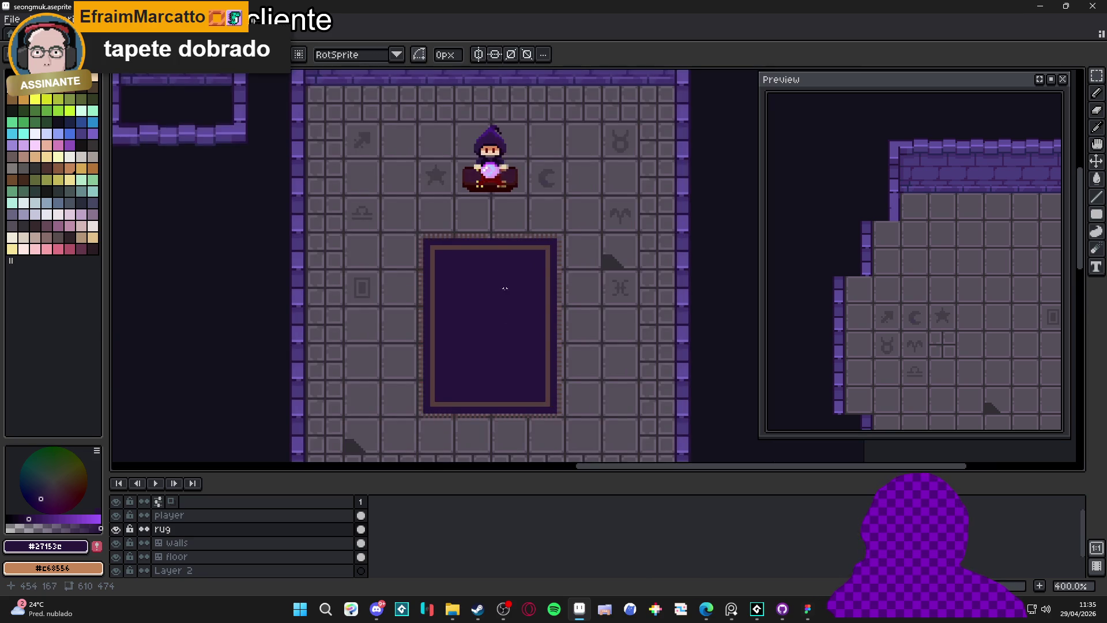
scroll(486, 137, "up", 1)
scroll(481, 137, "up", 2)
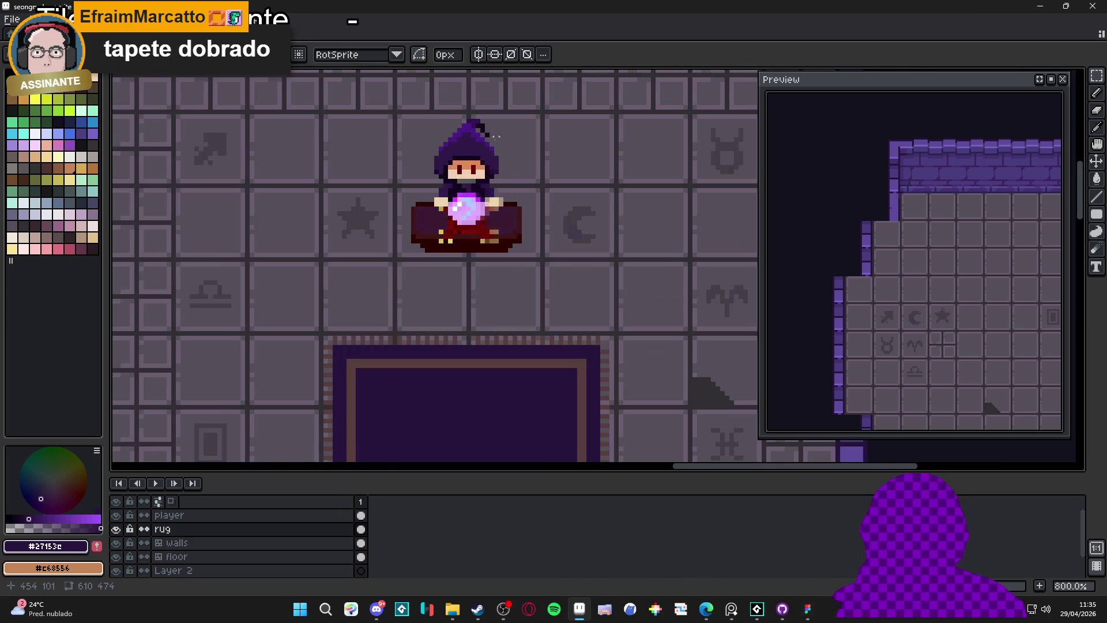
scroll(444, 175, "down", 4)
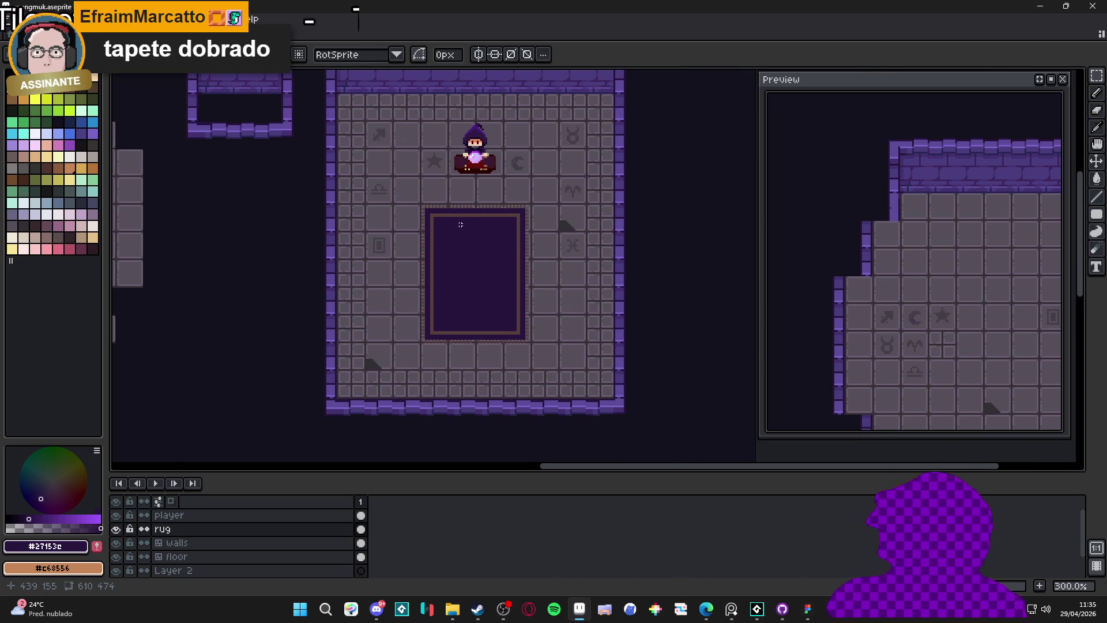
left_click_drag(460, 231, 470, 252)
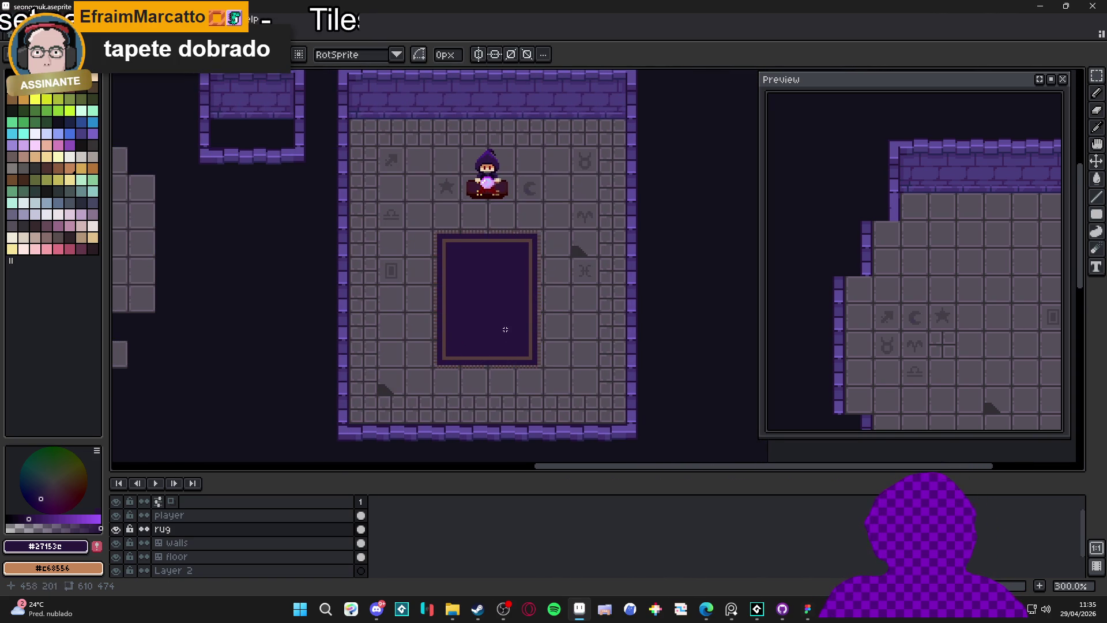
scroll(492, 314, "up", 1)
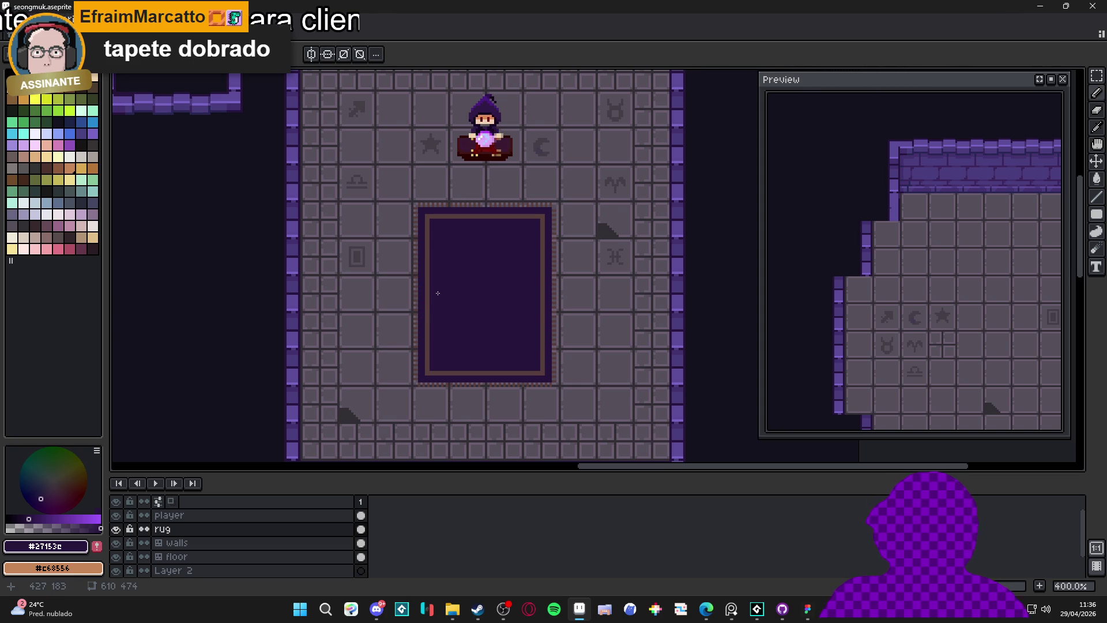
Hide the grid and enlarge the canvas by shrinking the timeline, recentring the room.
key("ctrl+apostrophe")
key("m")
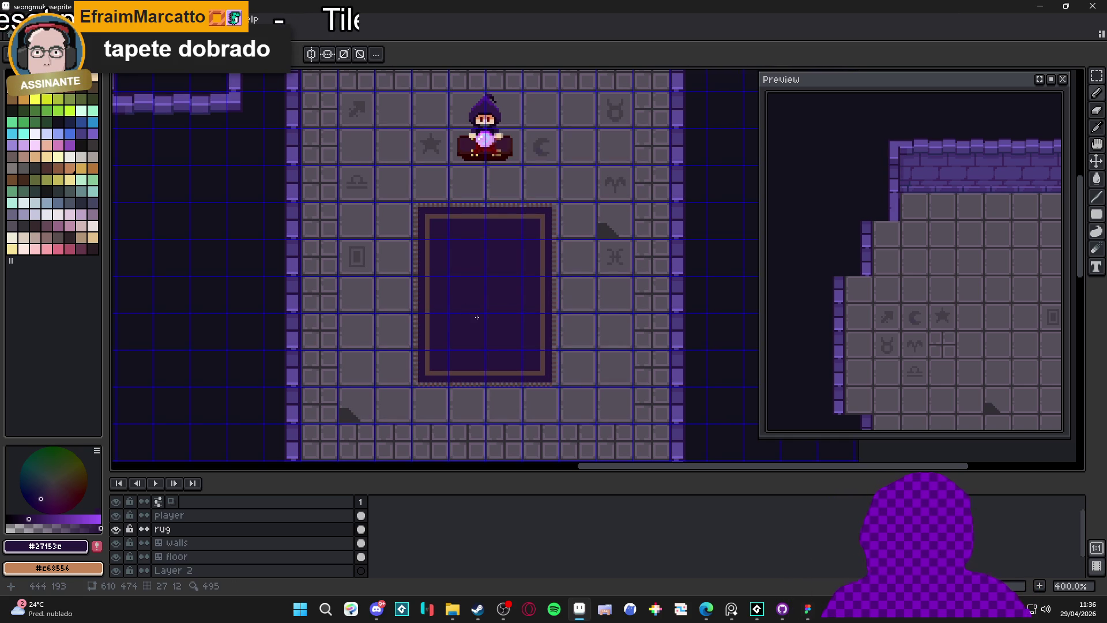
scroll(479, 275, "down", 1)
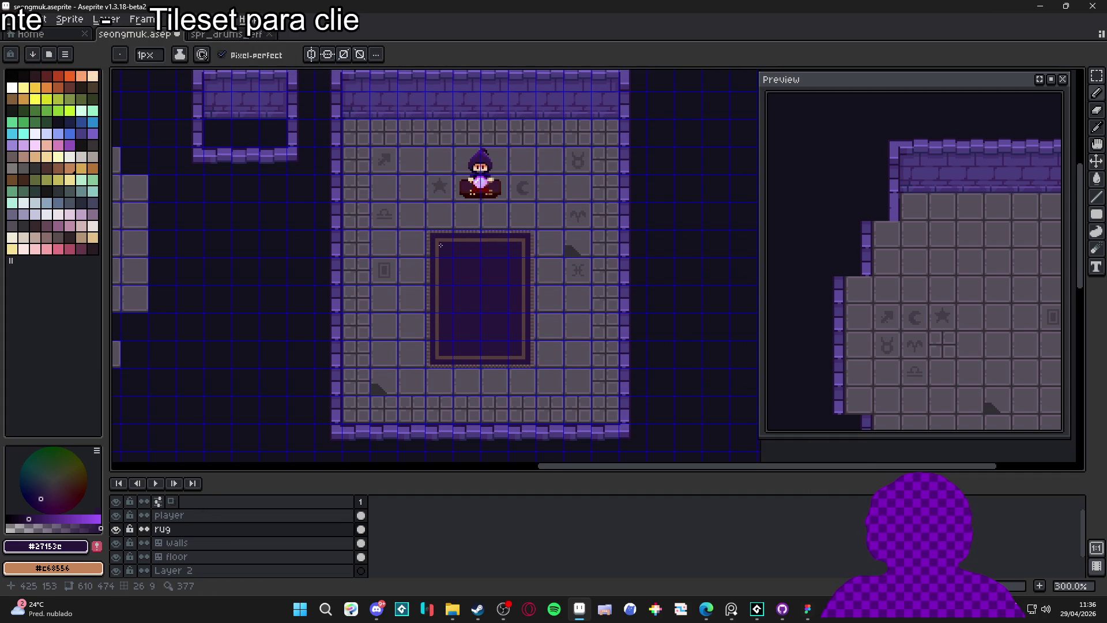
key("ctrl+apostrophe")
left_click_drag(503, 330, 494, 329)
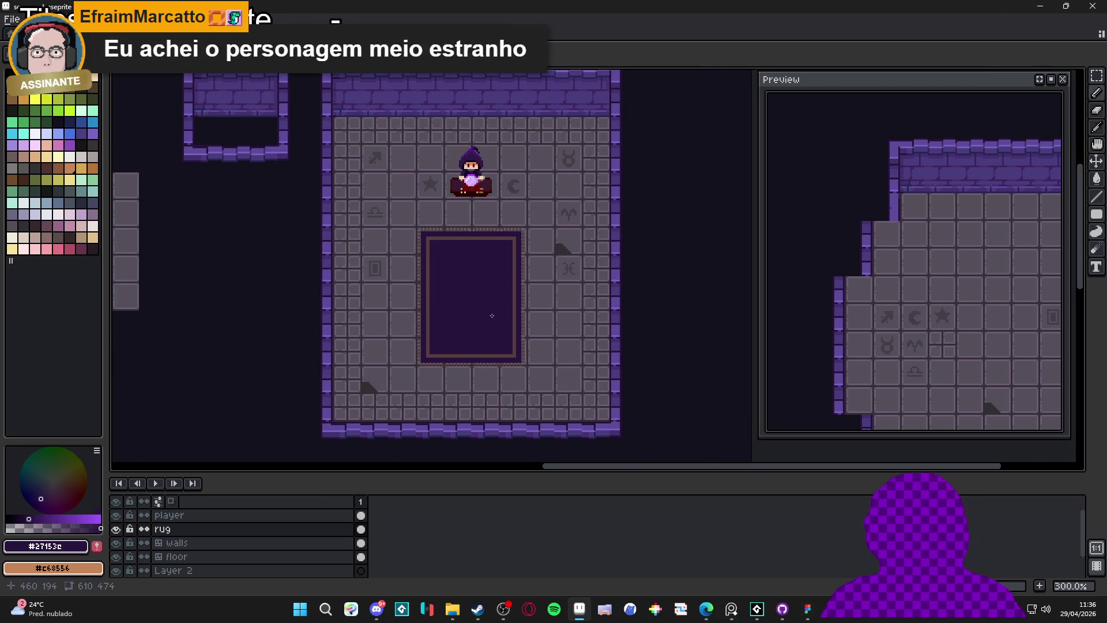
left_click_drag(481, 271, 494, 293)
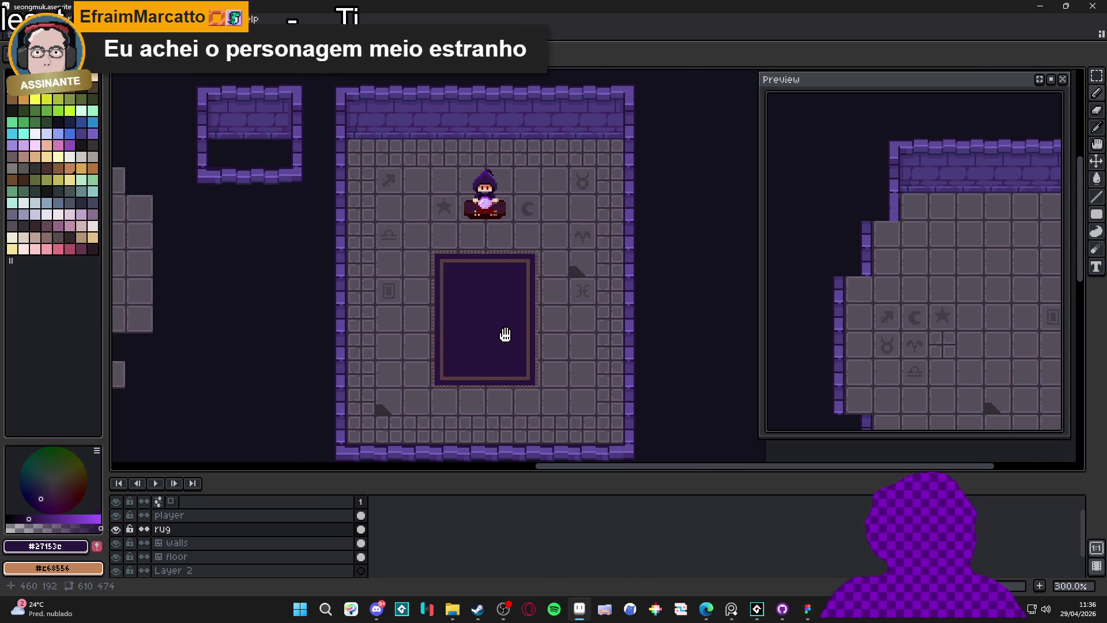
left_click_drag(510, 473, 511, 502)
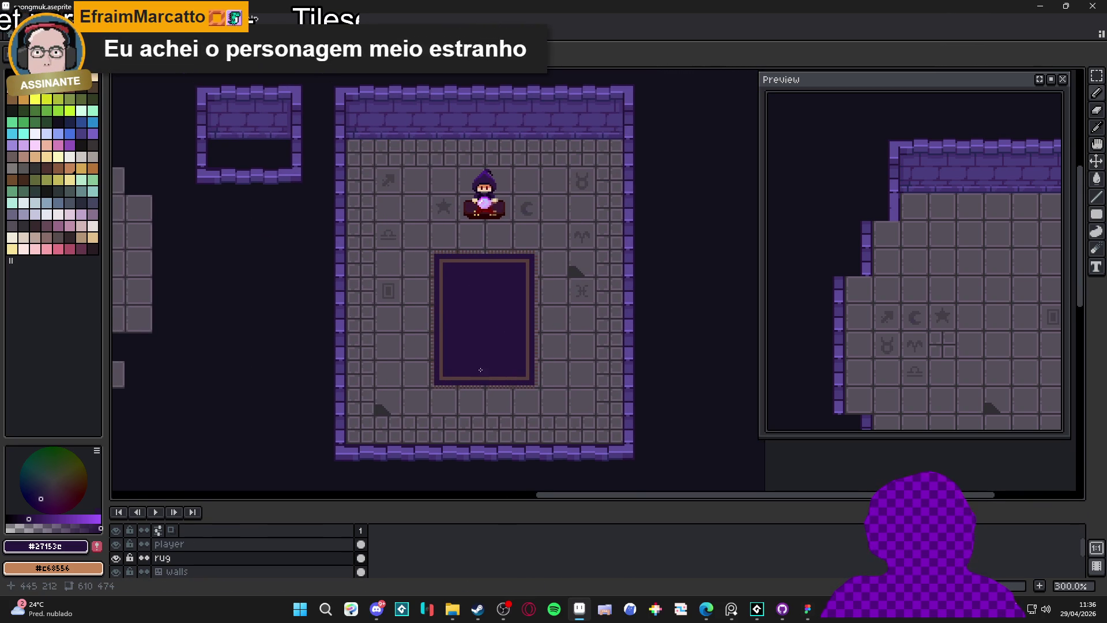
left_click_drag(483, 373, 490, 382)
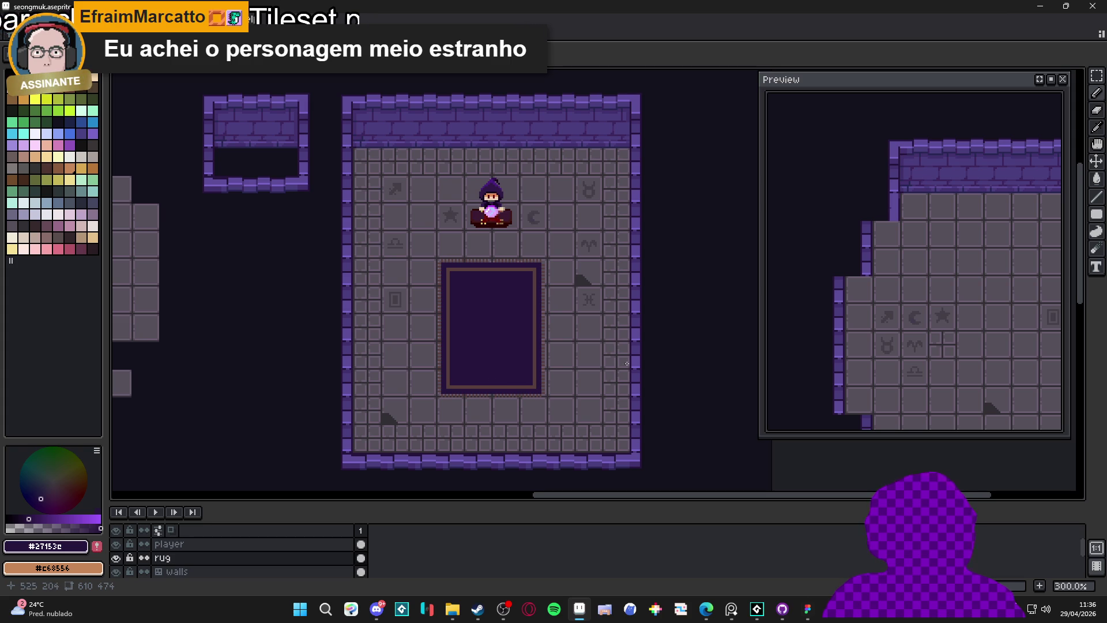
Save seongmuk.aseprite, select the walls layer and save again, then switch to Edge.
key("ctrl")
key("ctrl+s")
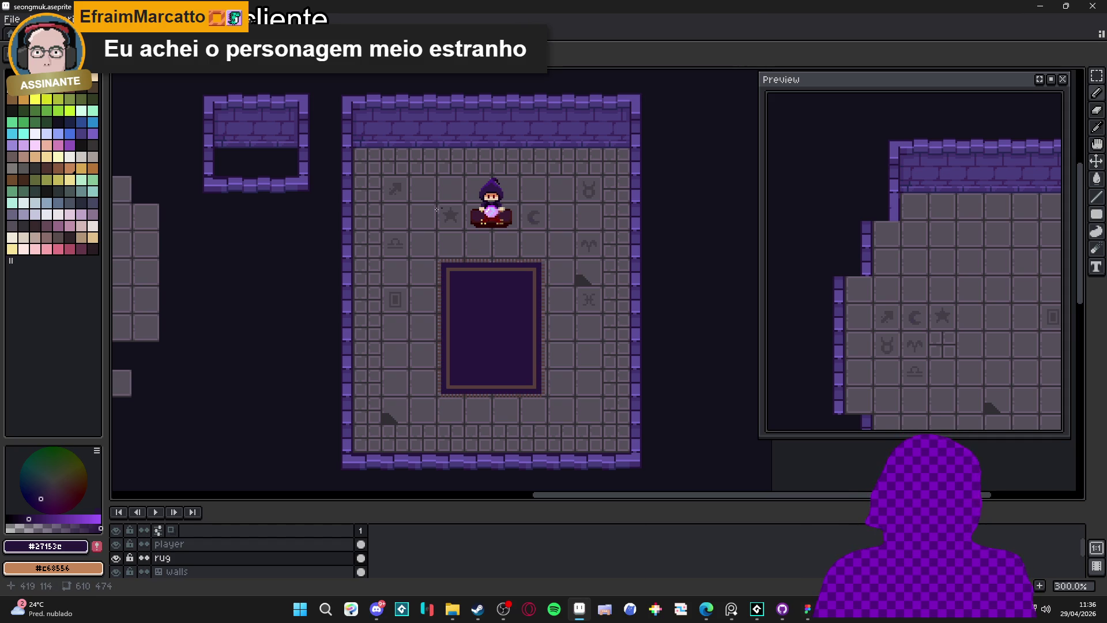
left_click(173, 571)
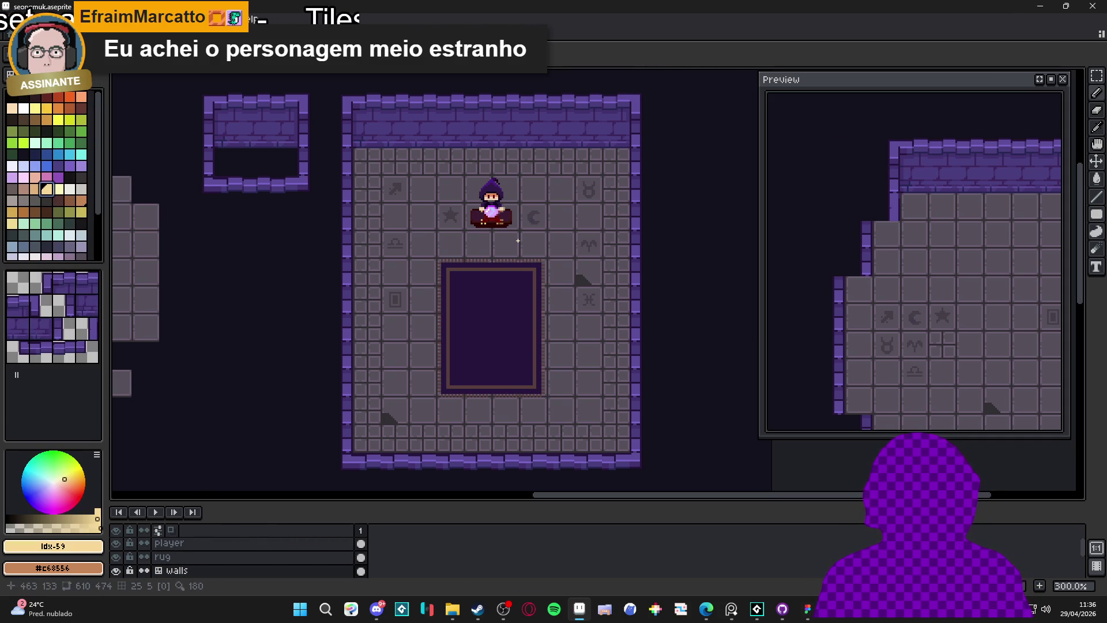
key("ctrl+s")
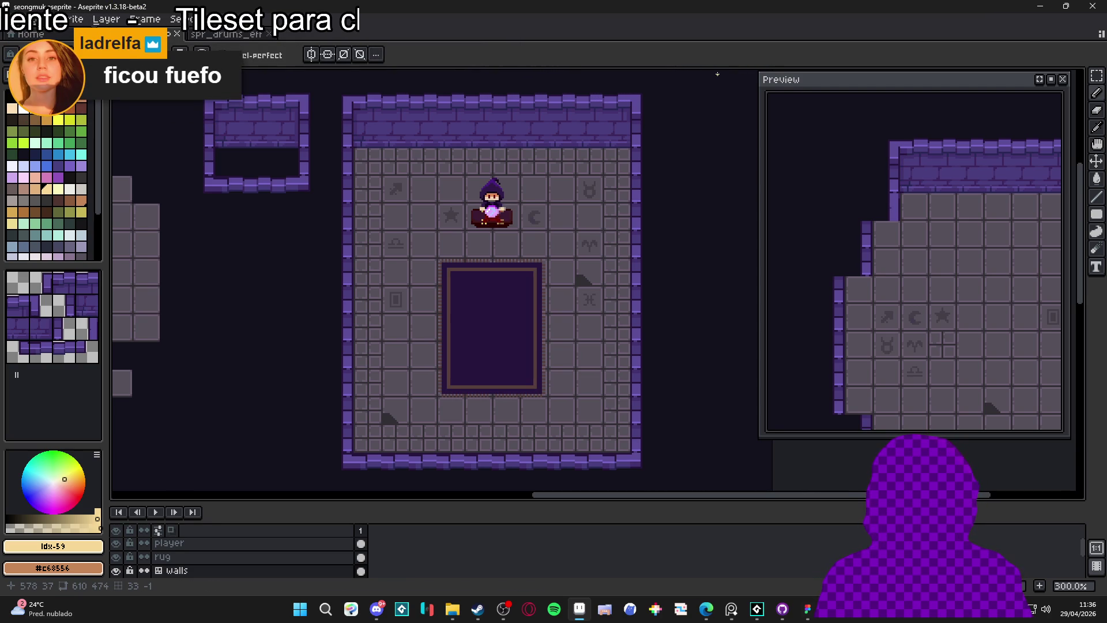
left_click(705, 608)
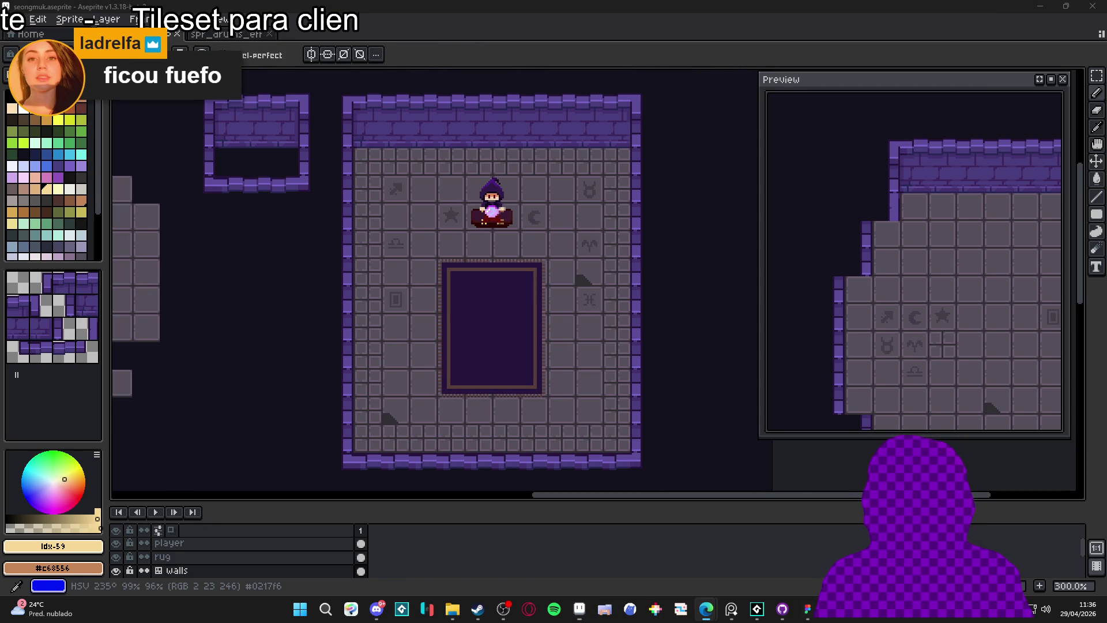
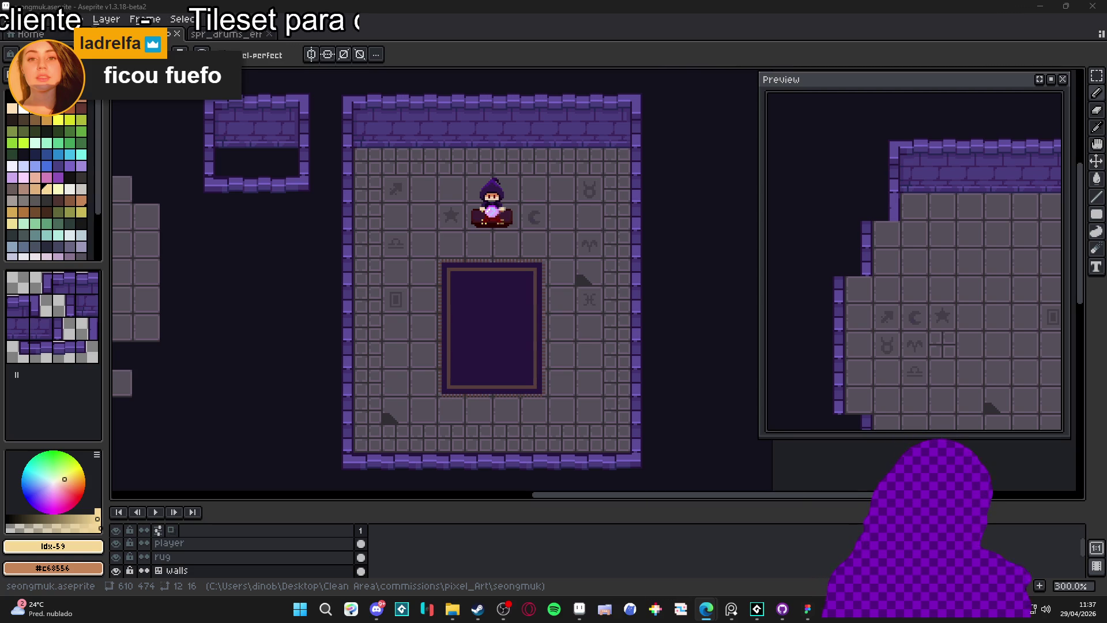
Nudge the room view slightly and turn on the tile grid overlay.
left_click_drag(447, 438, 449, 440)
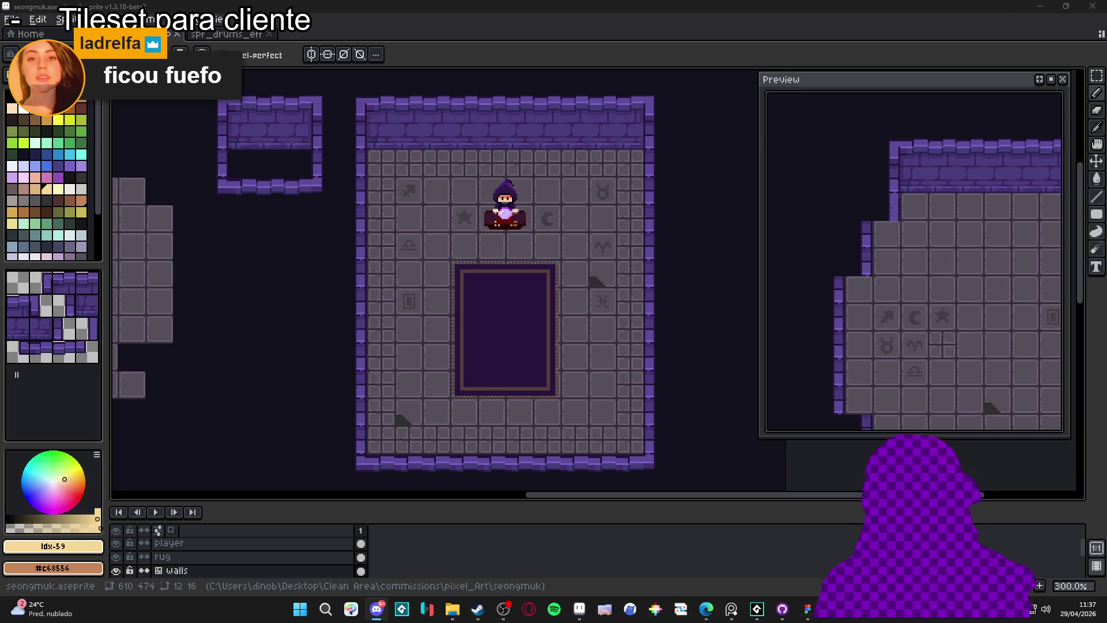
key("alt+Tab")
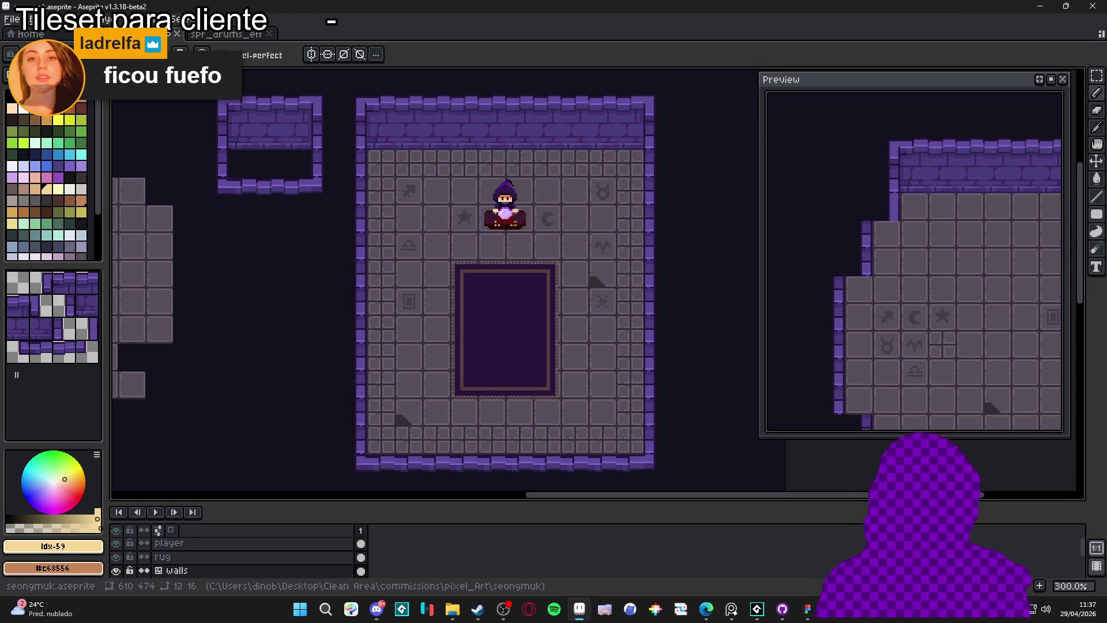
mouse_move(285, 241)
left_mouse_down()
mouse_move(296, 236)
mouse_move(277, 227)
left_mouse_up()
key("ctrl+apostrophe")
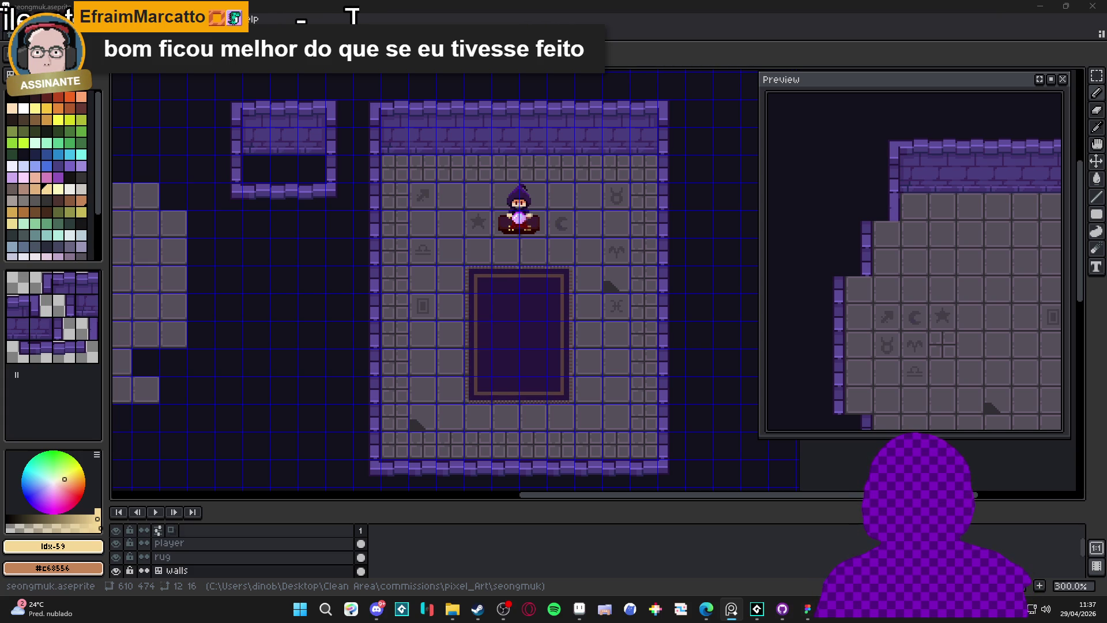
Turn the tile grid overlay off and recentre the room in the view.
key("ctrl+apostrophe")
key("ctrl+apostrophe")
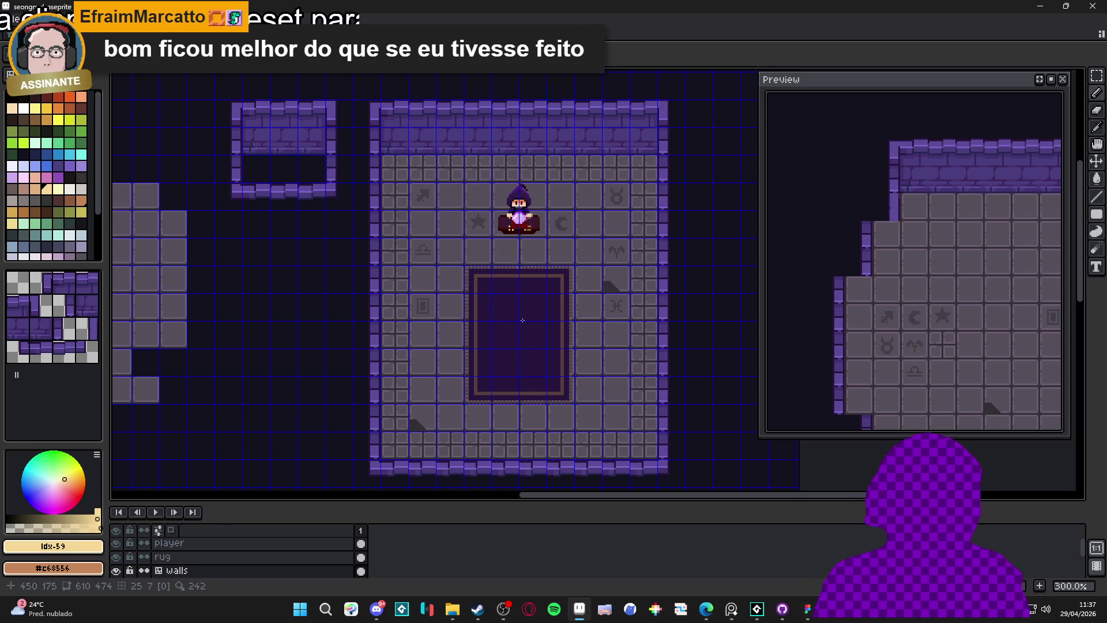
key("alt+Tab")
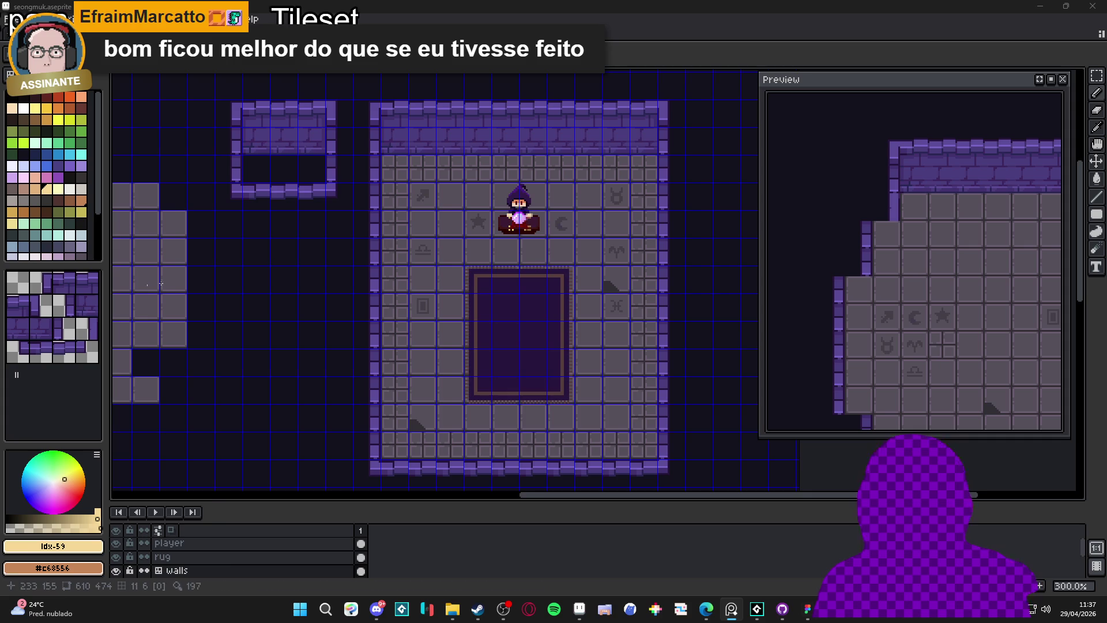
key("ctrl+apostrophe")
left_click_drag(475, 263, 447, 272)
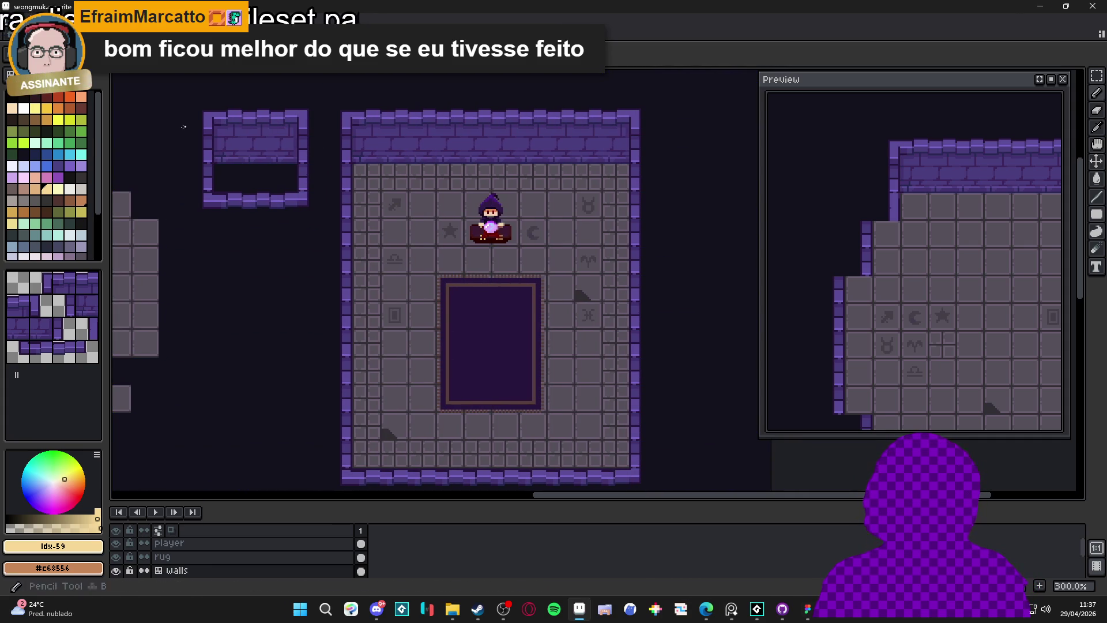
Sample #43316d from the wall and draw short dark strokes along the top wall's brick rows.
scroll(319, 254, "up", 6)
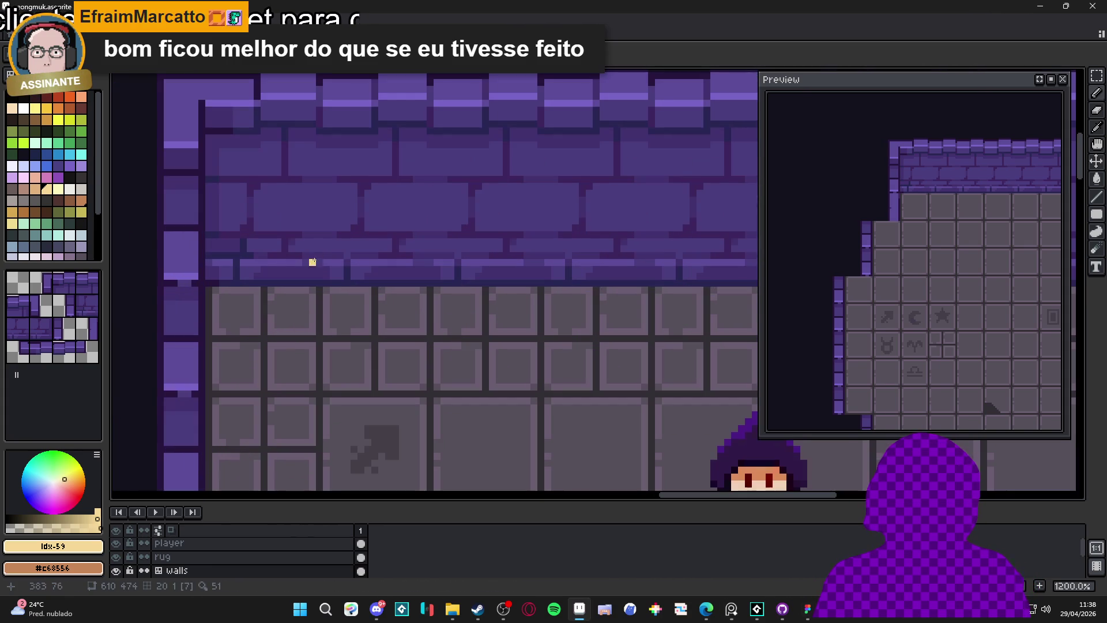
left_click(217, 212, "alt")
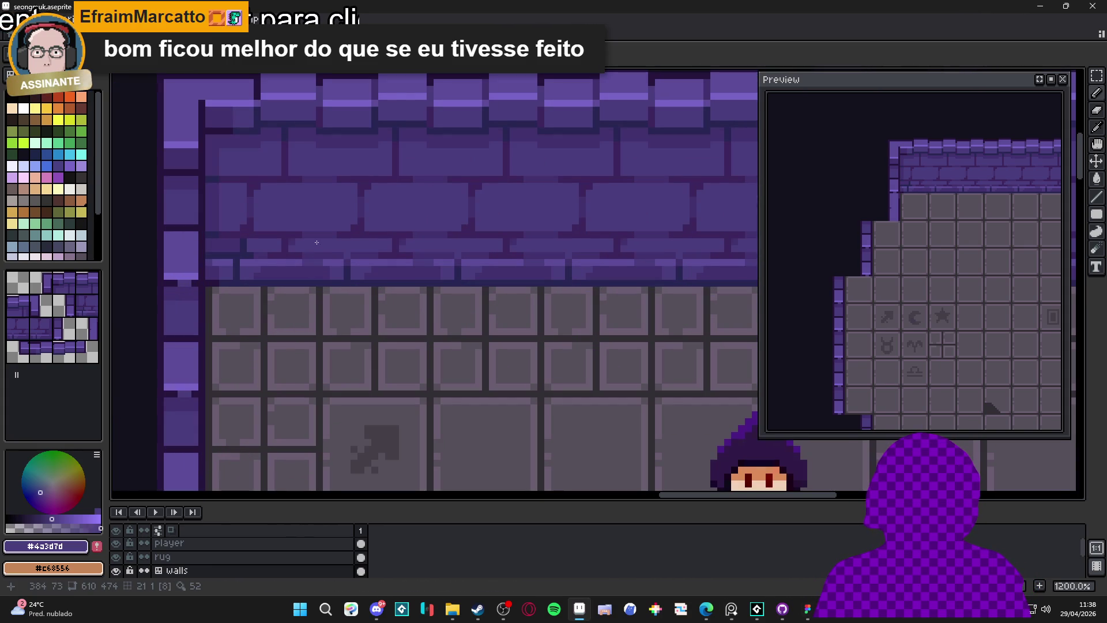
left_click(217, 213, "alt")
left_click(268, 248)
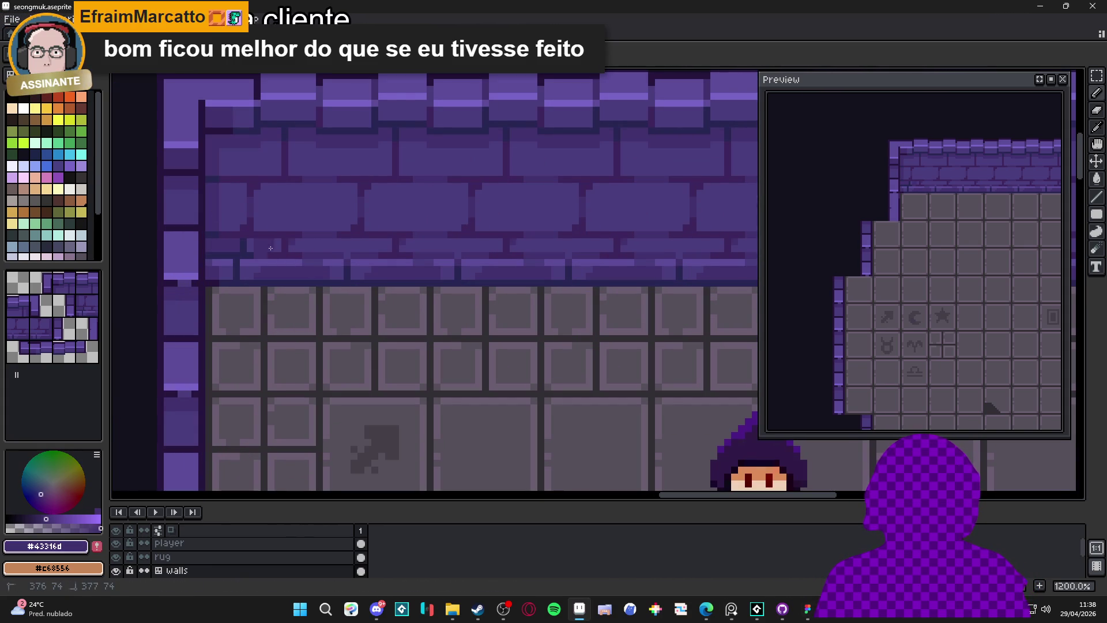
left_click_drag(301, 247, 350, 247)
left_click(326, 224)
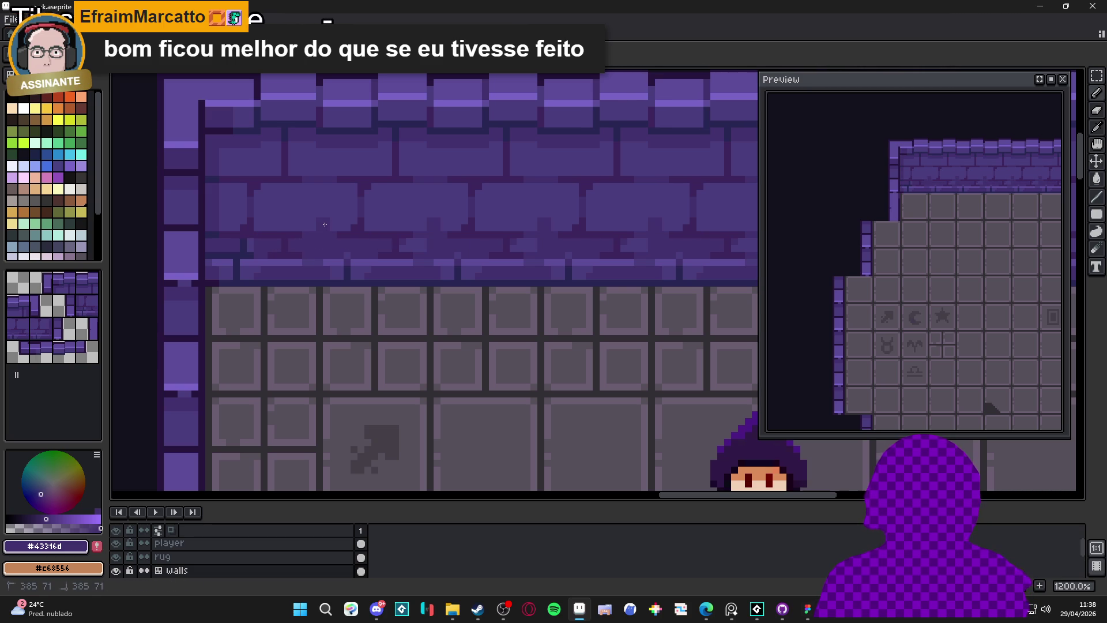
left_click_drag(275, 226, 309, 220)
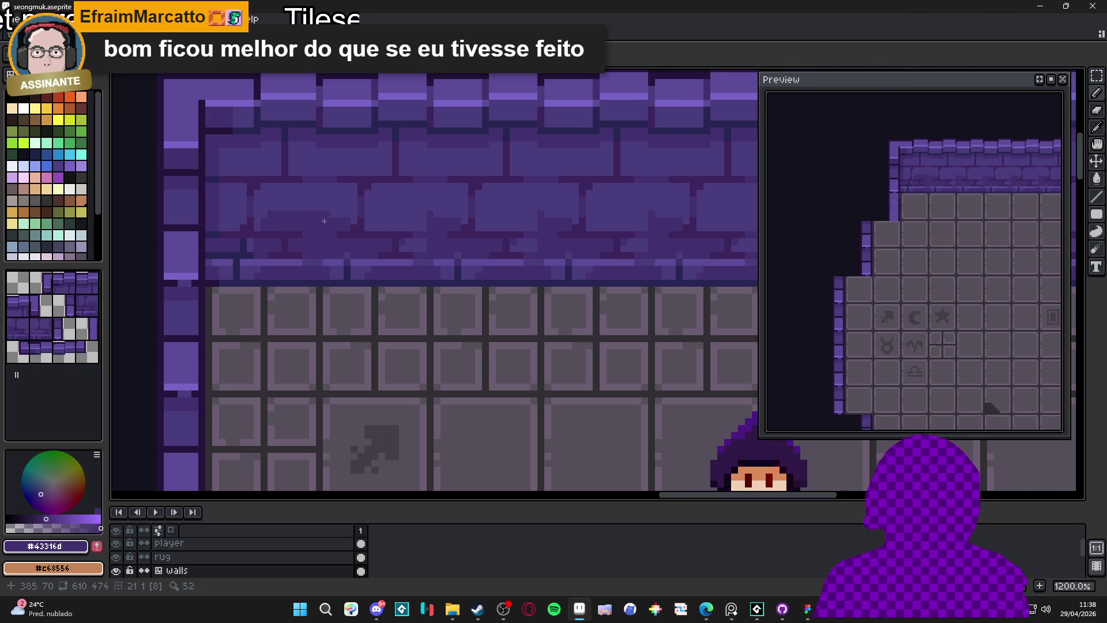
left_click_drag(426, 227, 375, 223)
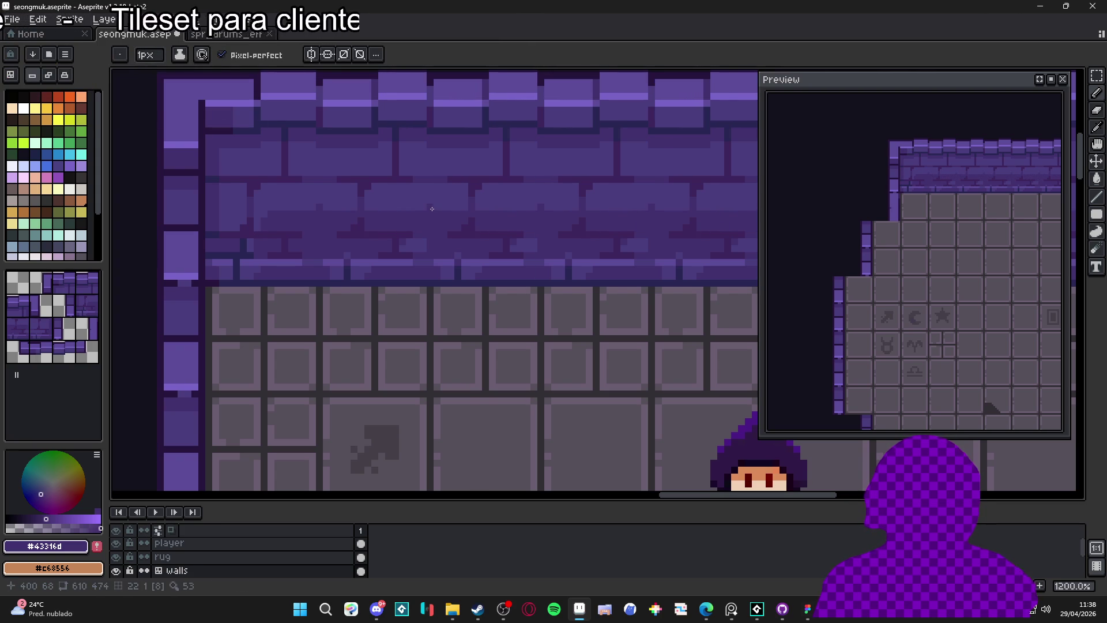
scroll(418, 209, "down", 5)
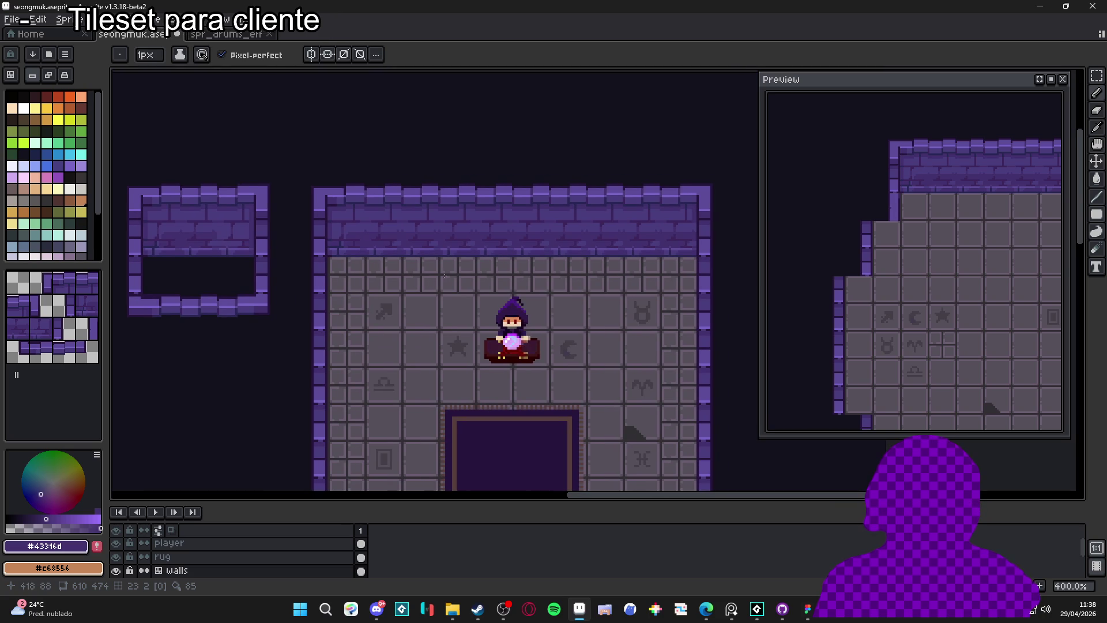
Undo the earlier pencil stroke on the top wall's bricks.
scroll(459, 274, "down", 1)
left_click_drag(445, 264, 455, 217)
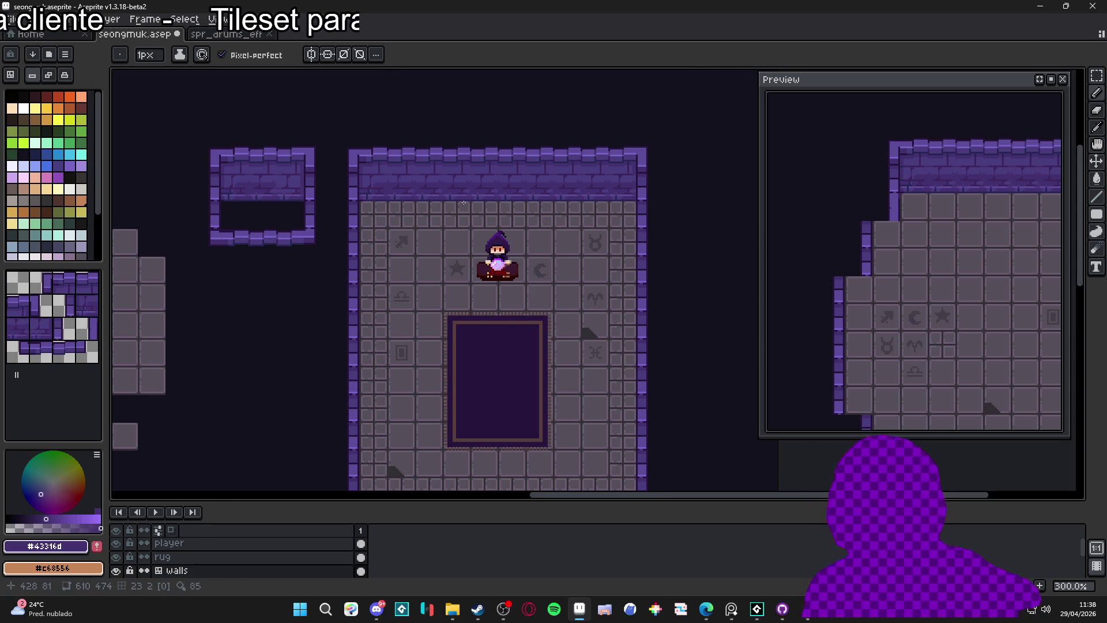
scroll(468, 182, "up", 4)
key("ctrl+z")
scroll(400, 186, "up", 3)
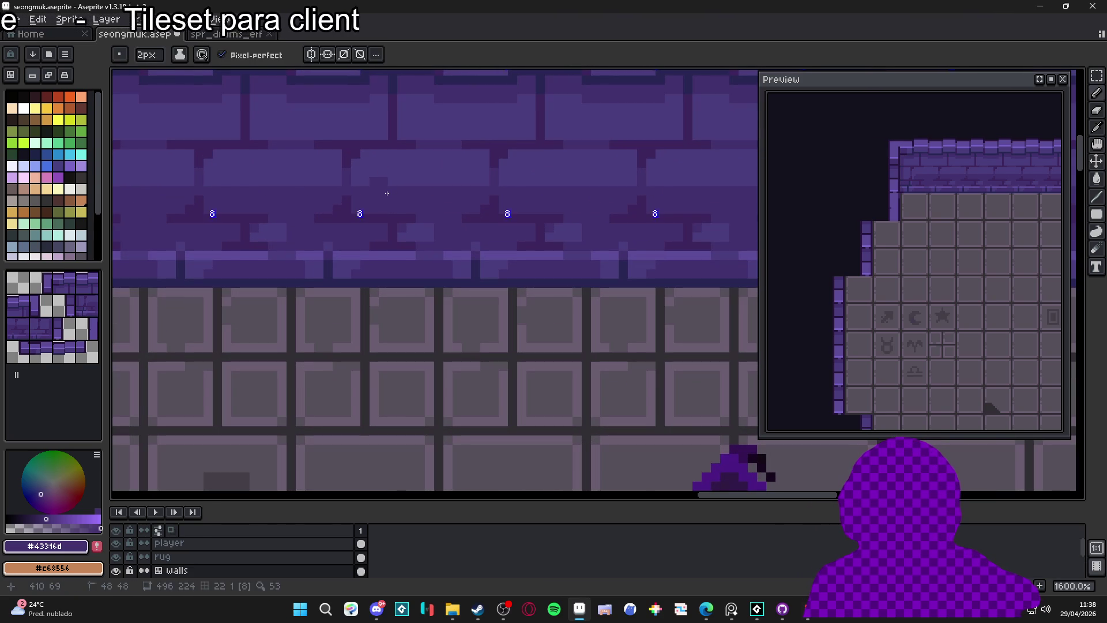
scroll(428, 193, "down", 4)
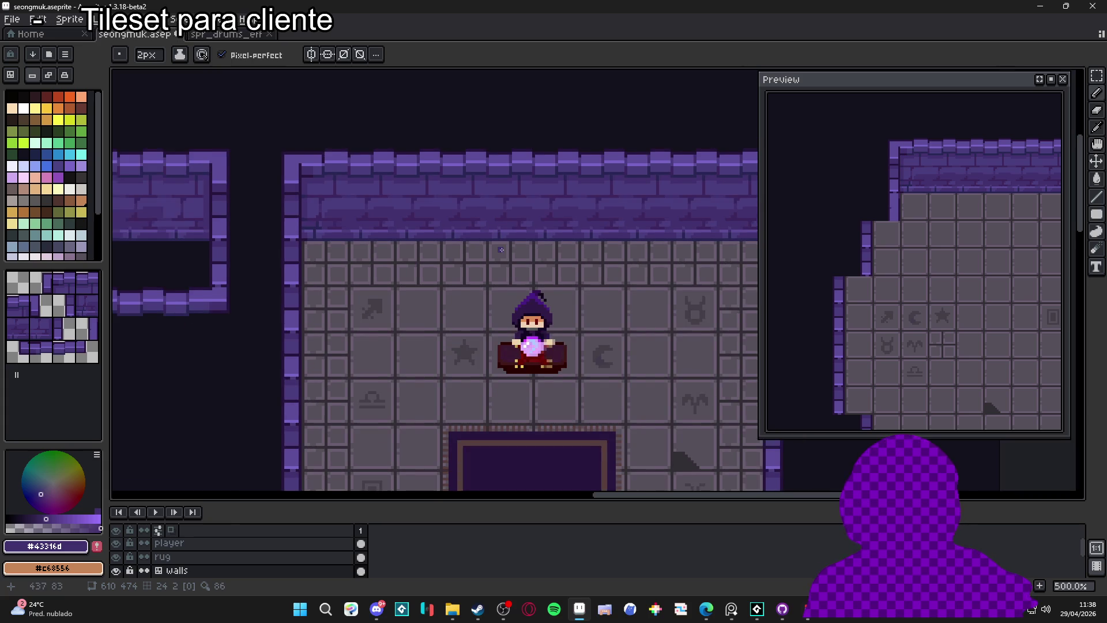
scroll(476, 245, "up", 4)
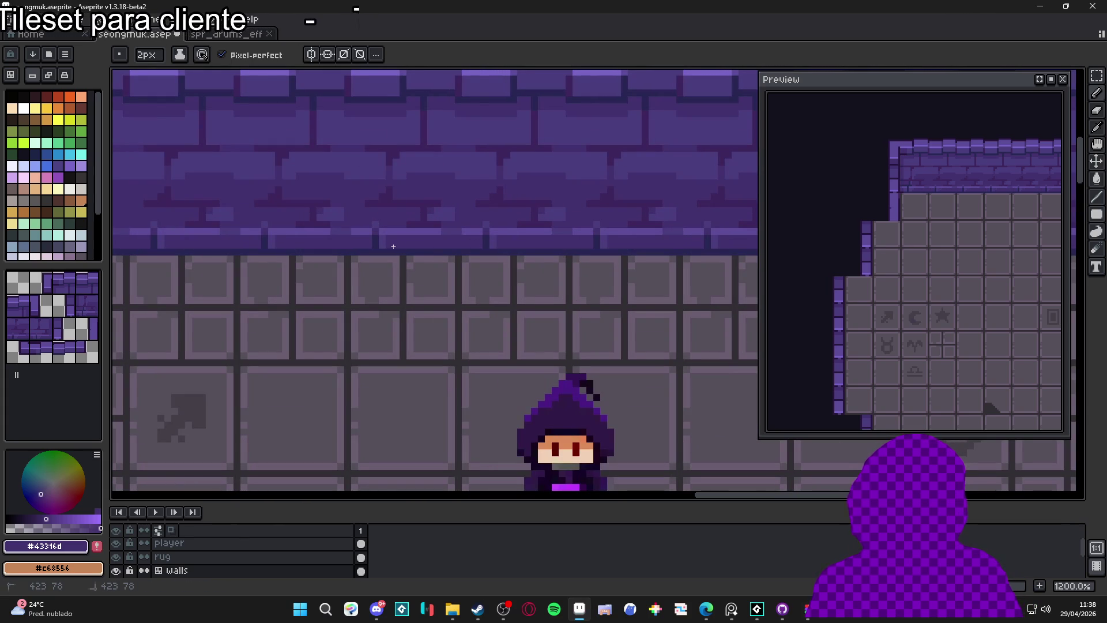
With a 2px brush in #43316d, draw one horizontal line across the brick tile.
left_click(346, 227, "alt")
key("minus")
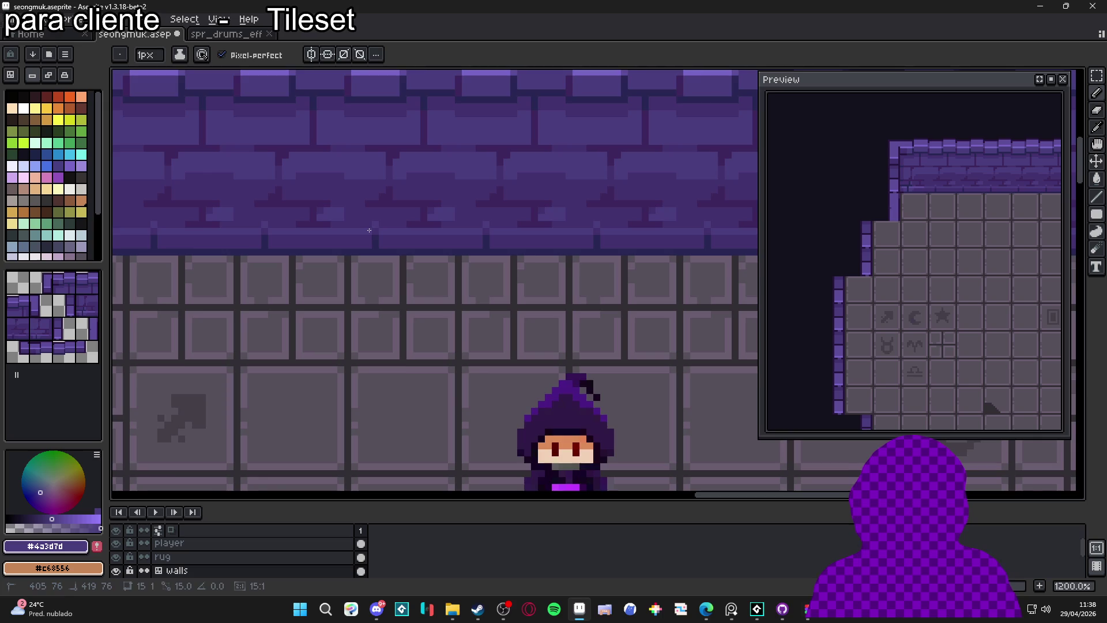
scroll(381, 268, "down", 4)
scroll(431, 243, "down", 1)
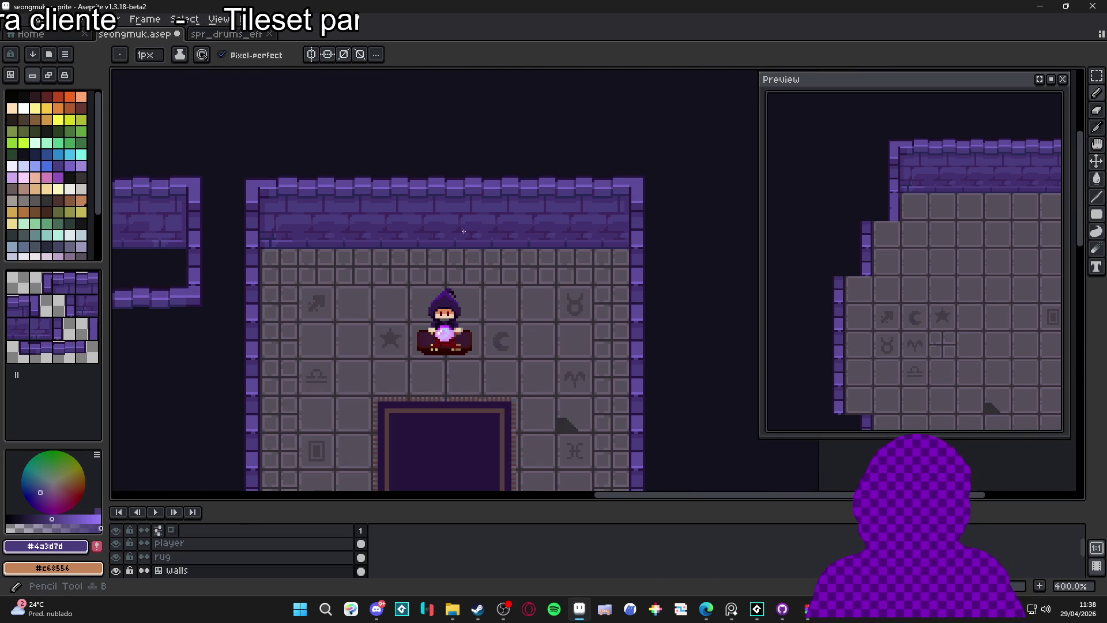
key("plus")
scroll(415, 238, "down", 1)
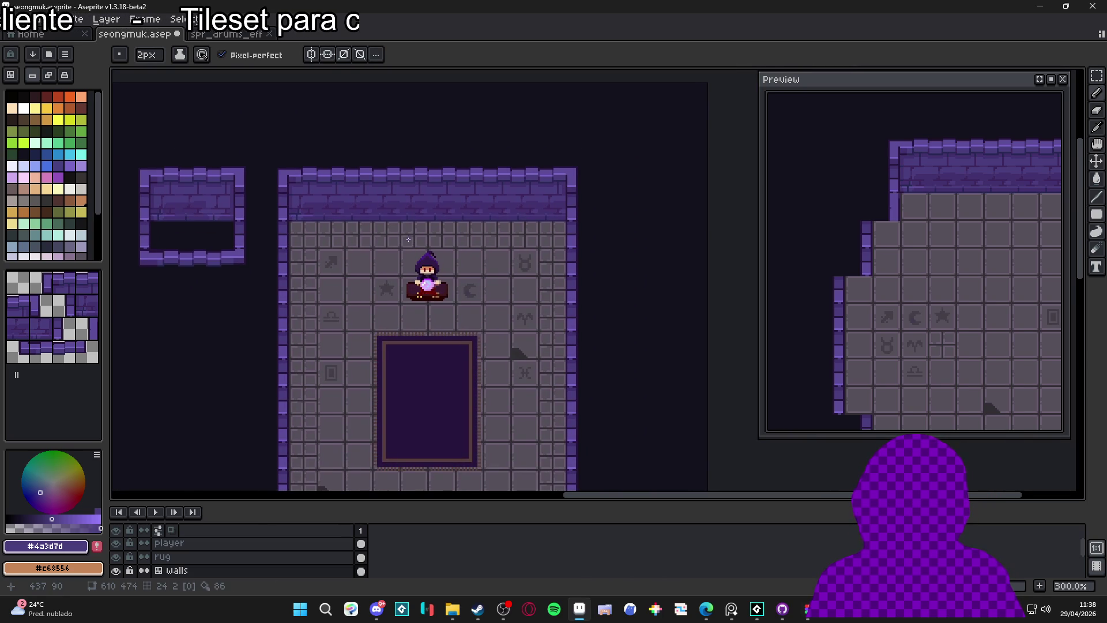
scroll(377, 222, "up", 3)
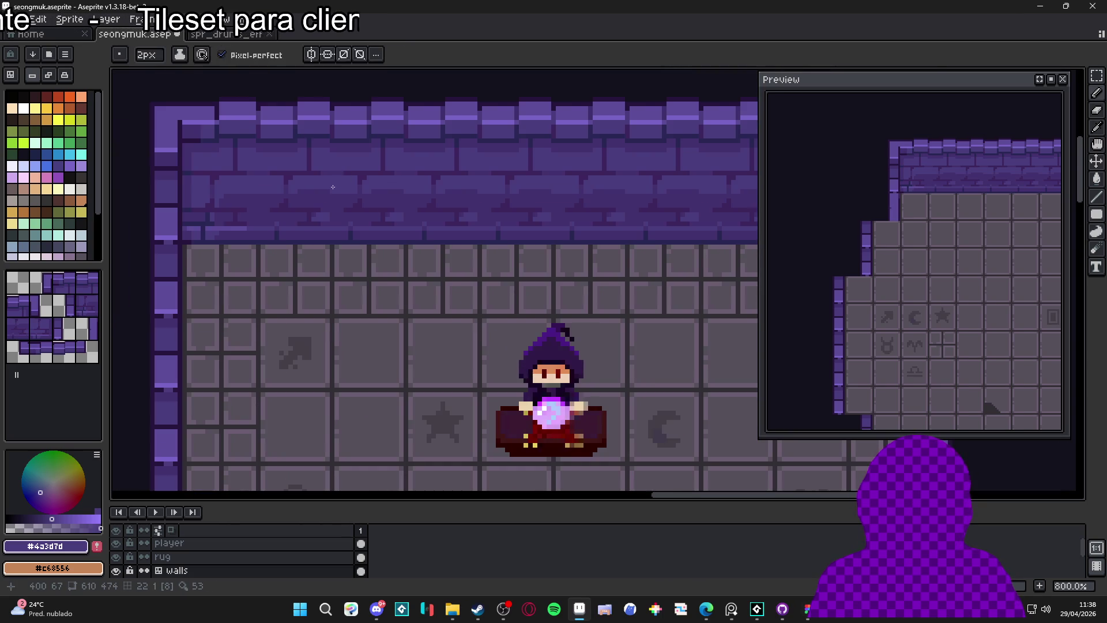
scroll(269, 198, "up", 4)
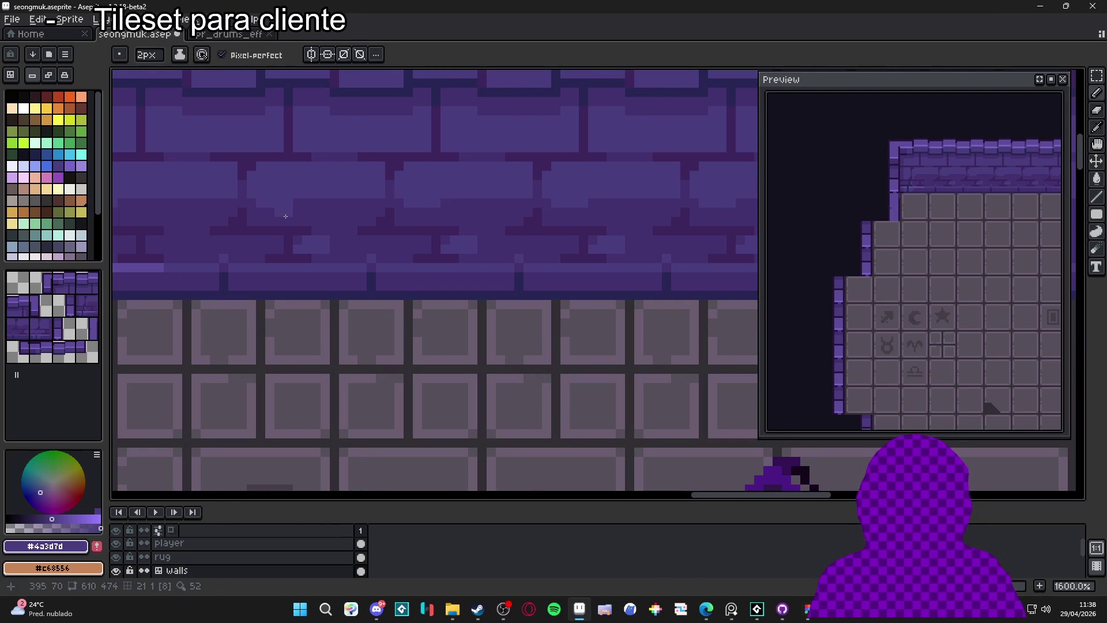
left_click(296, 207, "alt")
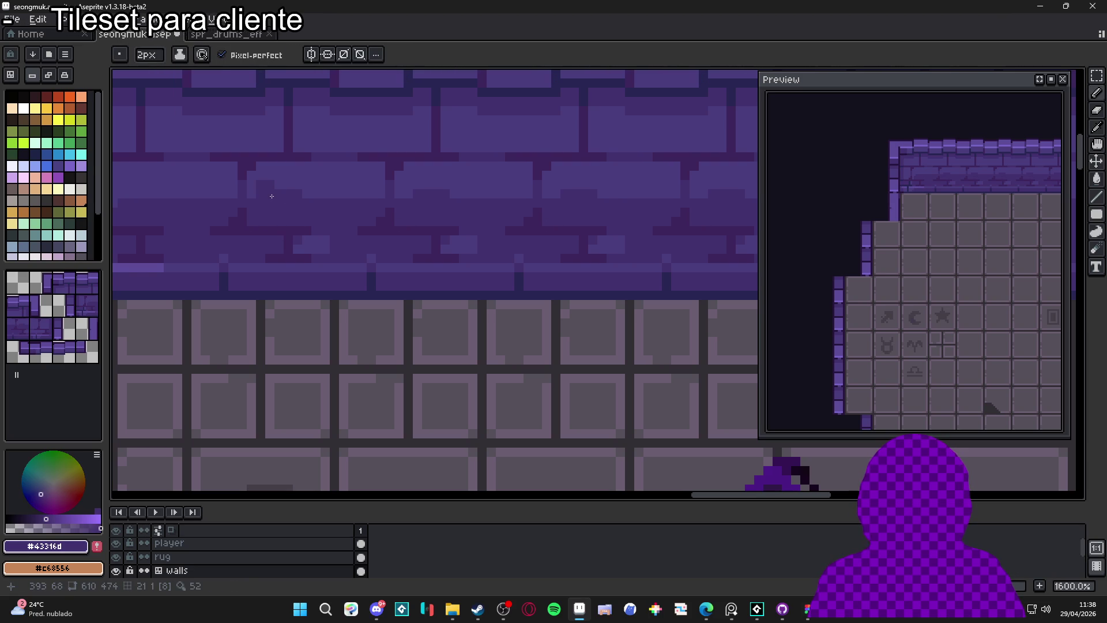
mouse_move(271, 196)
left_mouse_down()
mouse_move(374, 194)
mouse_move(318, 194)
mouse_move(330, 194)
left_mouse_up()
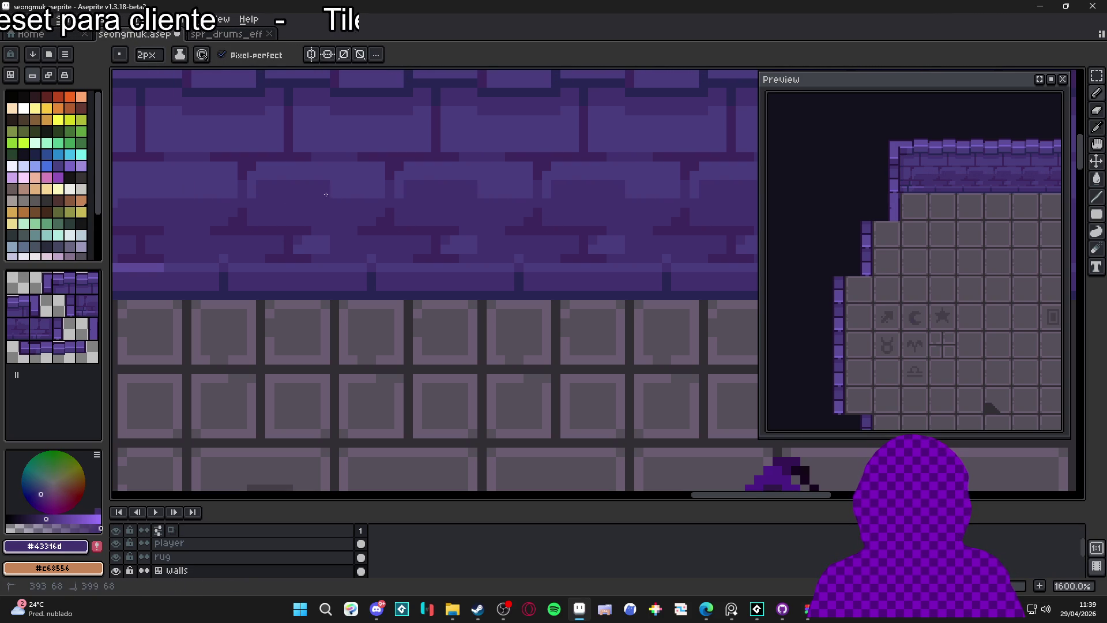
scroll(381, 248, "down", 5)
scroll(391, 250, "up", 4)
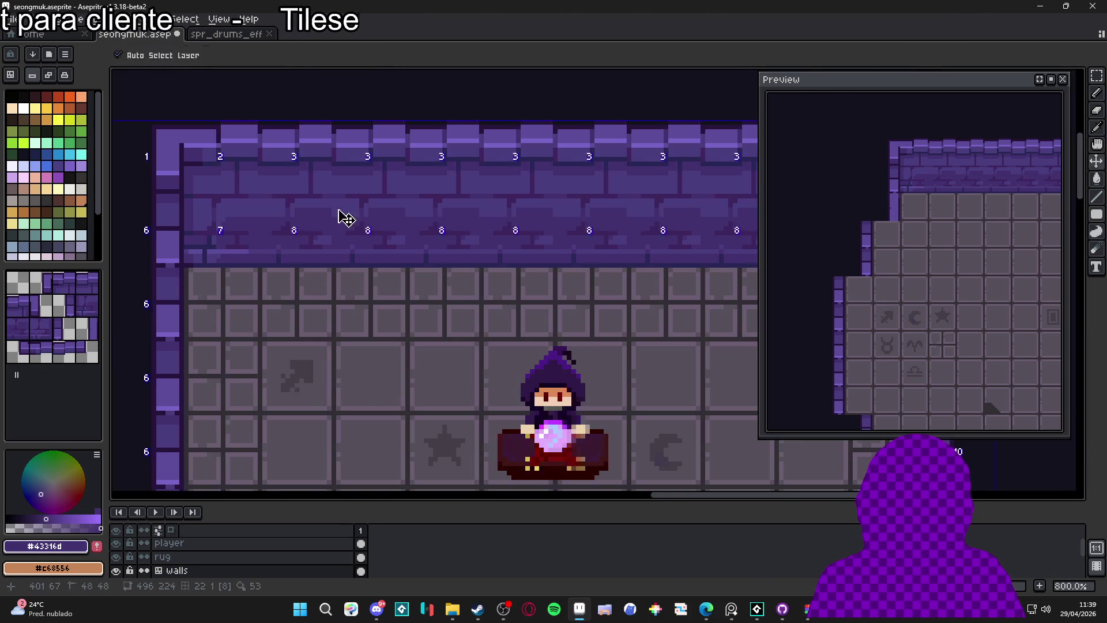
Bring the top wall into view and overlay the tile grid on the room.
scroll(391, 254, "down", 3)
left_click_drag(392, 270, 378, 275)
scroll(378, 275, "down", 2)
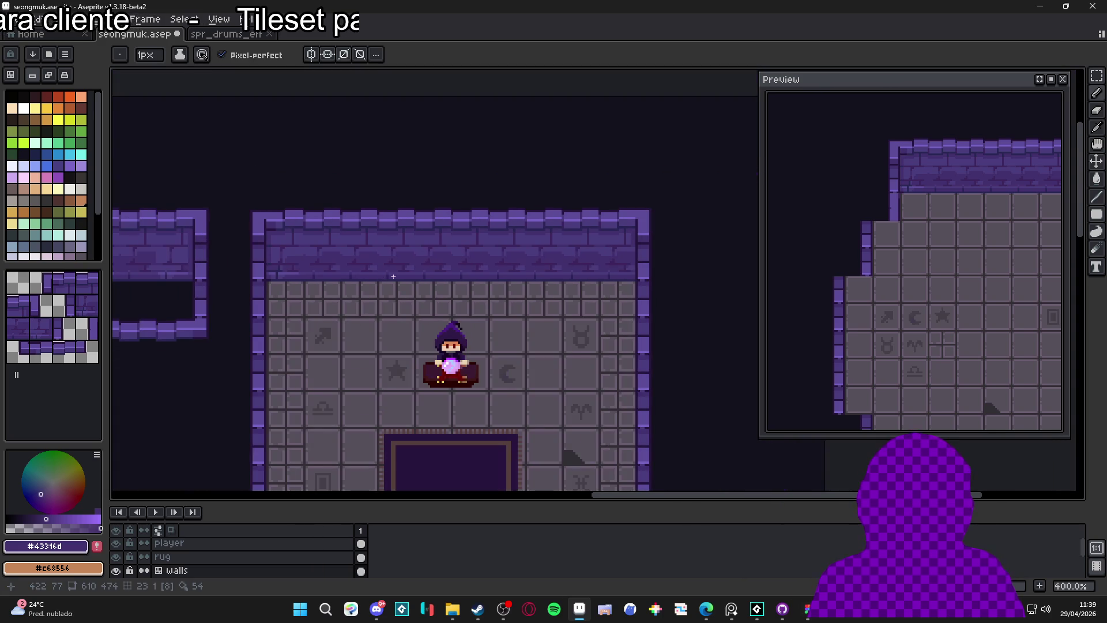
scroll(409, 280, "down", 1)
mouse_move(448, 280)
left_mouse_down()
mouse_move(476, 224)
mouse_move(487, 276)
mouse_move(499, 281)
left_mouse_up()
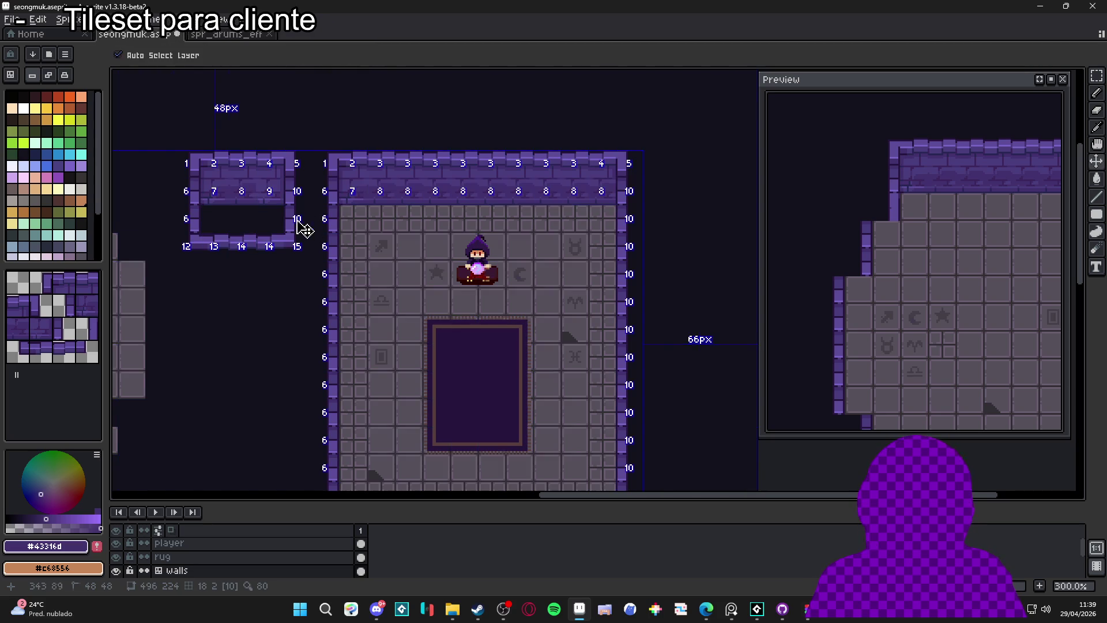
key("ctrl+apostrophe")
scroll(262, 194, "up", 2)
scroll(262, 194, "up", 1)
scroll(232, 199, "down", 1)
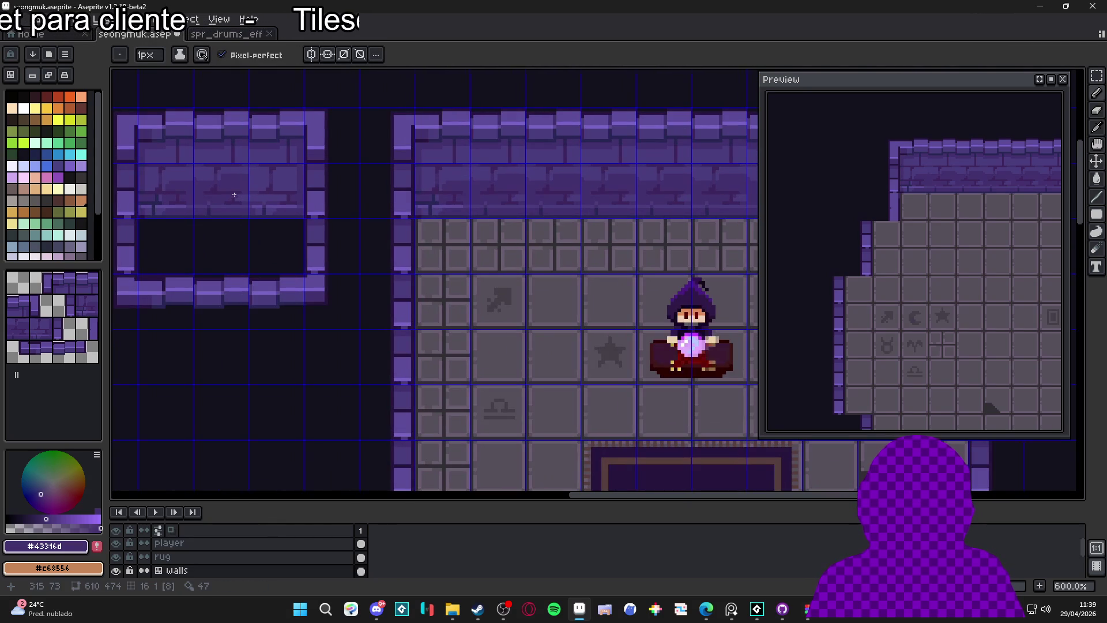
In pixel mode, draw a dark vertical line down the small wall piece's bricks and sample darker purples.
scroll(235, 196, "up", 2)
key("Tab")
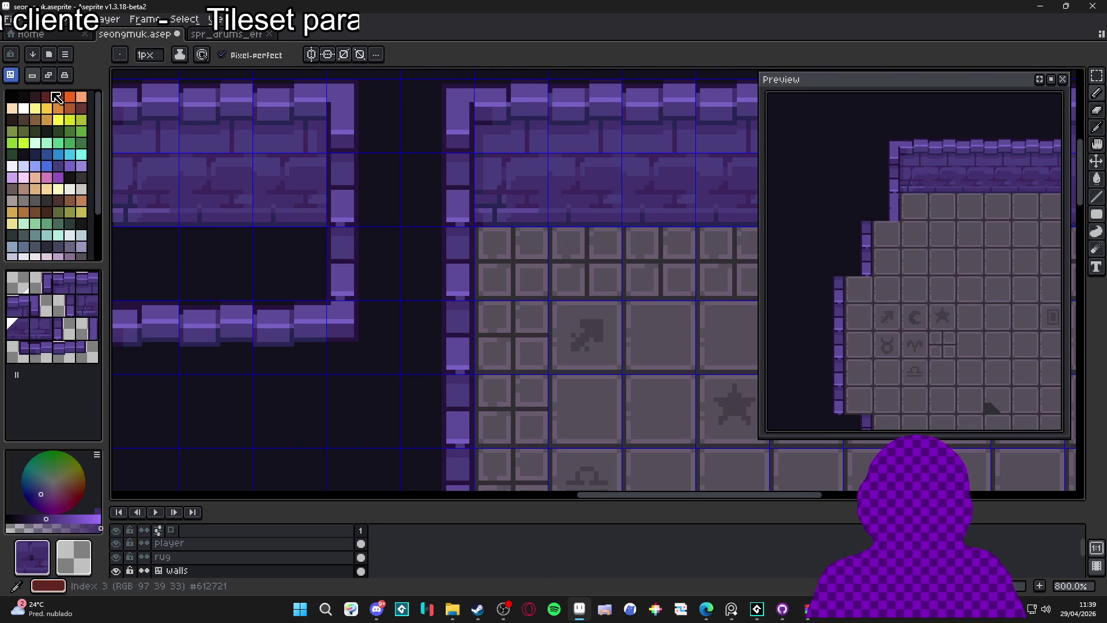
key("Tab")
scroll(326, 155, "up", 2)
scroll(326, 155, "up", 1)
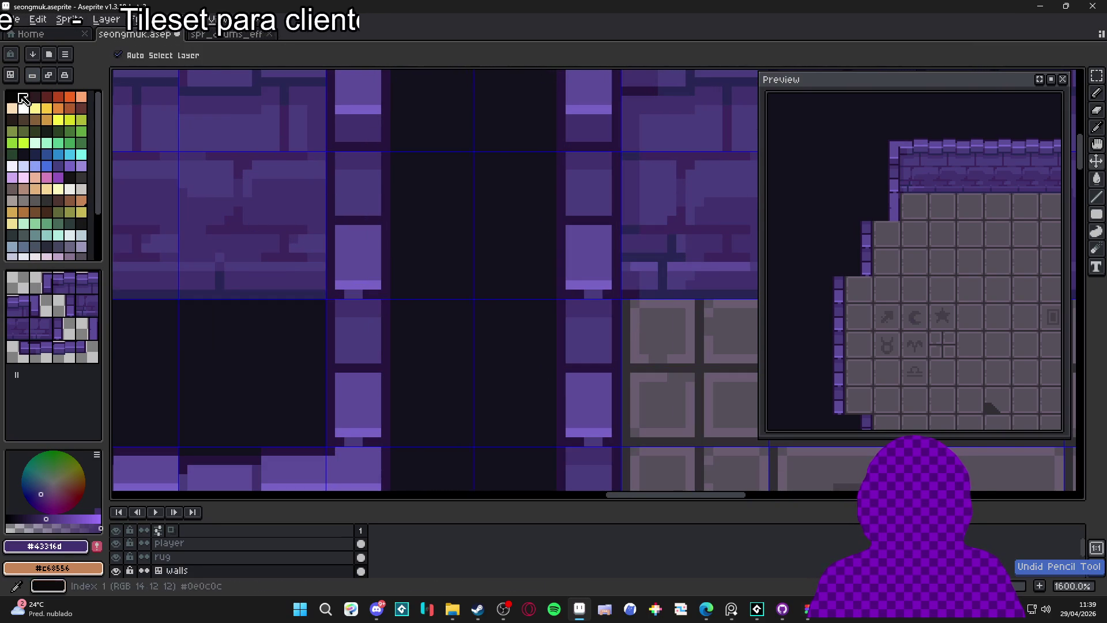
left_click(321, 173)
left_click_drag(322, 186, 325, 275)
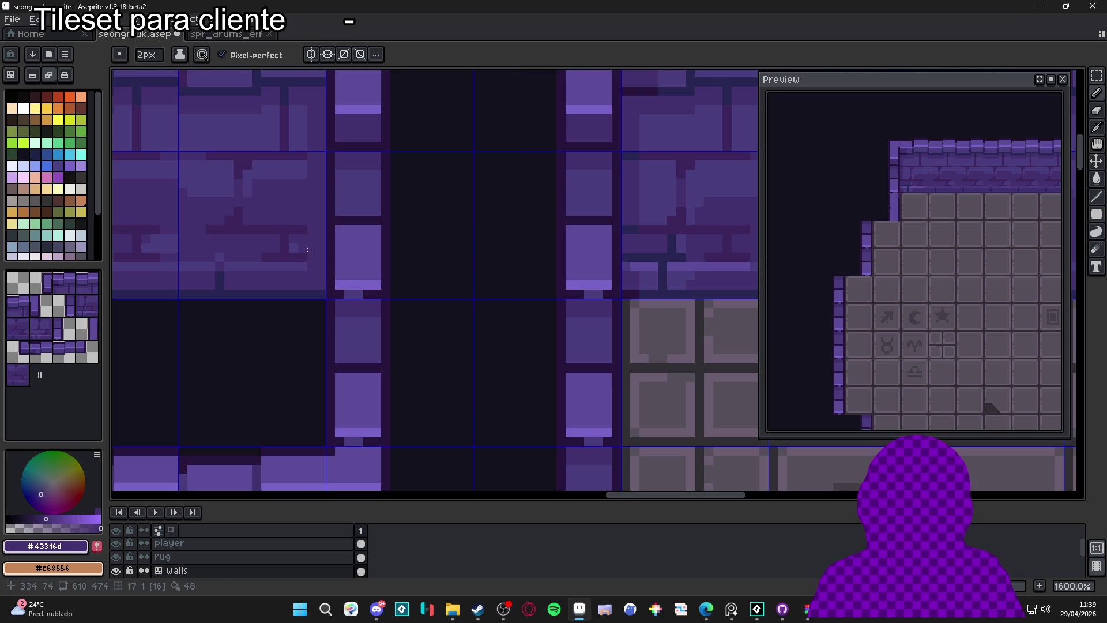
left_click(319, 158, "alt")
left_click(311, 149, "alt")
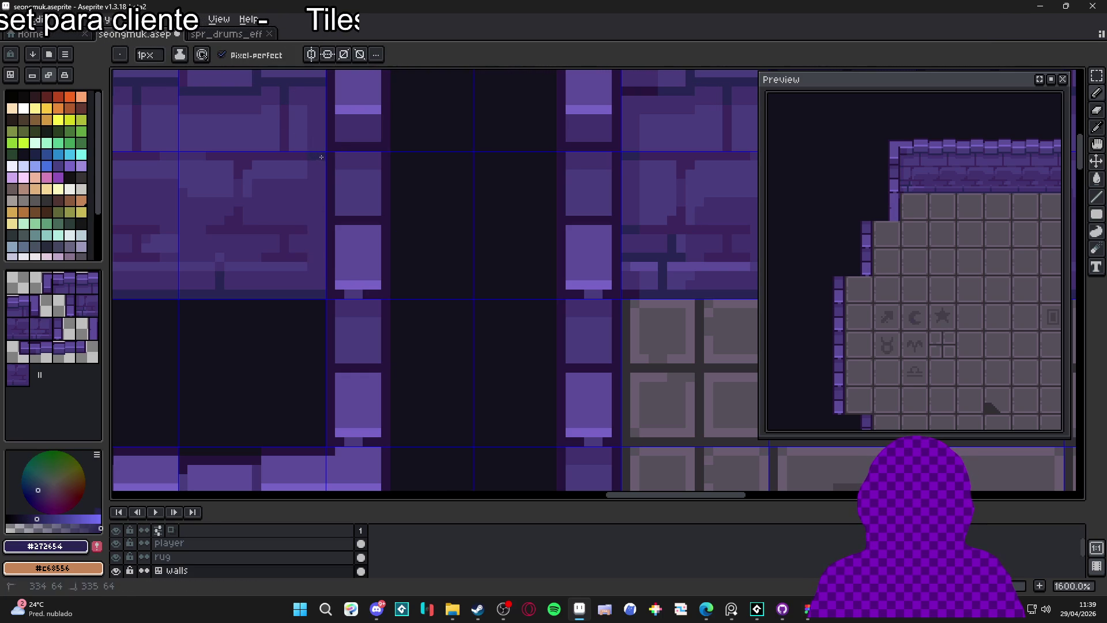
scroll(319, 225, "down", 6)
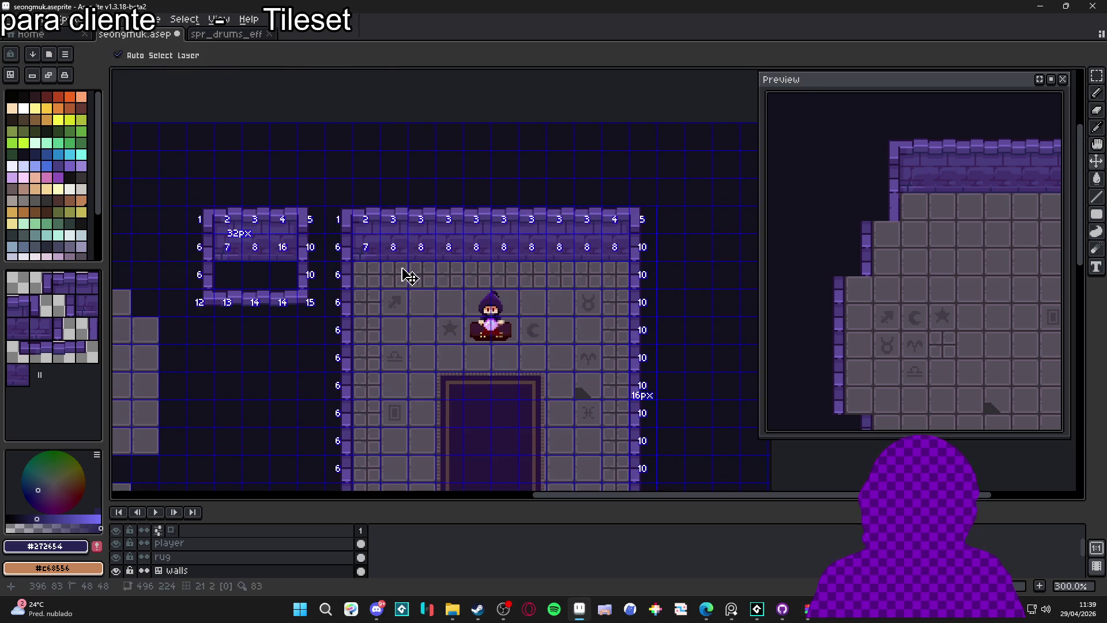
Switch to tile editing with the Pencil and sample the mid brick purple.
key("Tab")
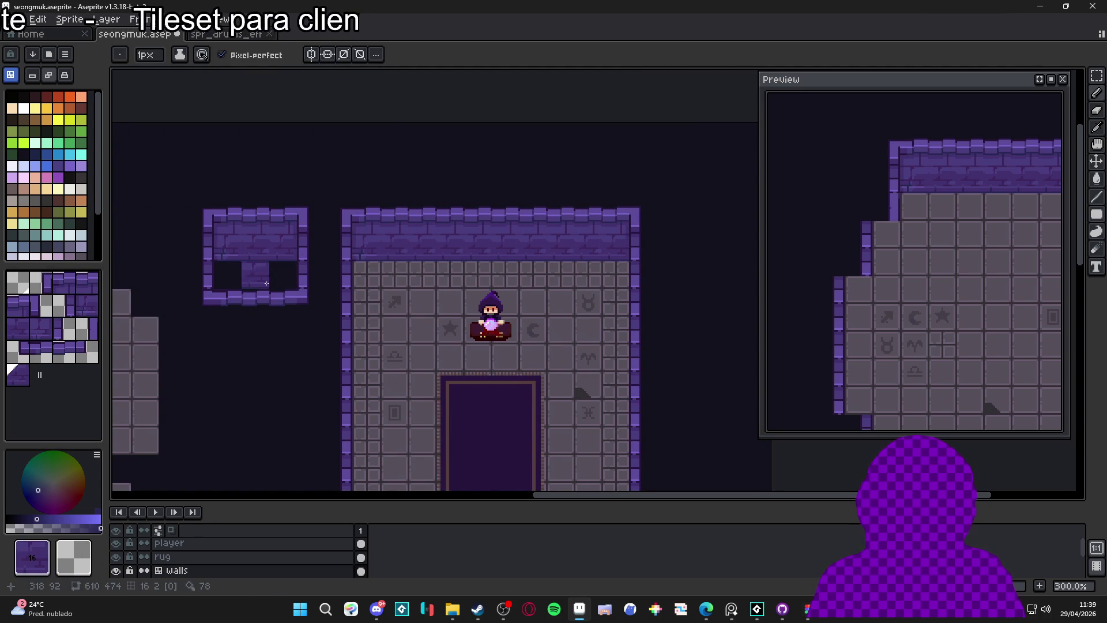
scroll(328, 259, "up", 1)
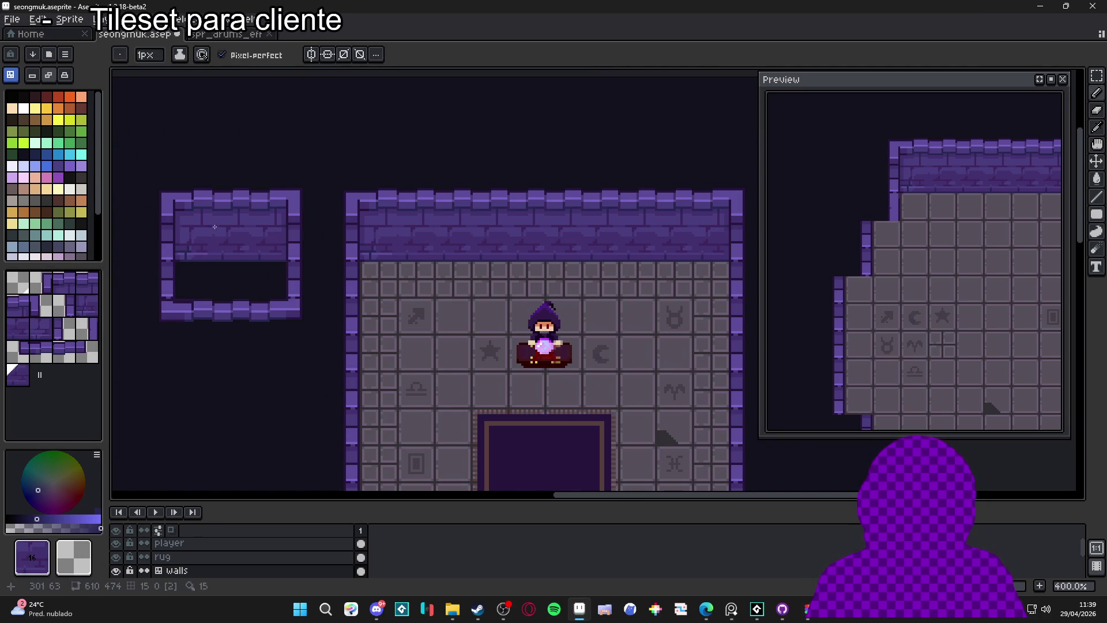
scroll(326, 242, "up", 2)
scroll(402, 234, "up", 4)
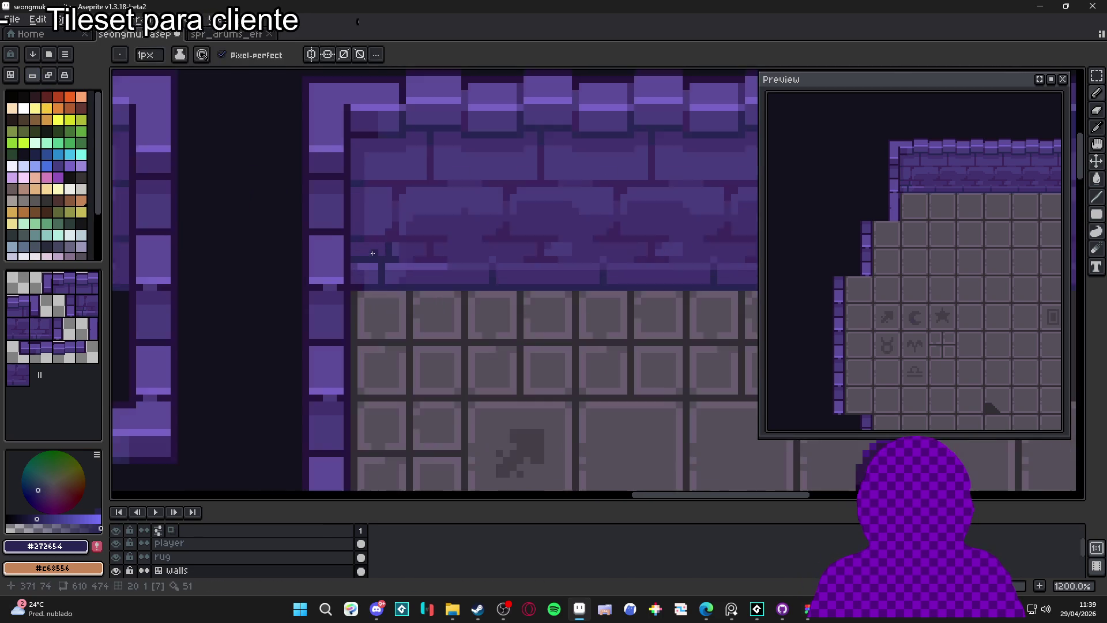
key("b")
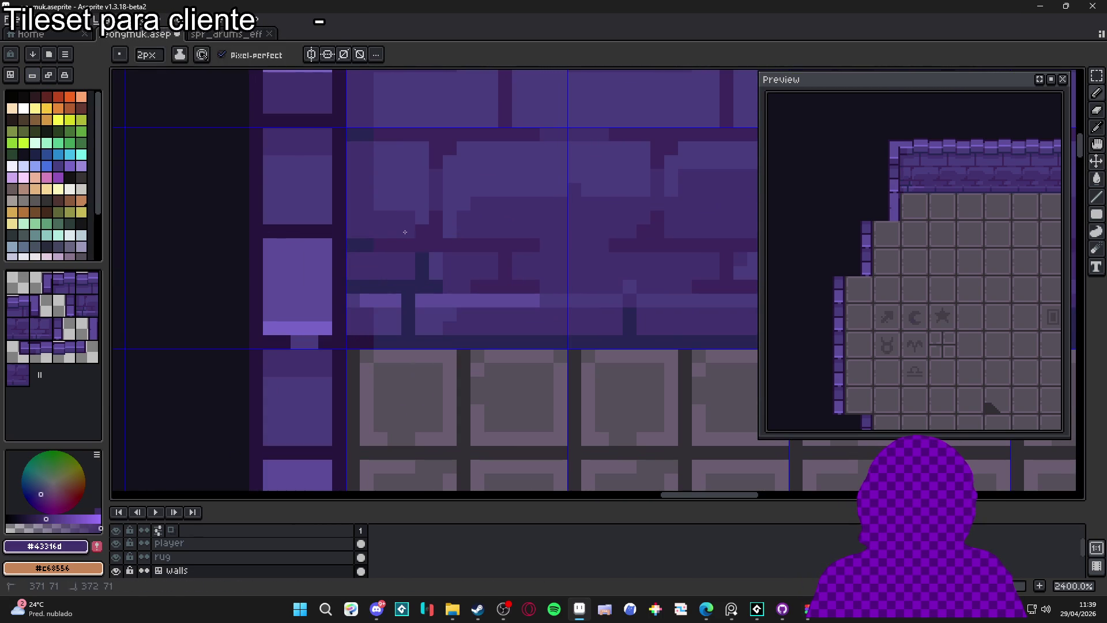
scroll(516, 203, "down", 2)
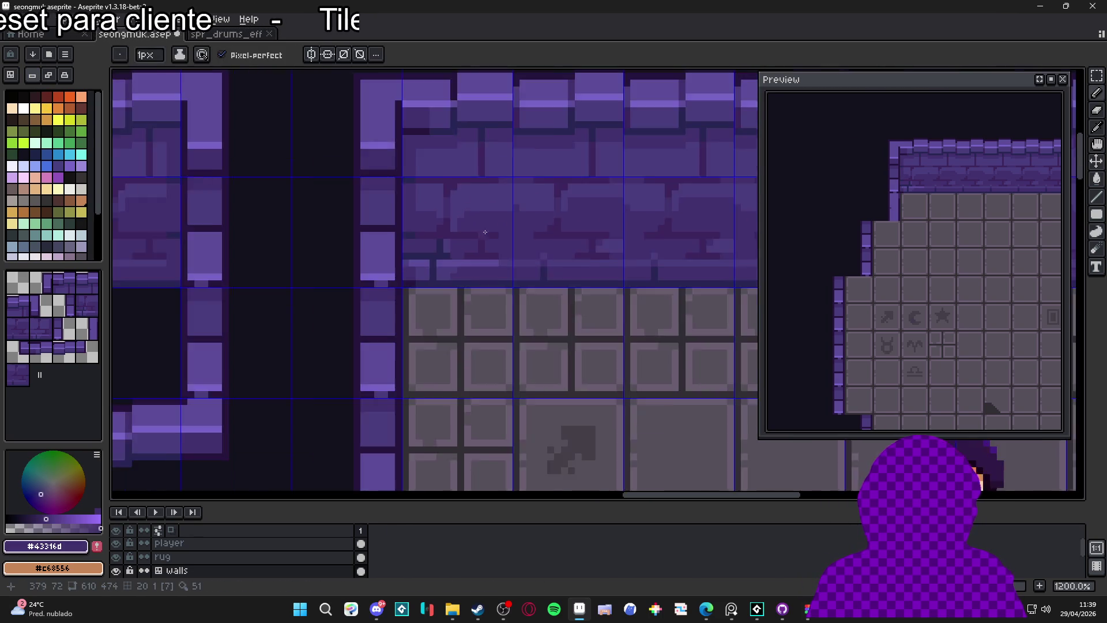
scroll(509, 207, "down", 1)
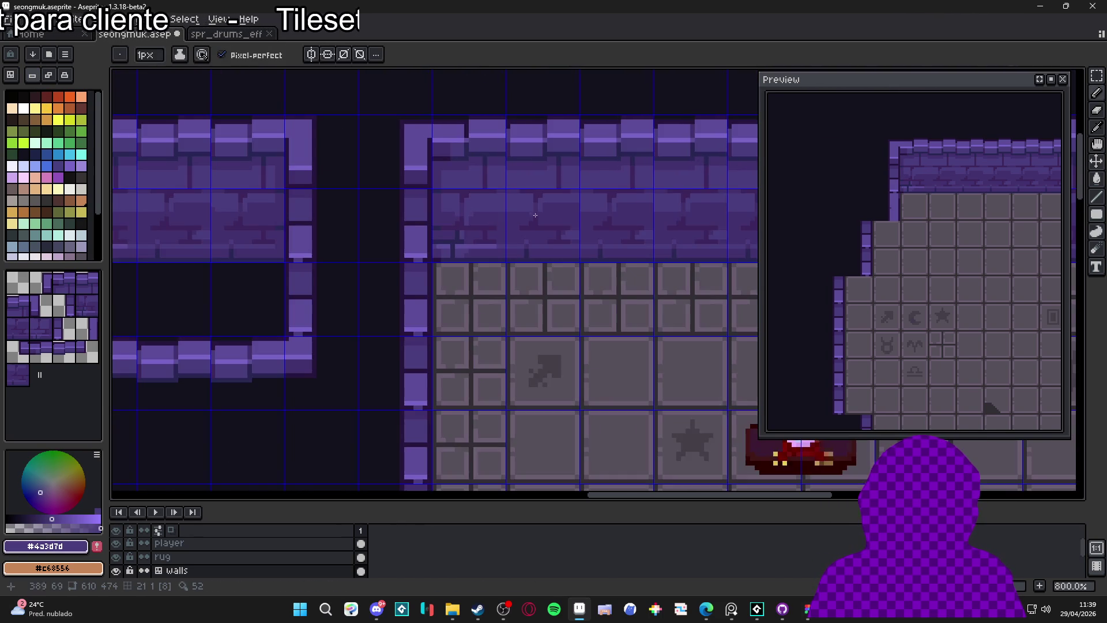
scroll(566, 213, "up", 1)
scroll(584, 206, "down", 1)
scroll(596, 182, "up", 1)
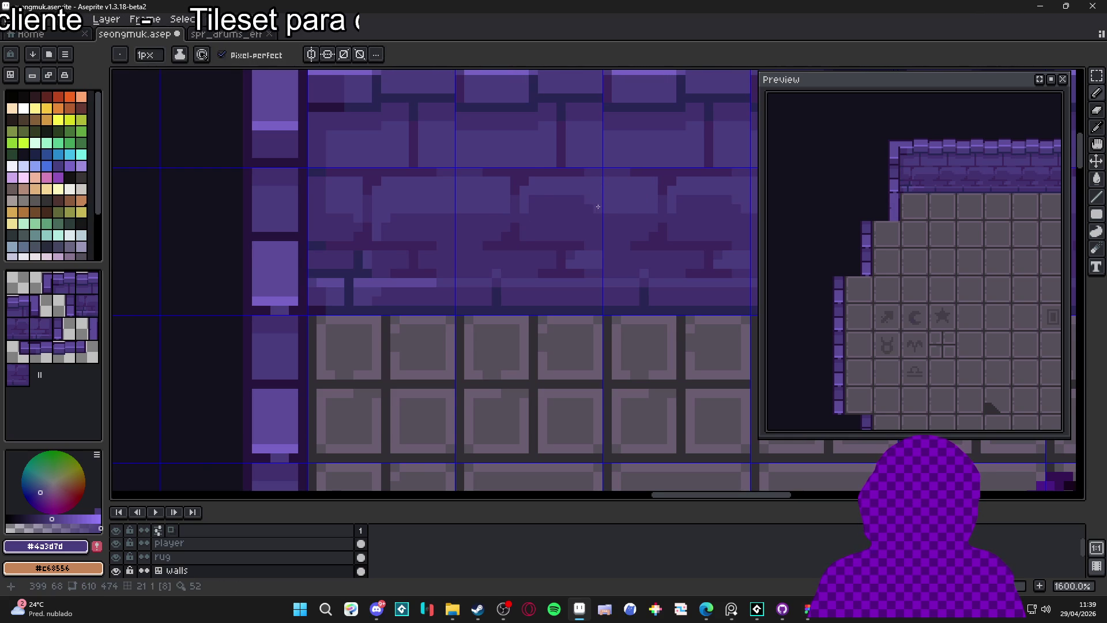
scroll(600, 206, "down", 1)
scroll(571, 201, "up", 1)
left_click(536, 213, "alt")
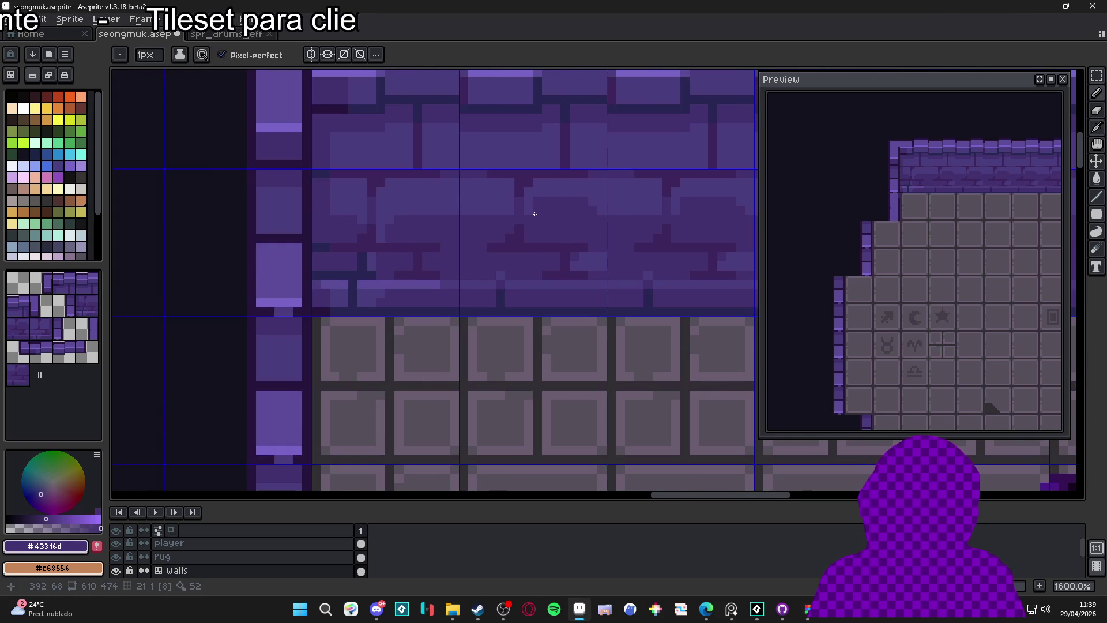
scroll(529, 213, "down", 4)
scroll(477, 257, "down", 3)
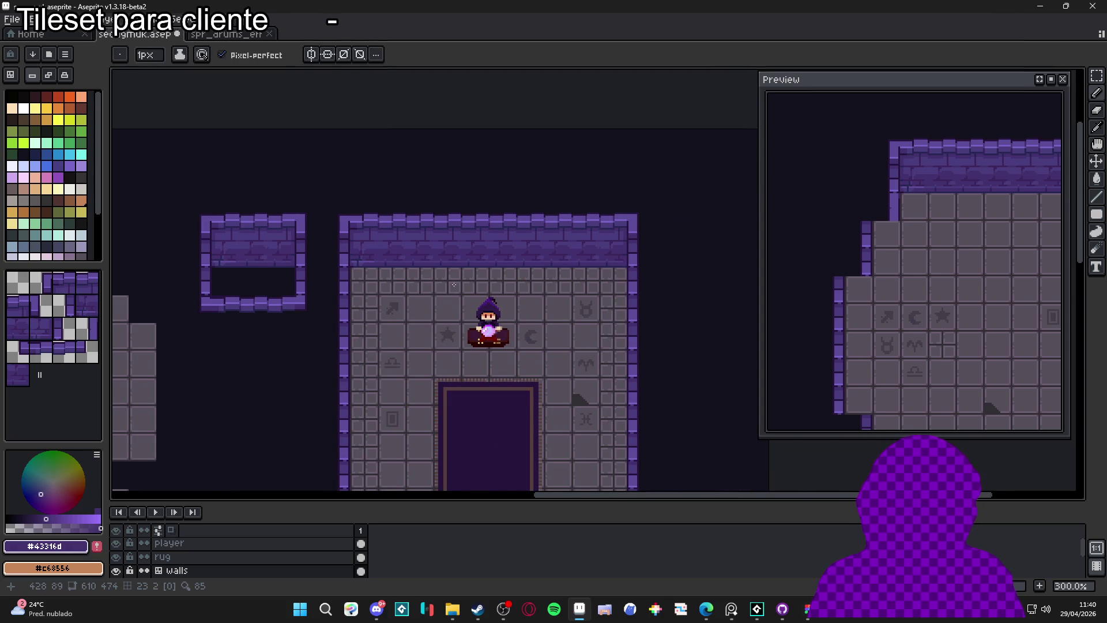
scroll(440, 294, "down", 3)
scroll(331, 302, "up", 3)
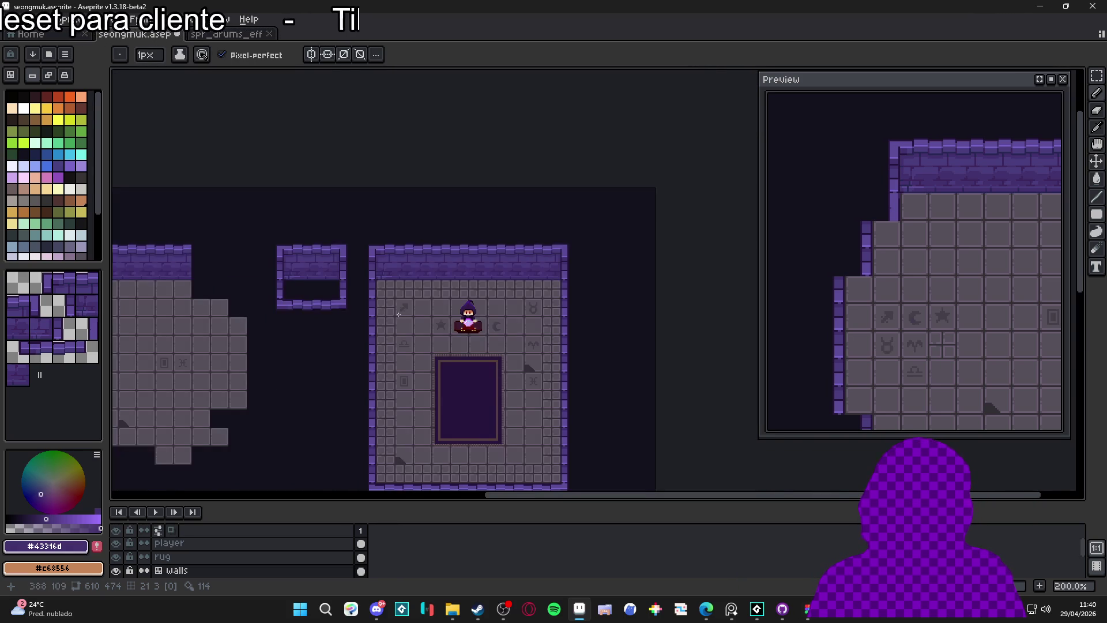
scroll(331, 302, "up", 6)
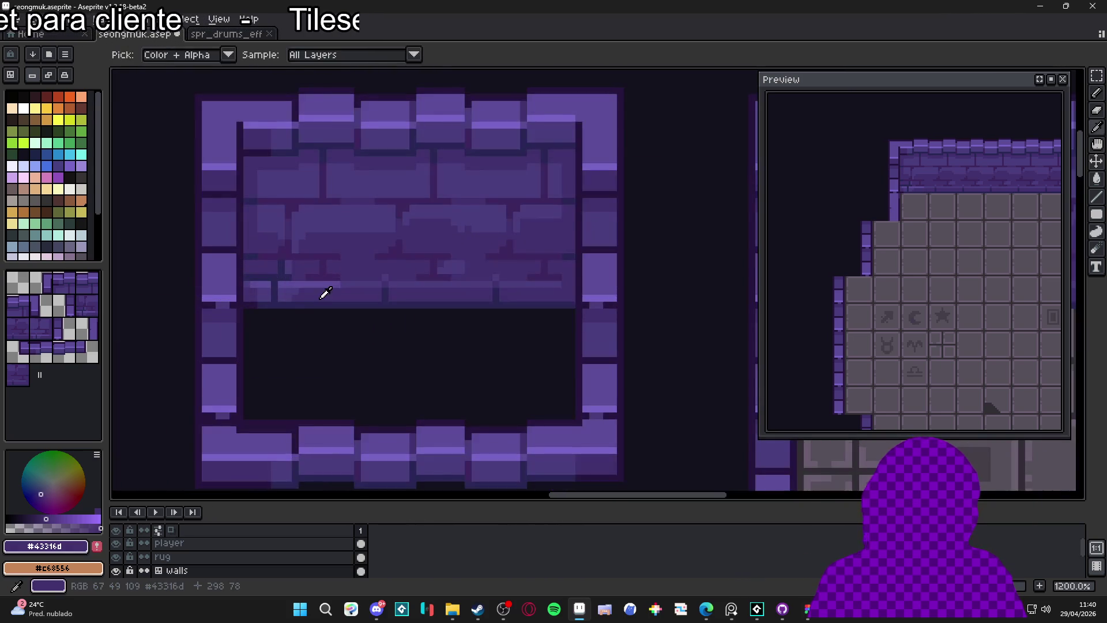
Paint the light stripe under the small wall's bricks over with brick purple.
left_click(407, 257, "alt")
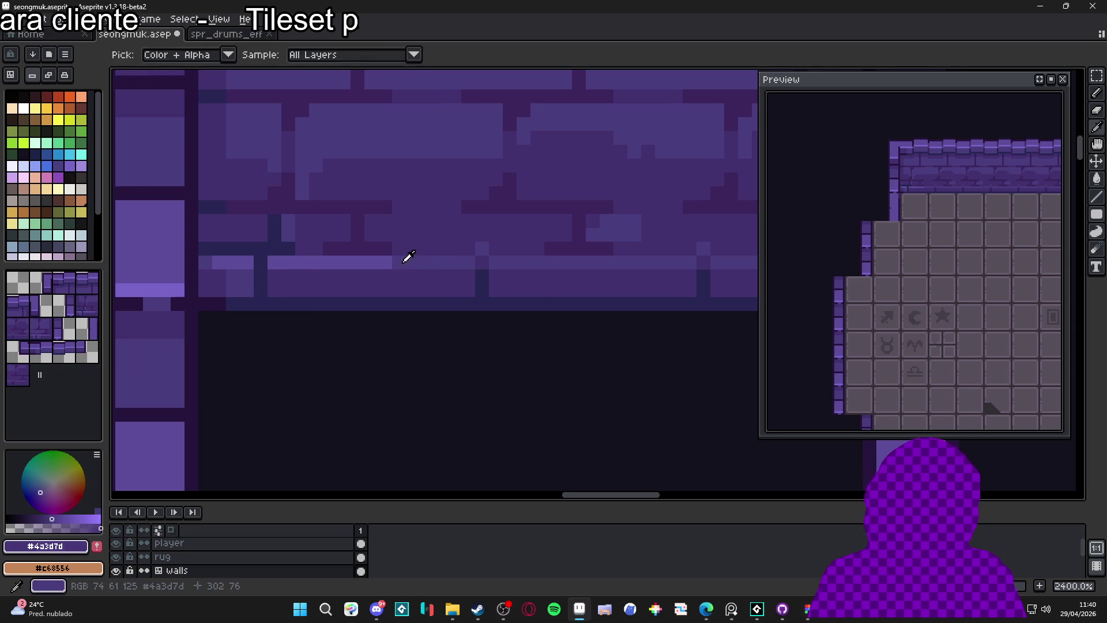
key("minus")
left_click_drag(380, 263, 214, 260)
scroll(273, 295, "down", 4)
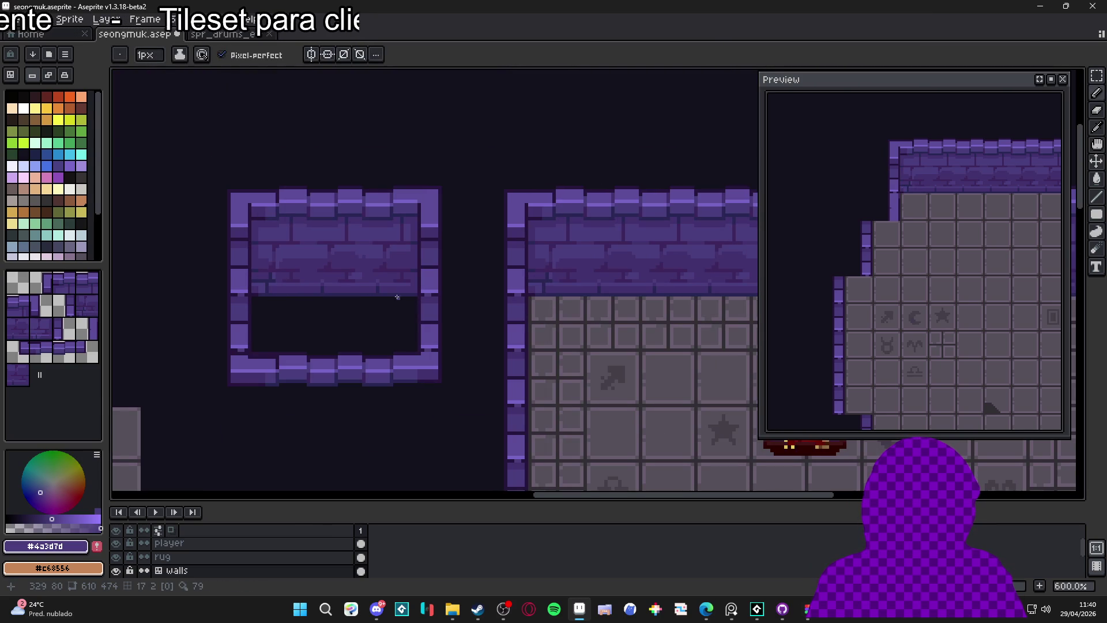
scroll(400, 295, "up", 2)
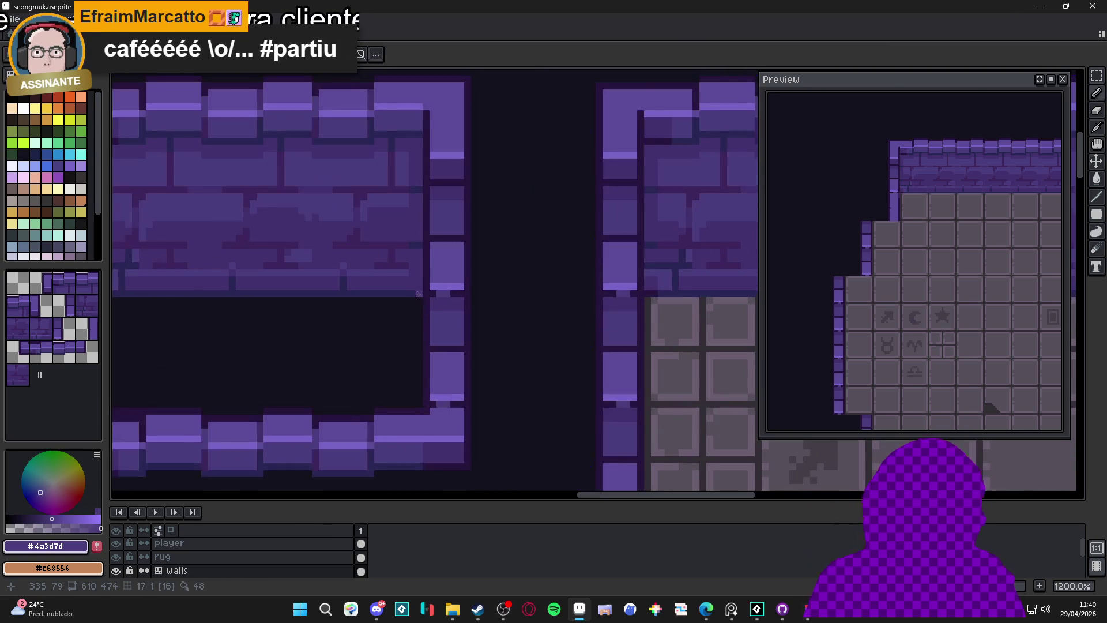
scroll(425, 294, "up", 3)
left_click(408, 227, "alt")
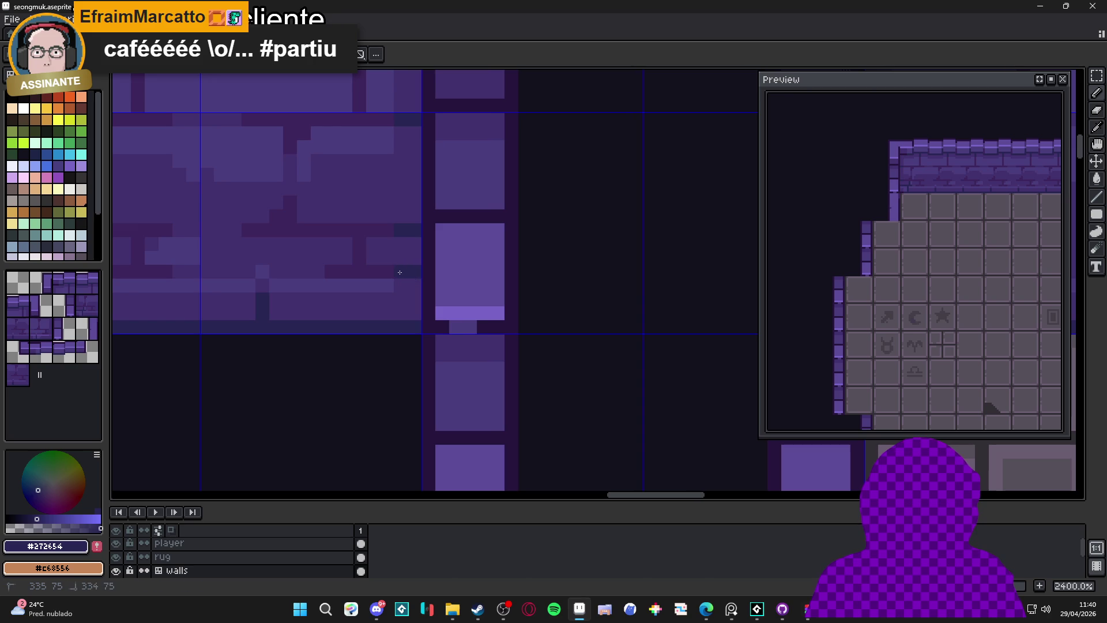
scroll(401, 273, "down", 4)
scroll(401, 272, "down", 2)
Save seongmuk.aseprite.
key("ctrl+s")
scroll(458, 306, "down", 1)
scroll(458, 306, "up", 2)
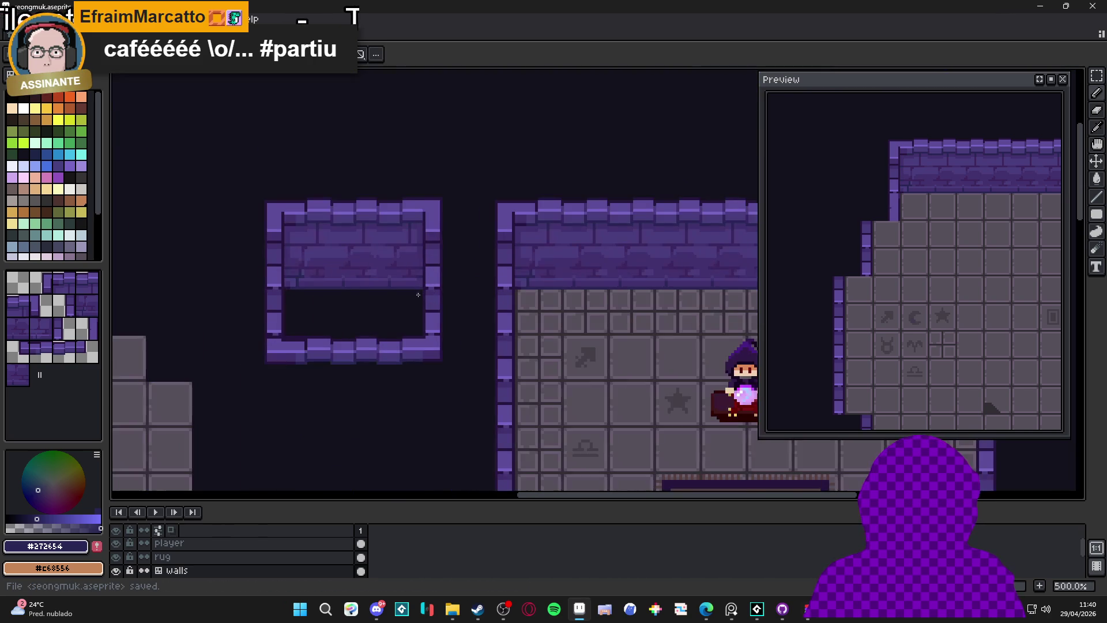
scroll(461, 303, "down", 1)
Frame the whole room in the view and save seongmuk.aseprite again.
left_click_drag(461, 303, 434, 318)
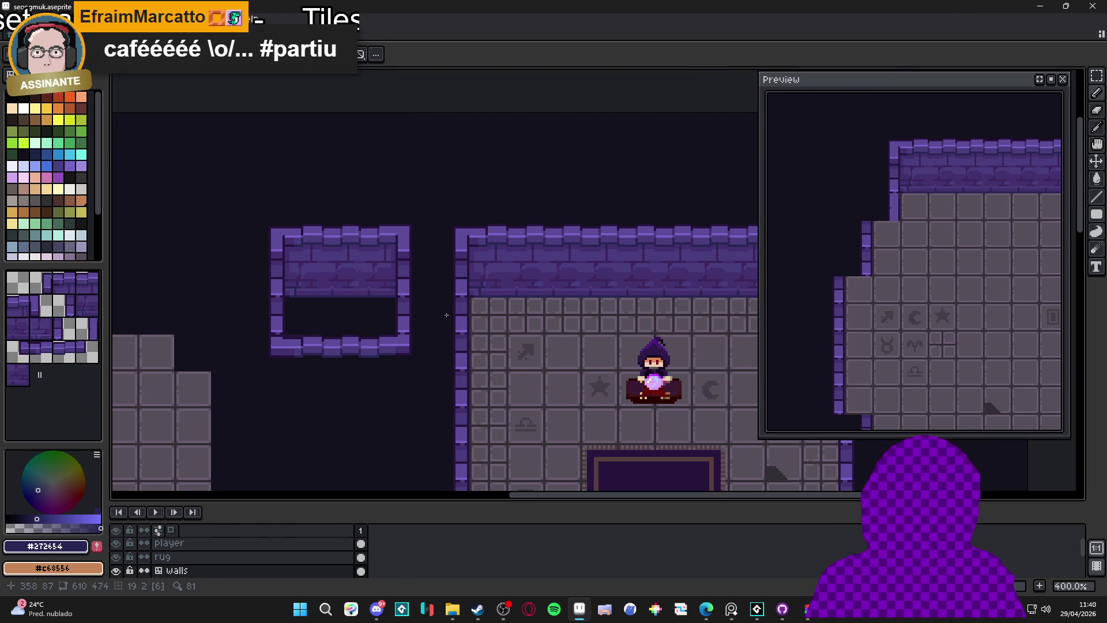
scroll(445, 315, "down", 1)
scroll(425, 312, "right", 3)
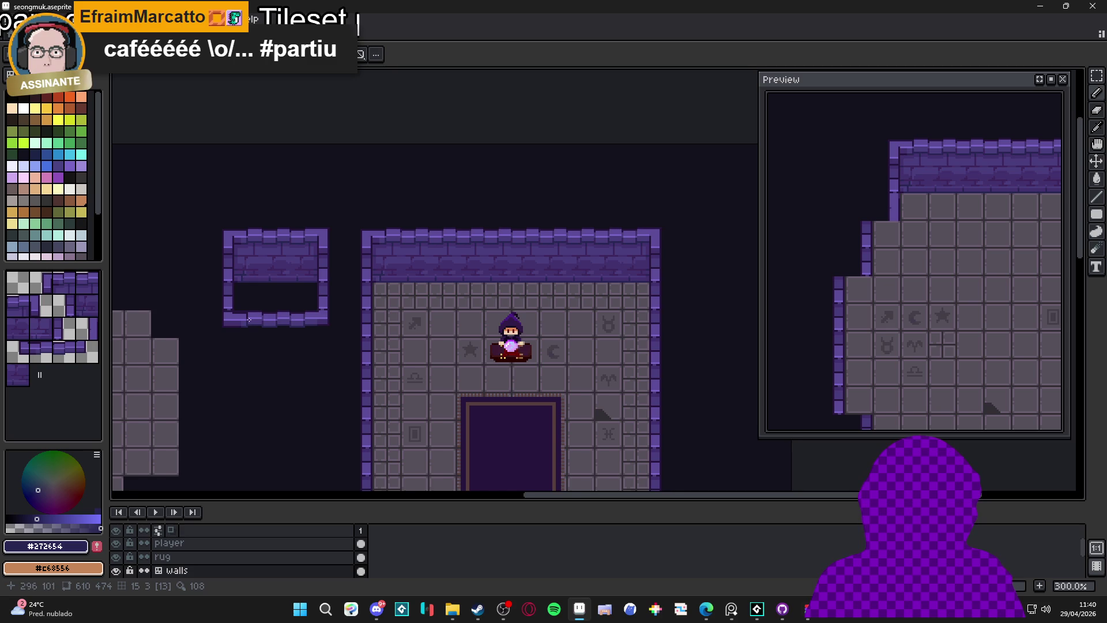
scroll(296, 316, "left", 1)
scroll(348, 328, "up", 1)
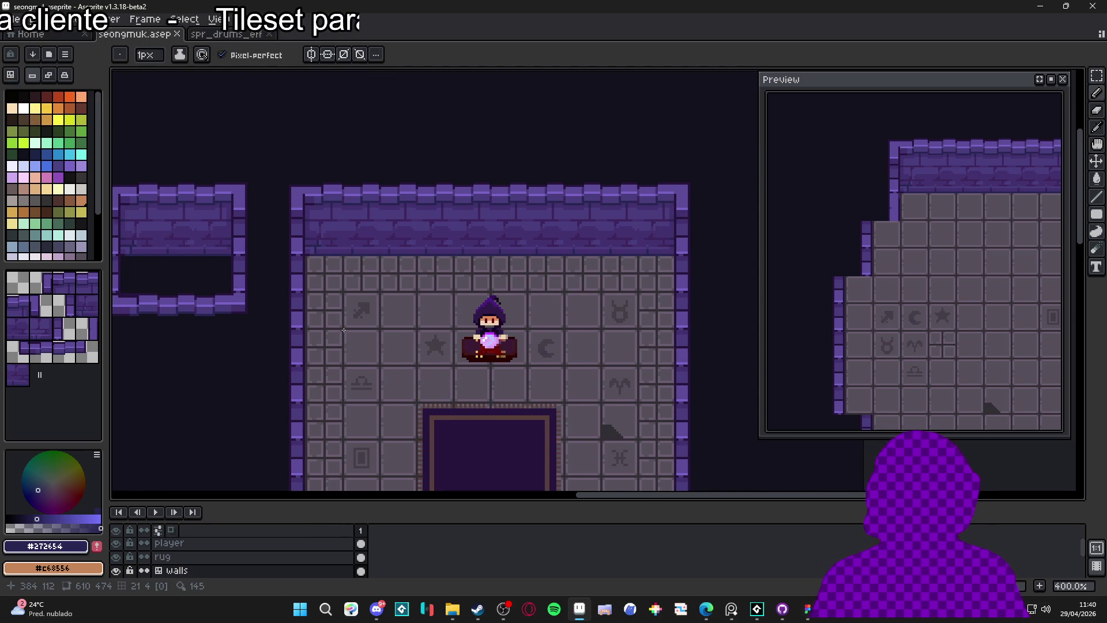
scroll(344, 329, "down", 1)
mouse_move(344, 329)
left_mouse_down()
mouse_move(370, 234)
mouse_move(360, 239)
left_mouse_up()
key("ctrl+s")
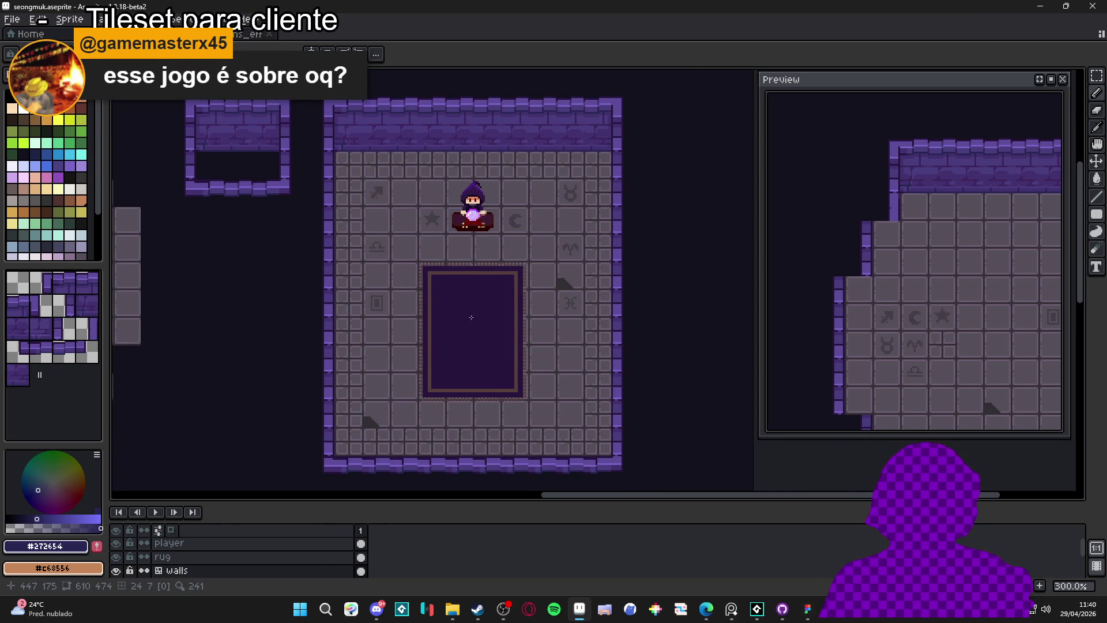
Show the tile grid with tile numbers over the room, then return to the Pencil.
left_click_drag(444, 381, 459, 397)
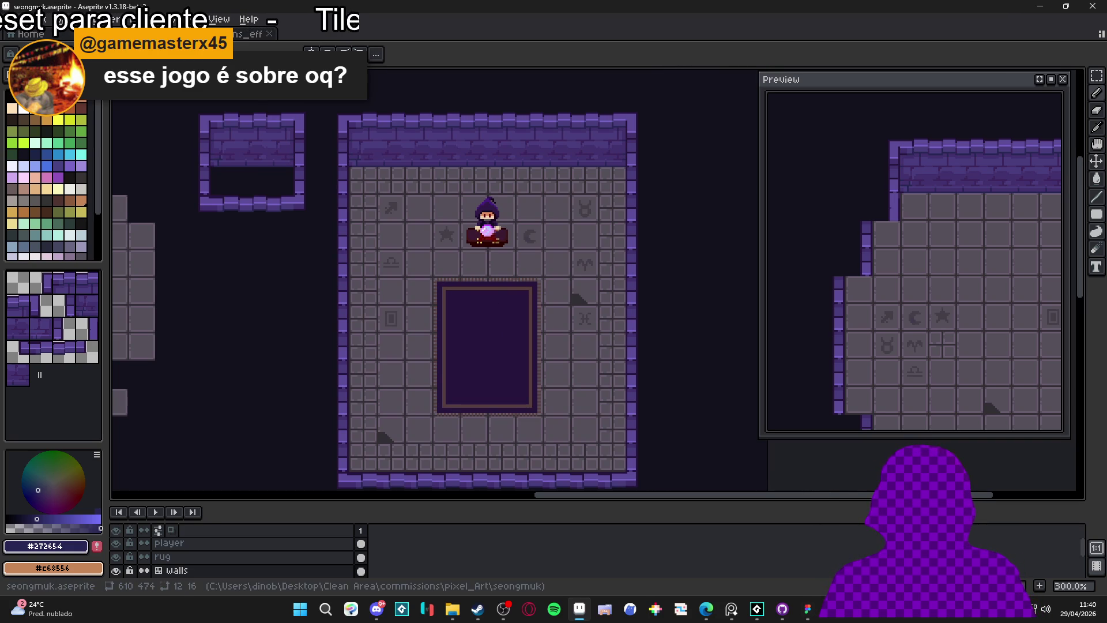
left_click_drag(456, 243, 469, 225)
key("ctrl")
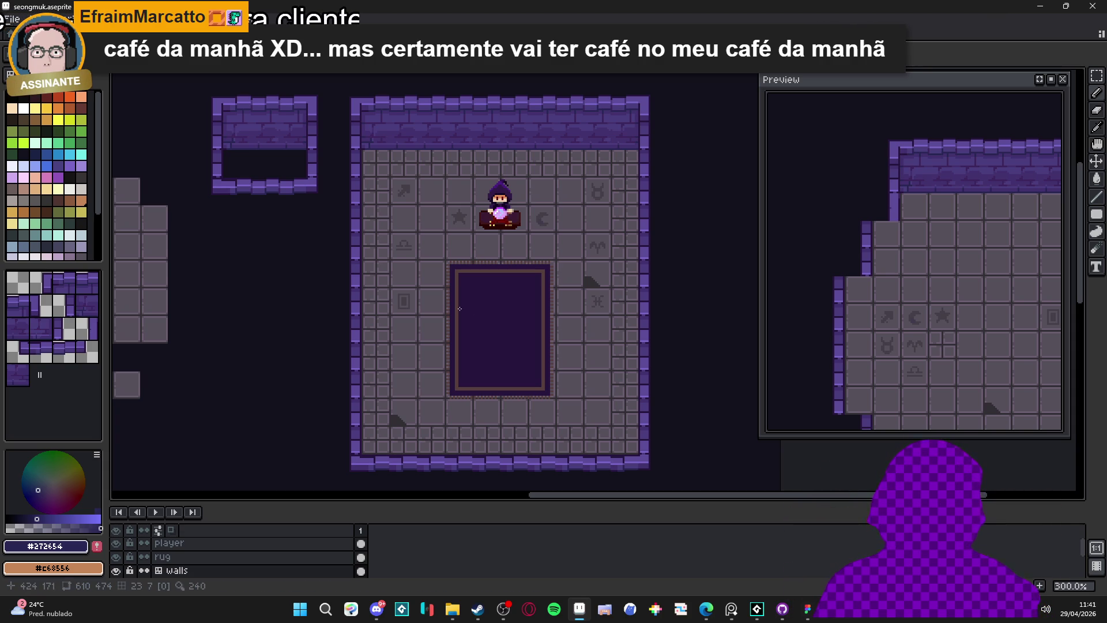
key("b")
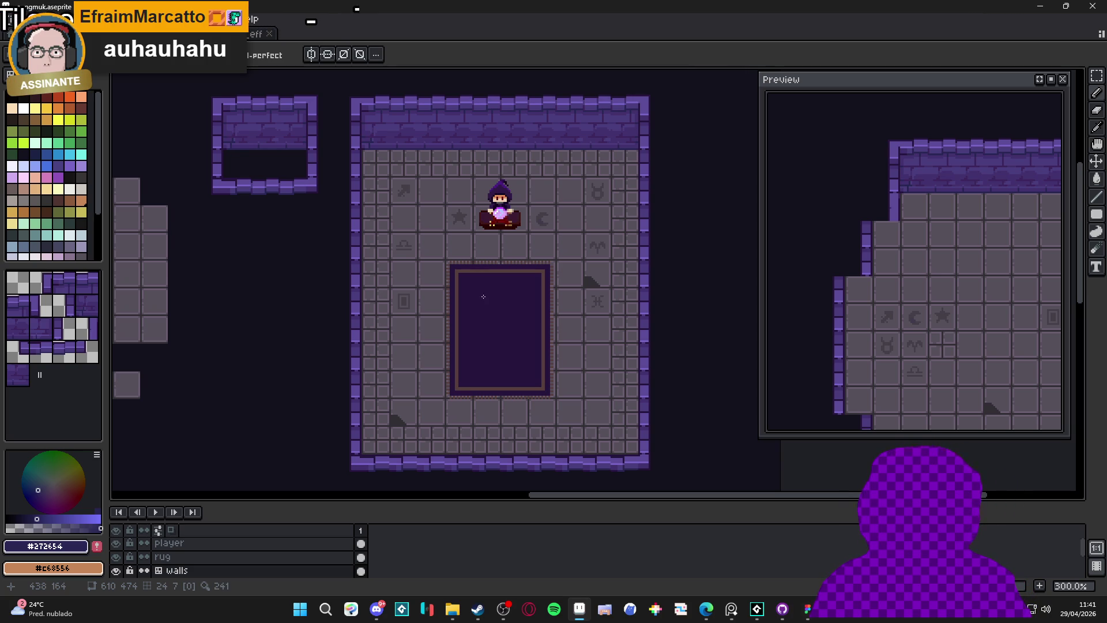
scroll(483, 293, "down", 1)
Save seongmuk.aseprite twice while panning across the room, then switch to another application.
key("ctrl+s")
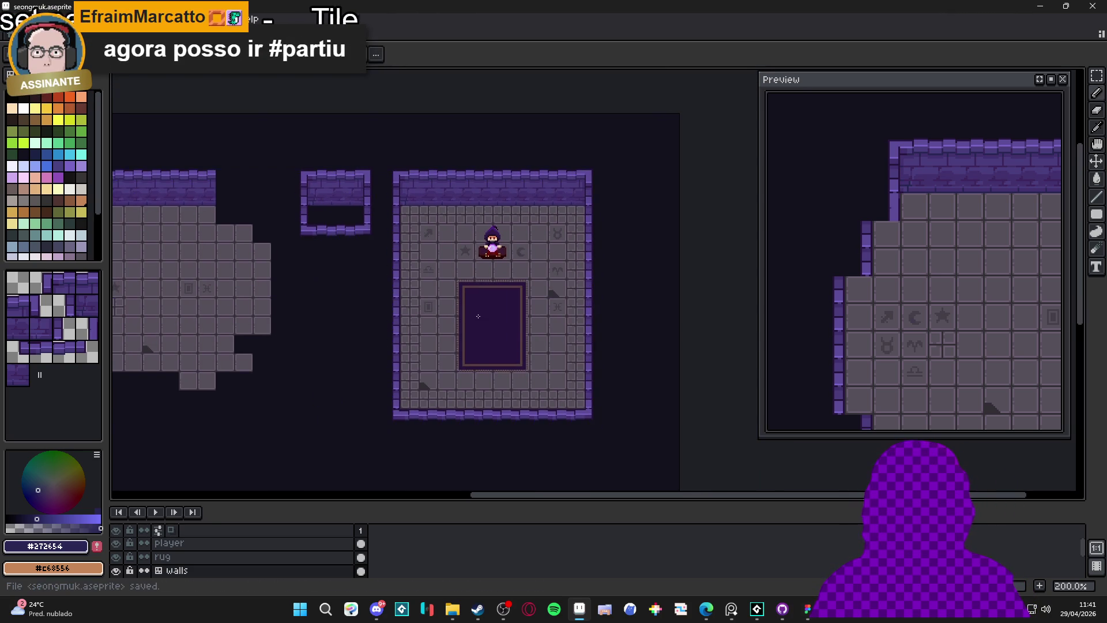
scroll(478, 316, "up", 1)
mouse_move(479, 314)
left_mouse_down()
mouse_move(442, 321)
mouse_move(522, 329)
mouse_move(511, 323)
left_mouse_up()
scroll(521, 327, "down", 1)
scroll(520, 326, "up", 1)
key("ctrl+s")
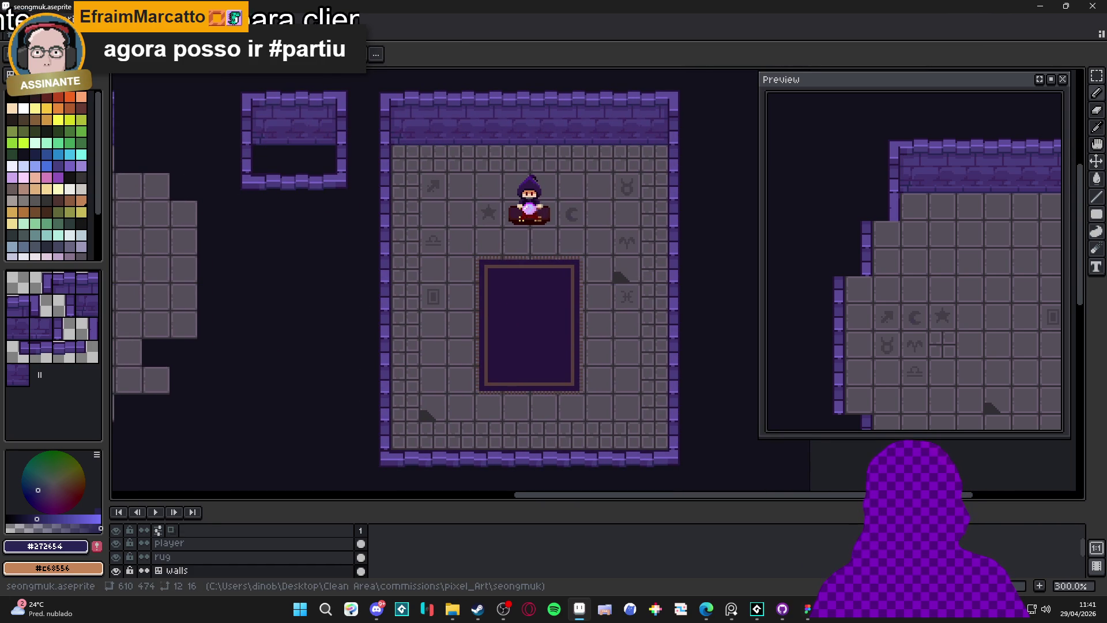
key("alt+Tab")
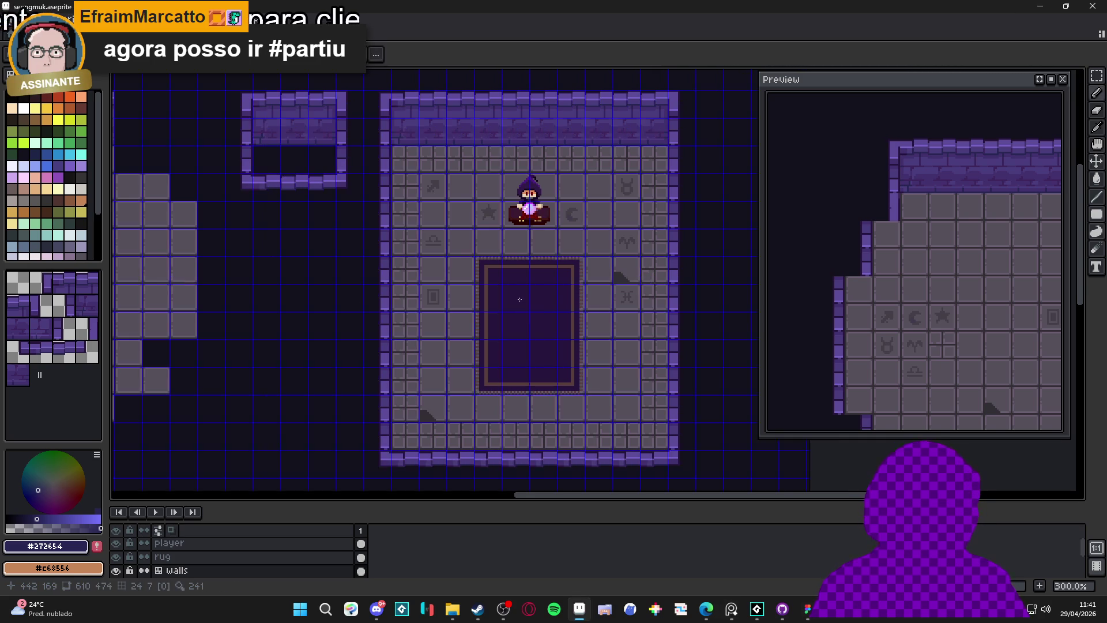
With the Pencil, select the rug layer and pick a darker purple from the palette.
scroll(522, 300, "up", 4)
key("b")
scroll(510, 294, "down", 1)
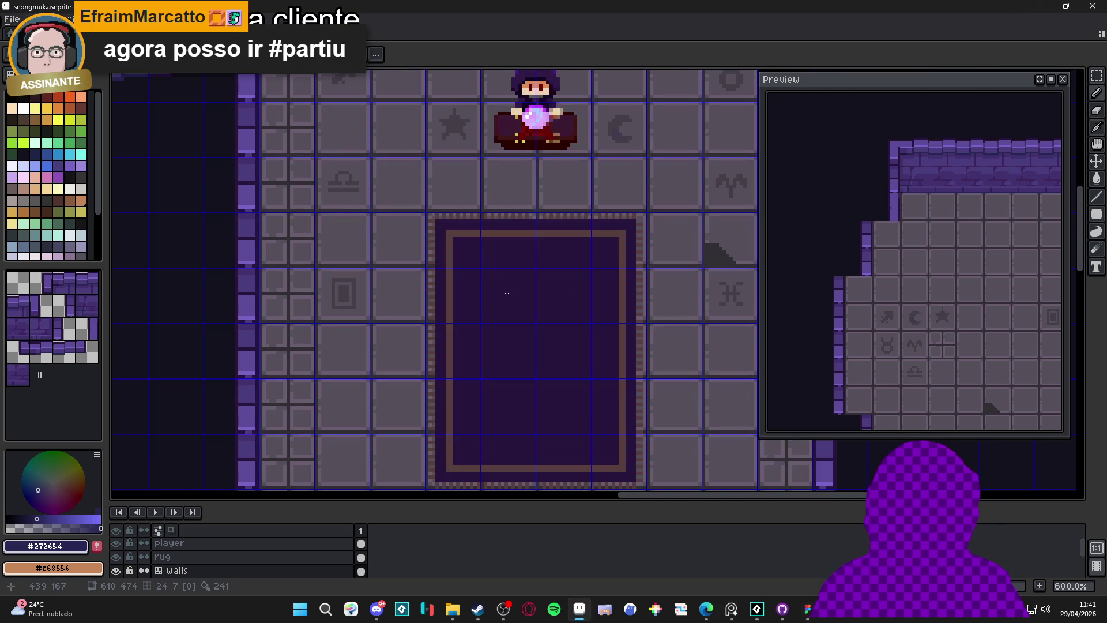
scroll(504, 291, "up", 4)
left_click(400, 287, "alt")
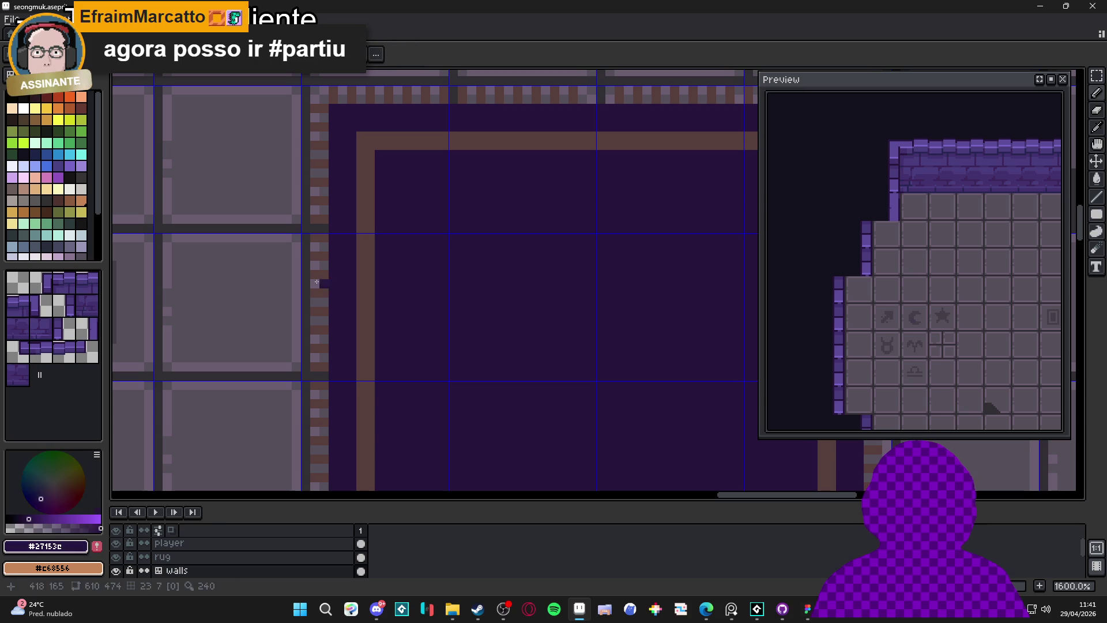
left_click(69, 166)
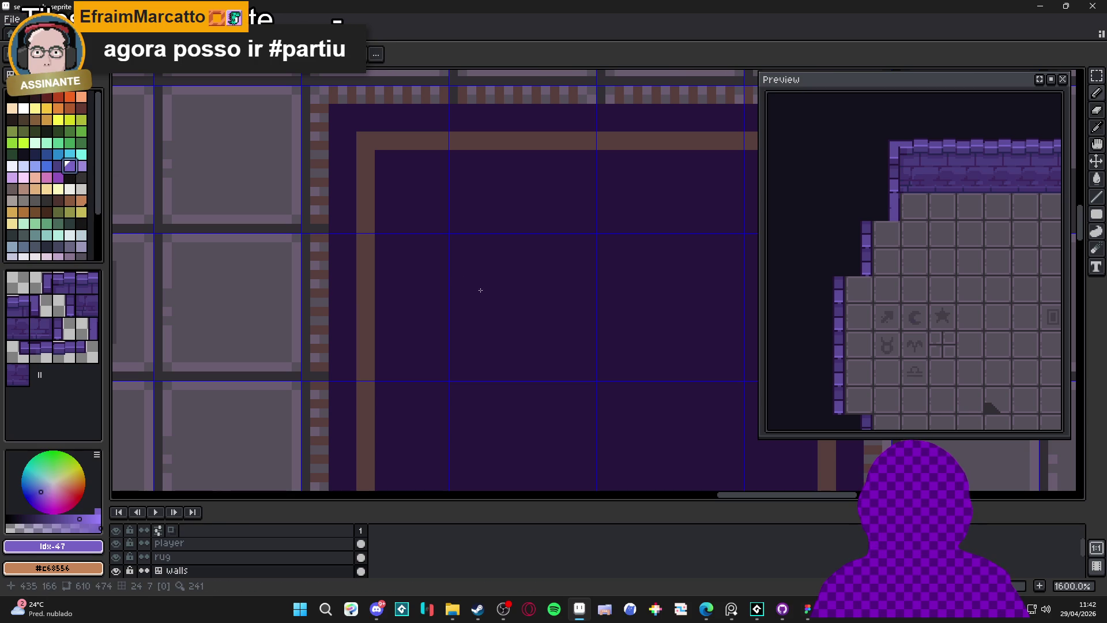
left_click(480, 290, "ctrl")
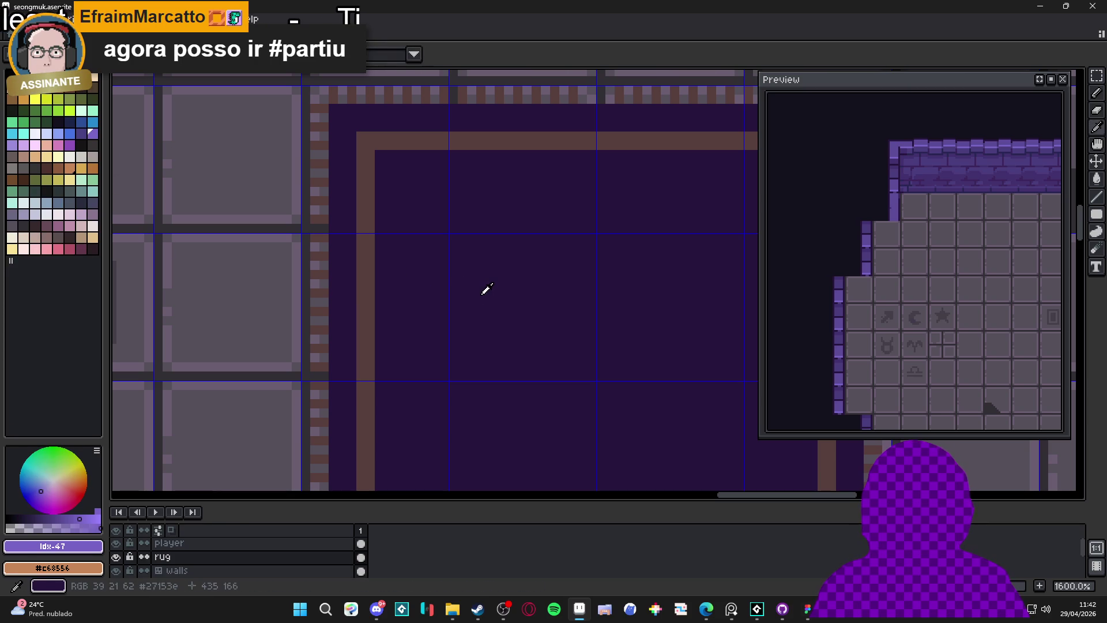
key("bracketleft")
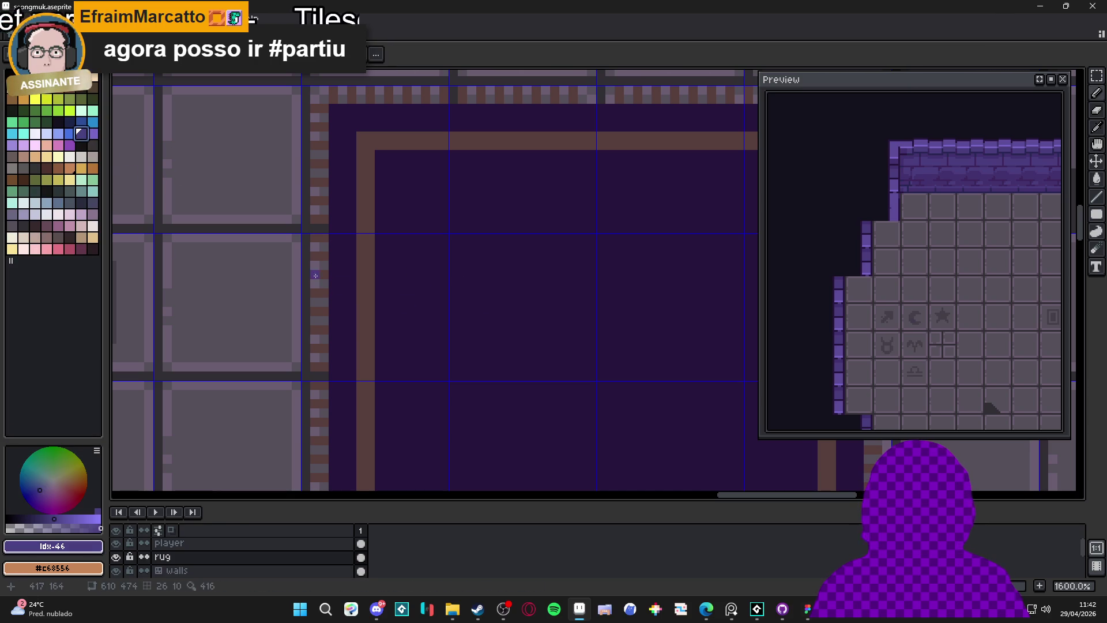
Dot a few #2f204f specks inside the rug's dark centre.
scroll(459, 311, "down", 3)
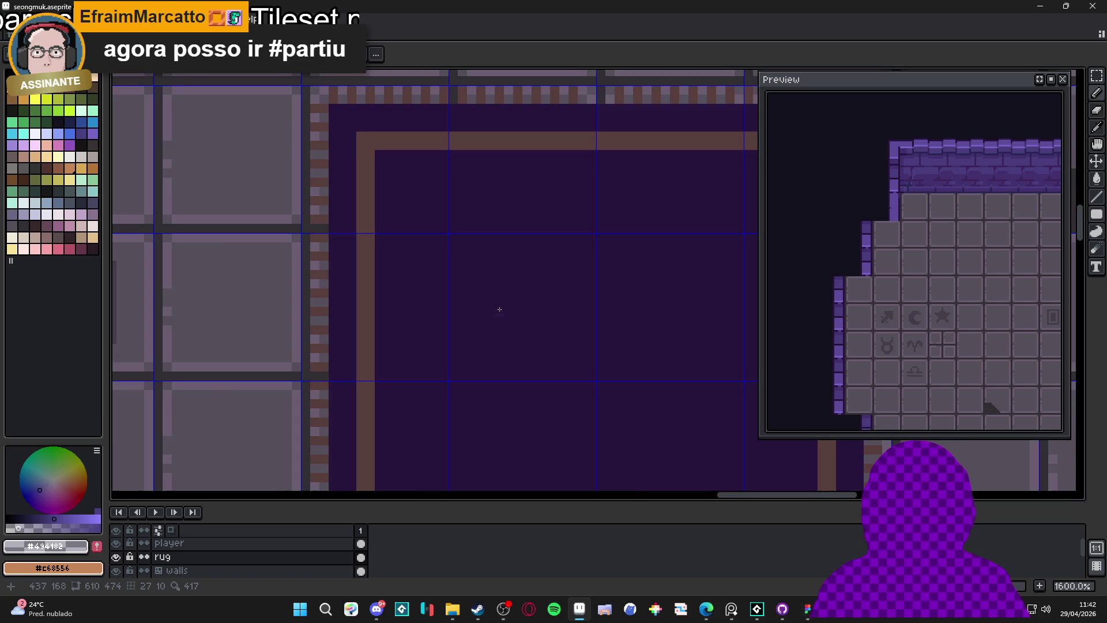
scroll(476, 325, "up", 2)
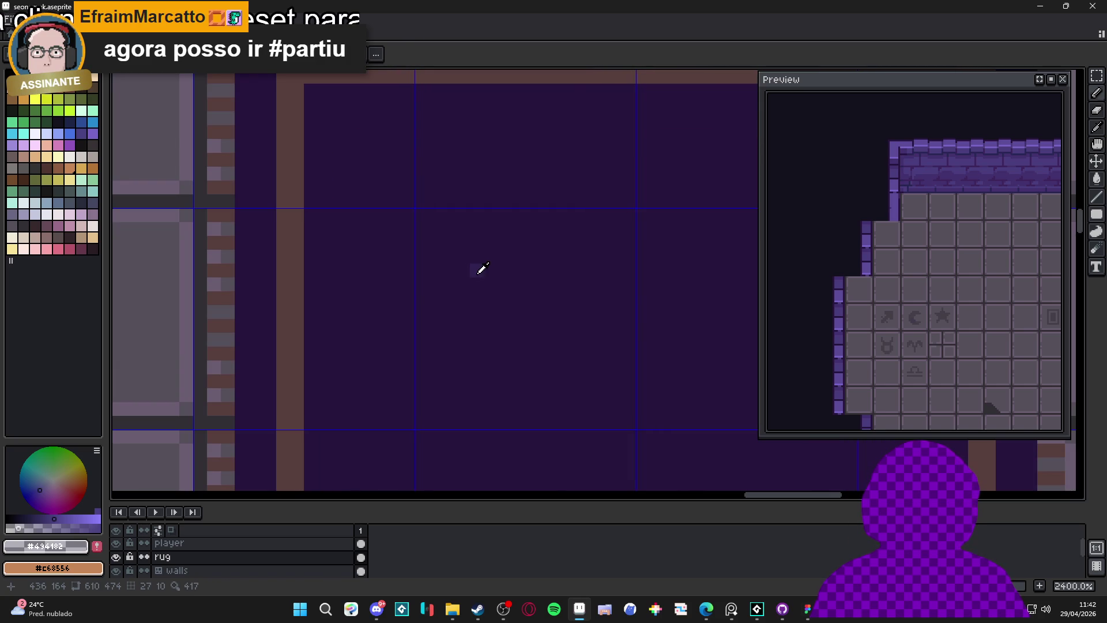
left_click(476, 273, "alt")
left_click_drag(475, 271, 490, 298)
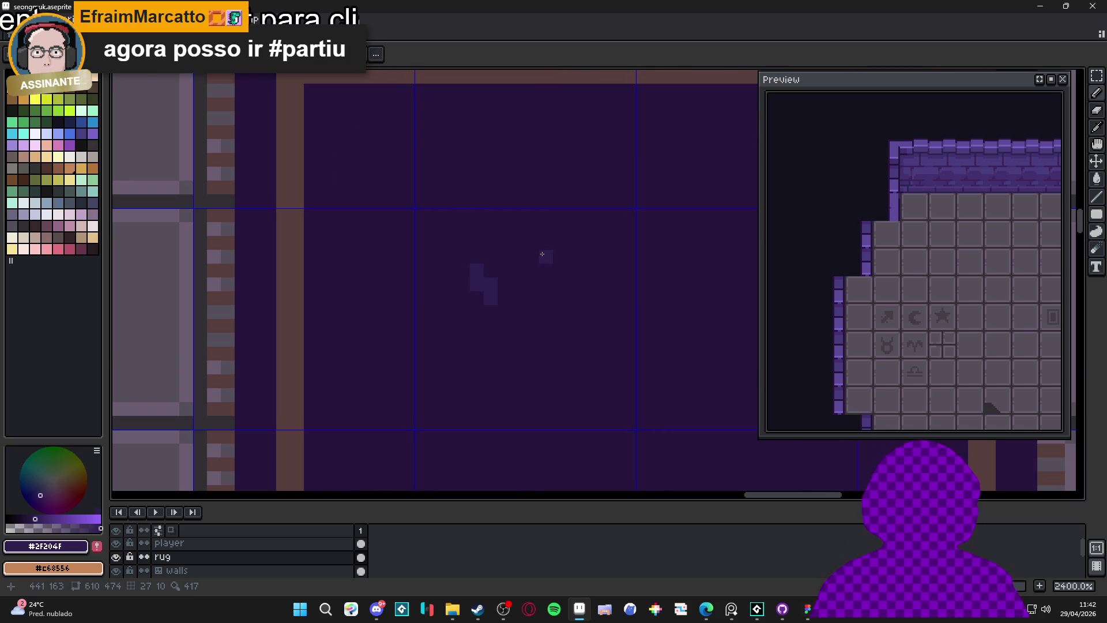
scroll(500, 301, "down", 6)
left_click_drag(500, 301, 500, 297)
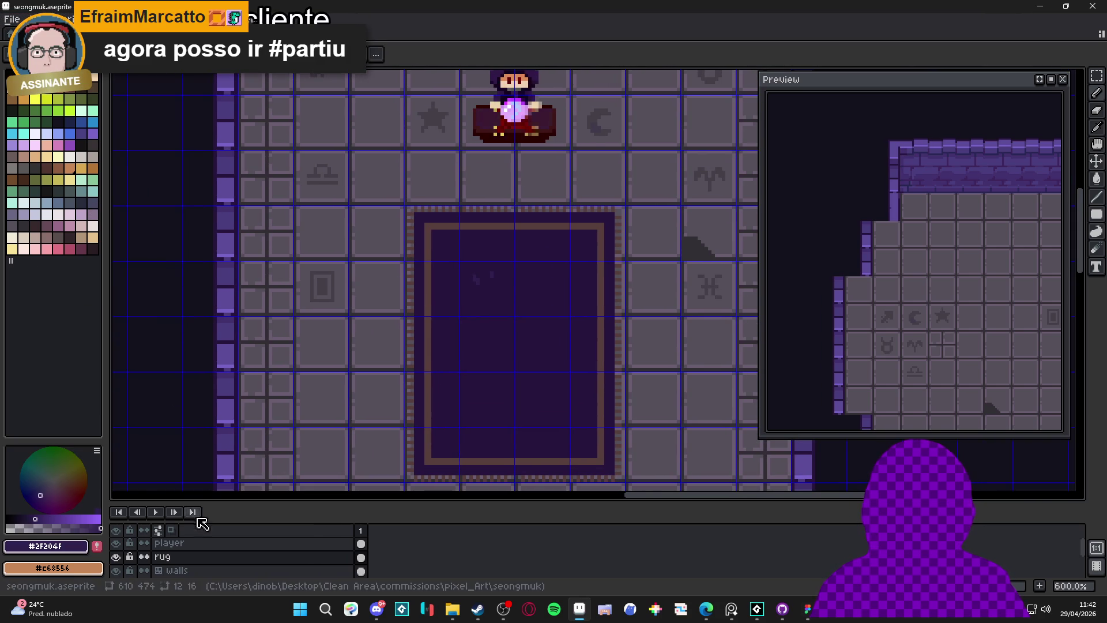
right_click(188, 556)
Convert the rug layer to a tilemap with its own tileset, then enable tile mode.
mouse_move(242, 529)
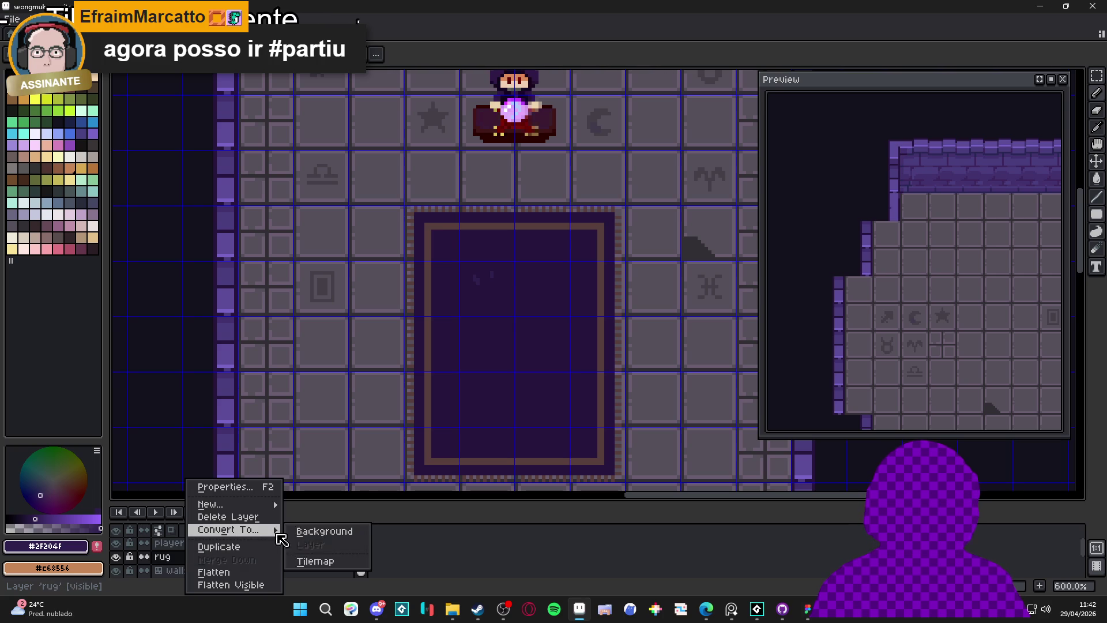
left_click(345, 562)
left_click(579, 378)
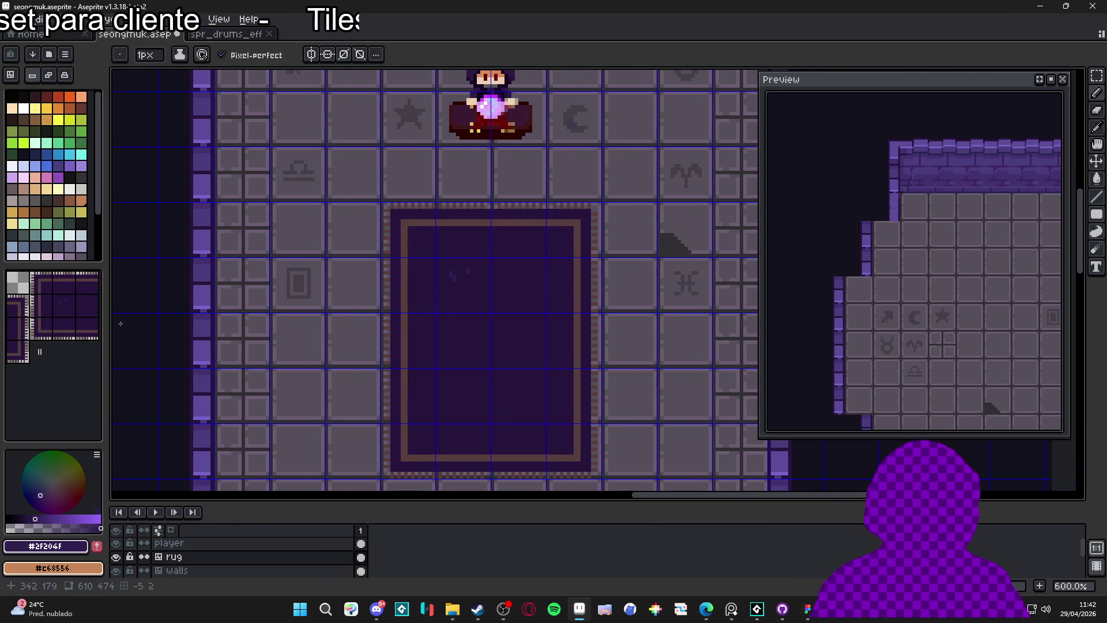
left_click(75, 311)
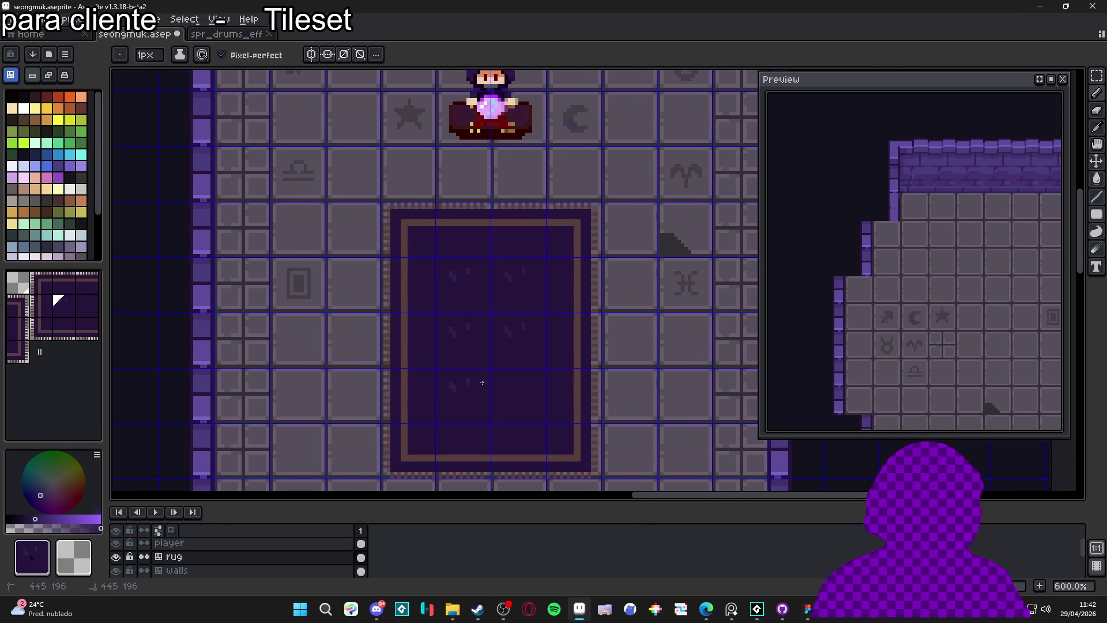
left_click(34, 200)
scroll(444, 292, "up", 6)
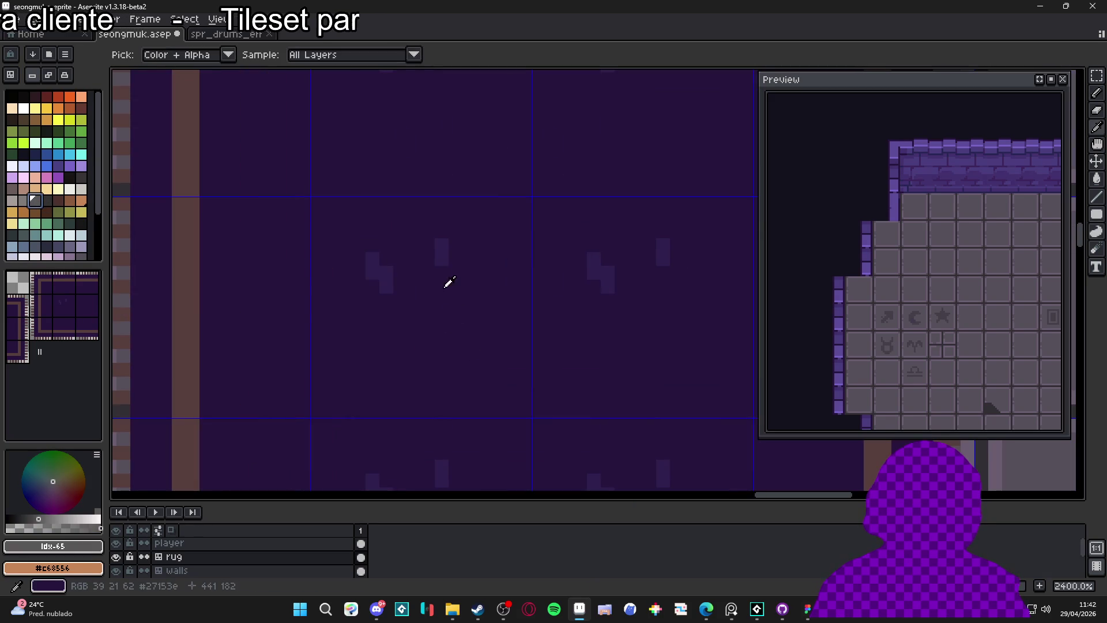
Dot dark speck pixels on the rug tile so they repeat across every tile.
left_click(445, 247, "alt")
left_click_drag(484, 313, 492, 299)
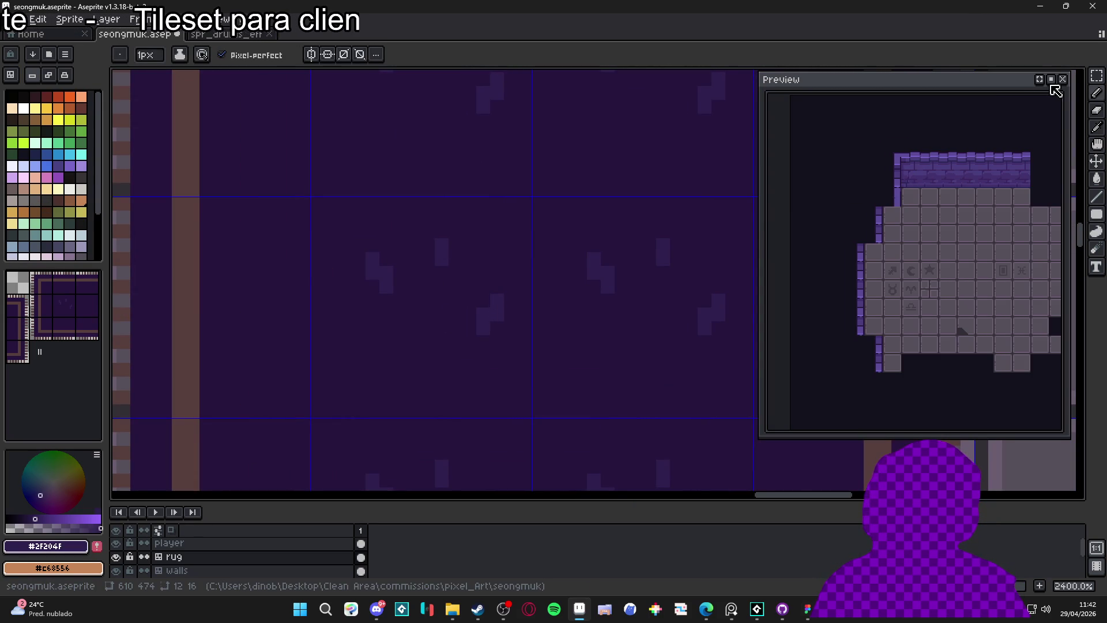
left_click(1040, 83)
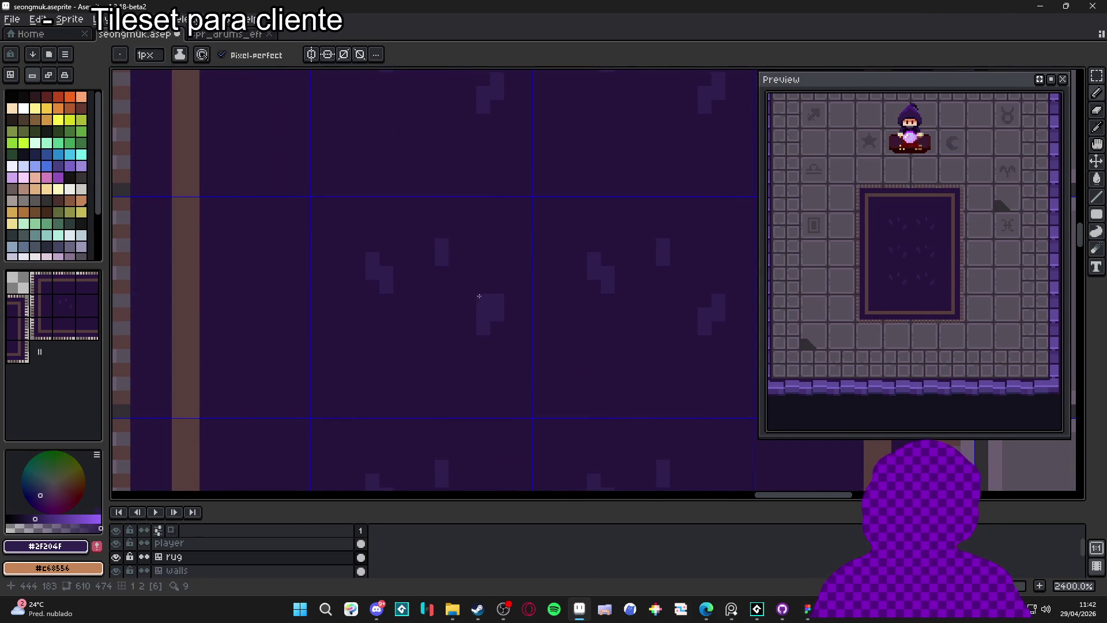
left_click(344, 335)
left_click(344, 347)
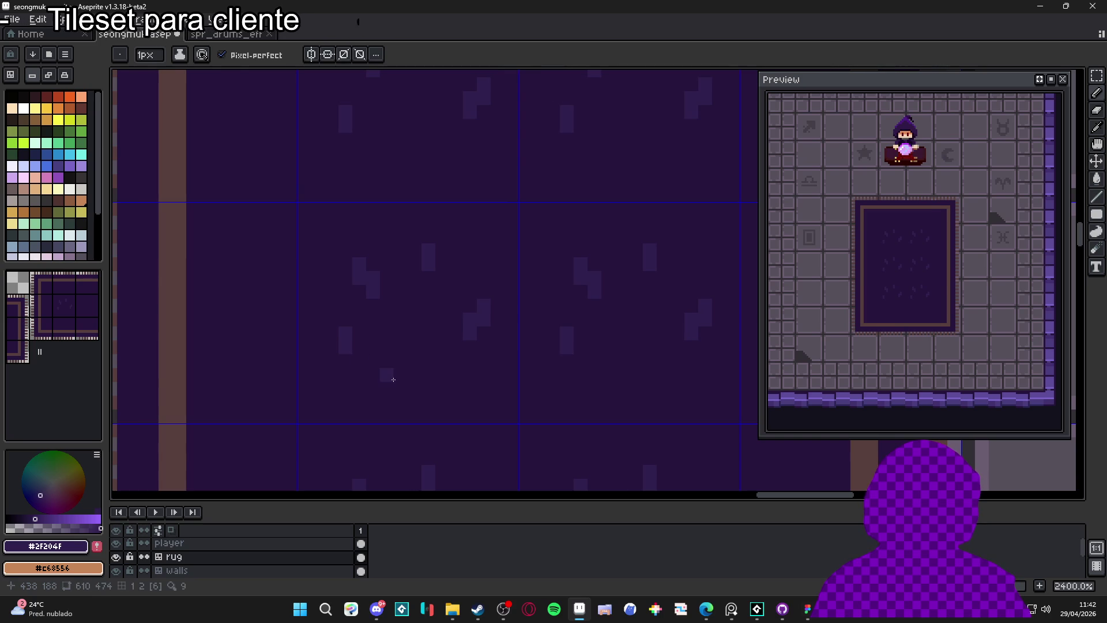
left_click_drag(402, 380, 402, 362)
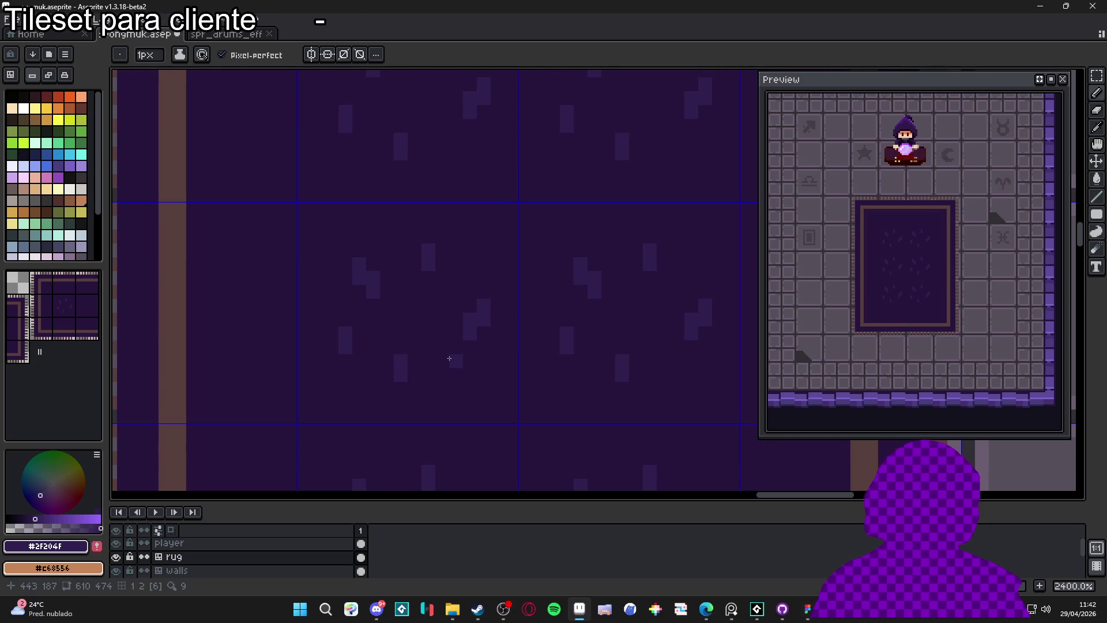
left_click_drag(397, 220, 398, 230)
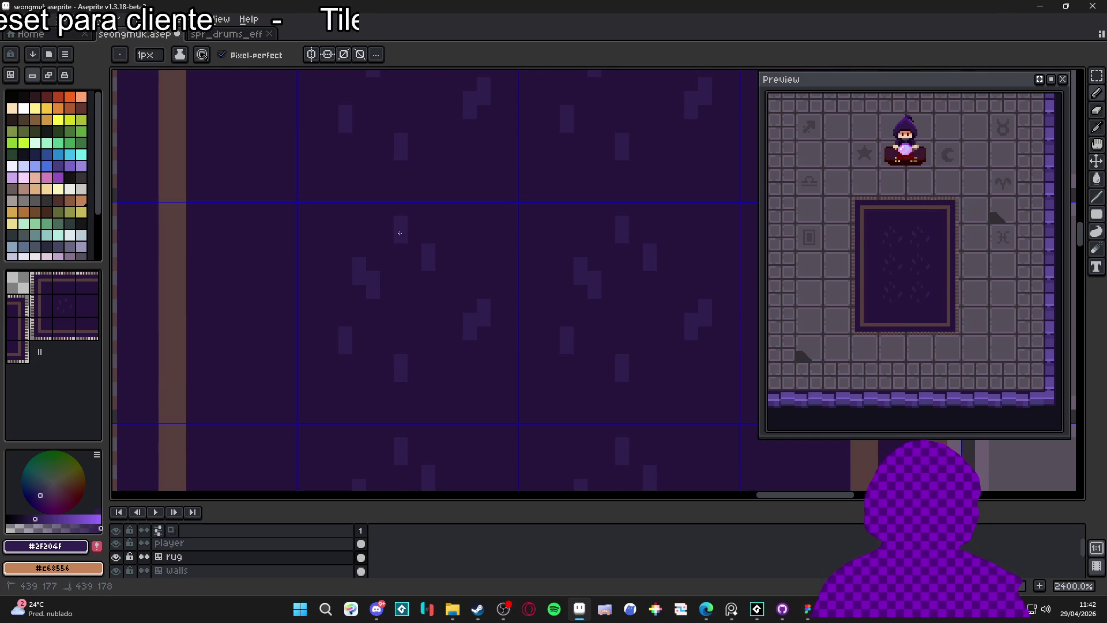
left_click_drag(316, 220, 318, 233)
scroll(329, 335, "down", 1)
left_click_drag(314, 360, 314, 347)
Add more short dark vertical specks across the rug tile pattern.
key("alt+Tab")
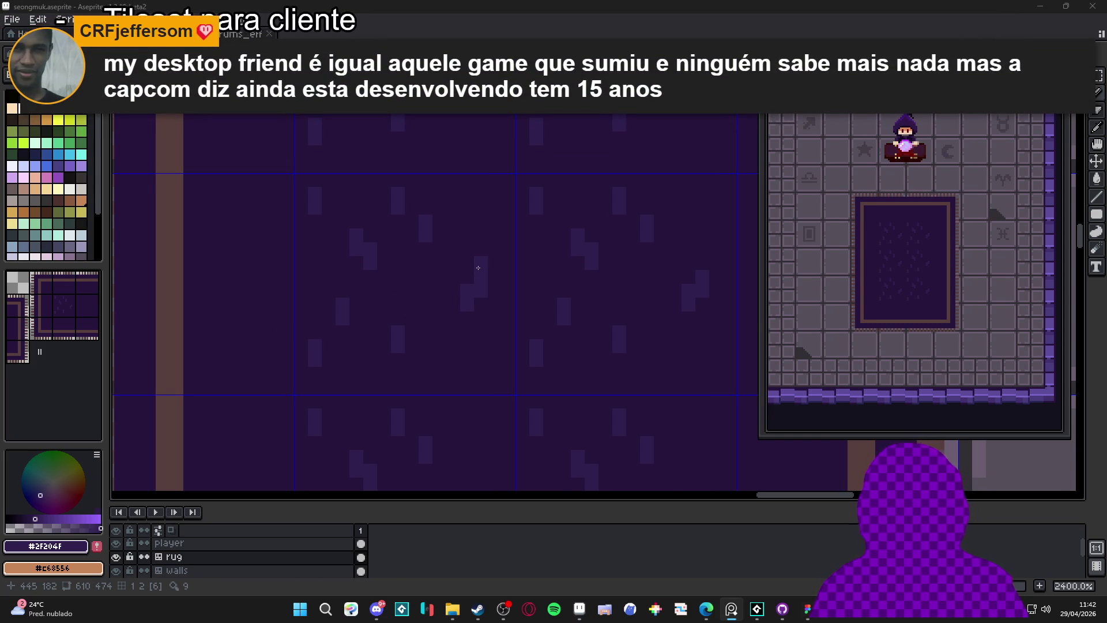
scroll(478, 267, "up", 1)
left_click_drag(463, 186, 464, 200)
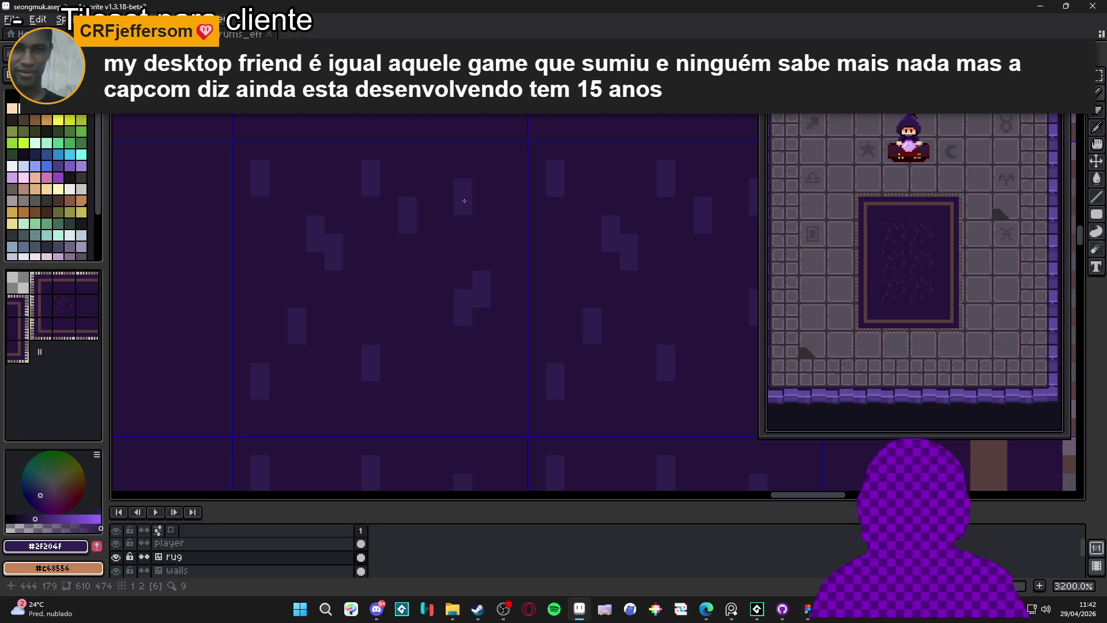
left_click_drag(500, 375, 500, 391)
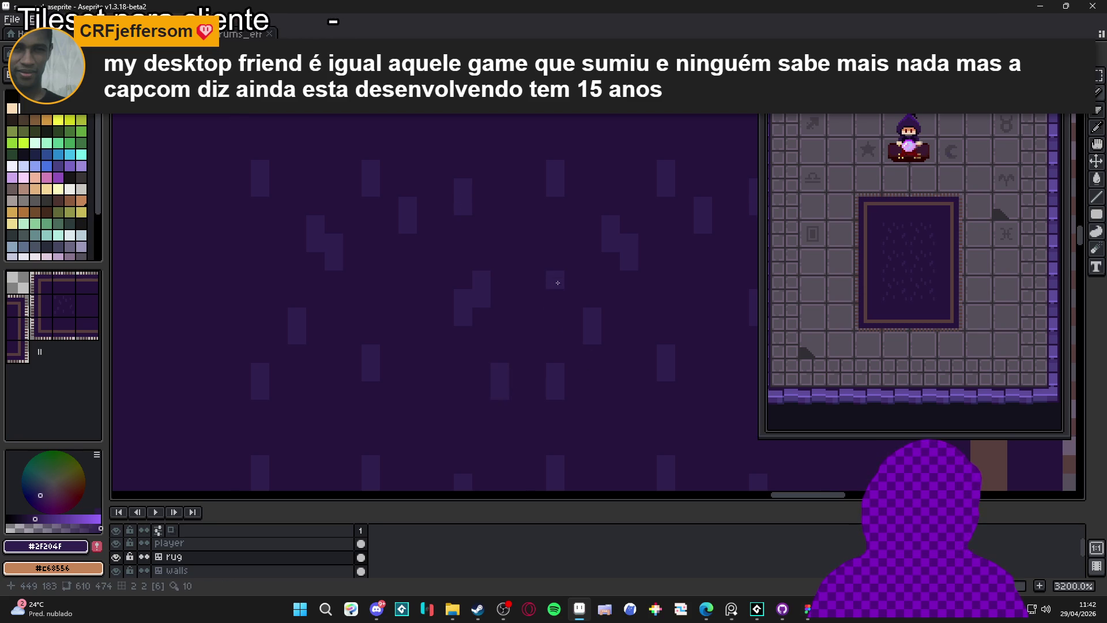
left_click_drag(547, 273, 550, 260)
scroll(550, 261, "down", 5)
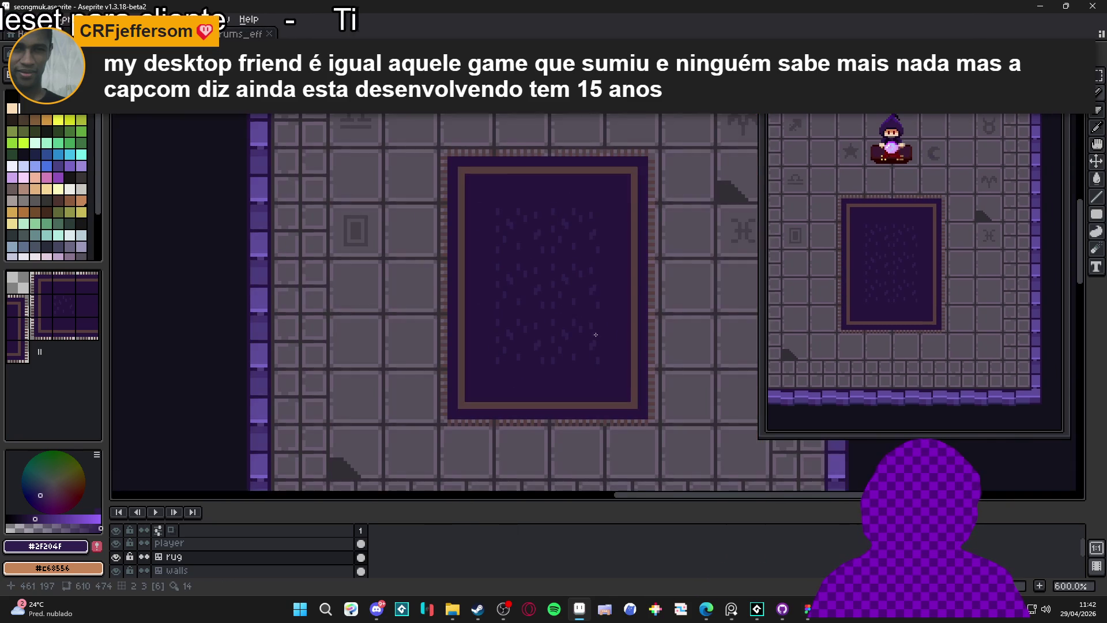
scroll(566, 343, "down", 1)
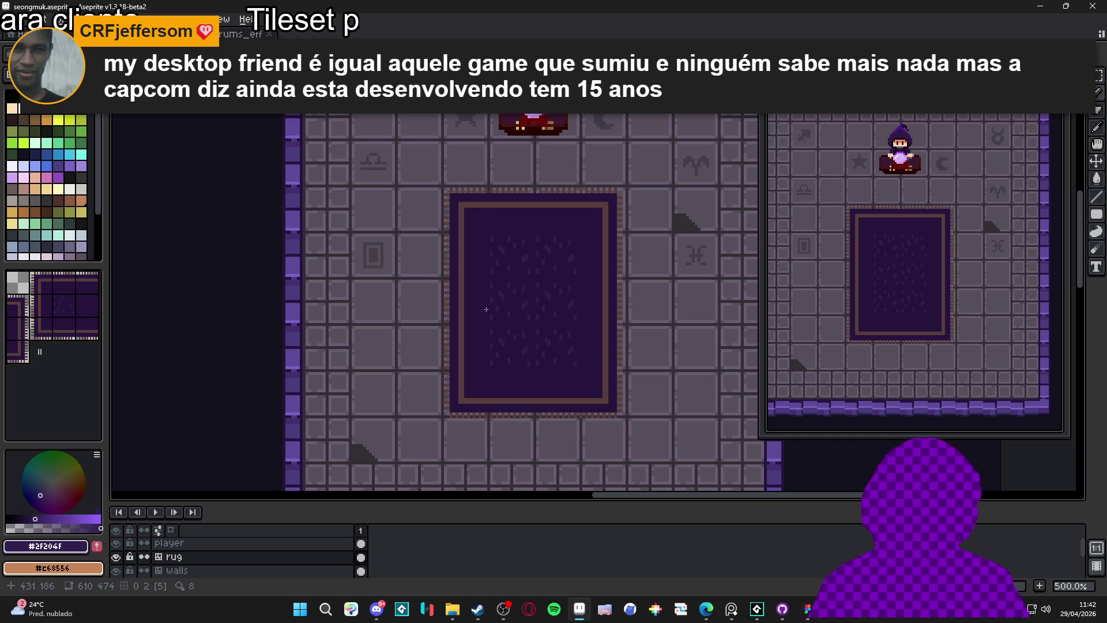
scroll(486, 310, "down", 1)
scroll(572, 418, "down", 1)
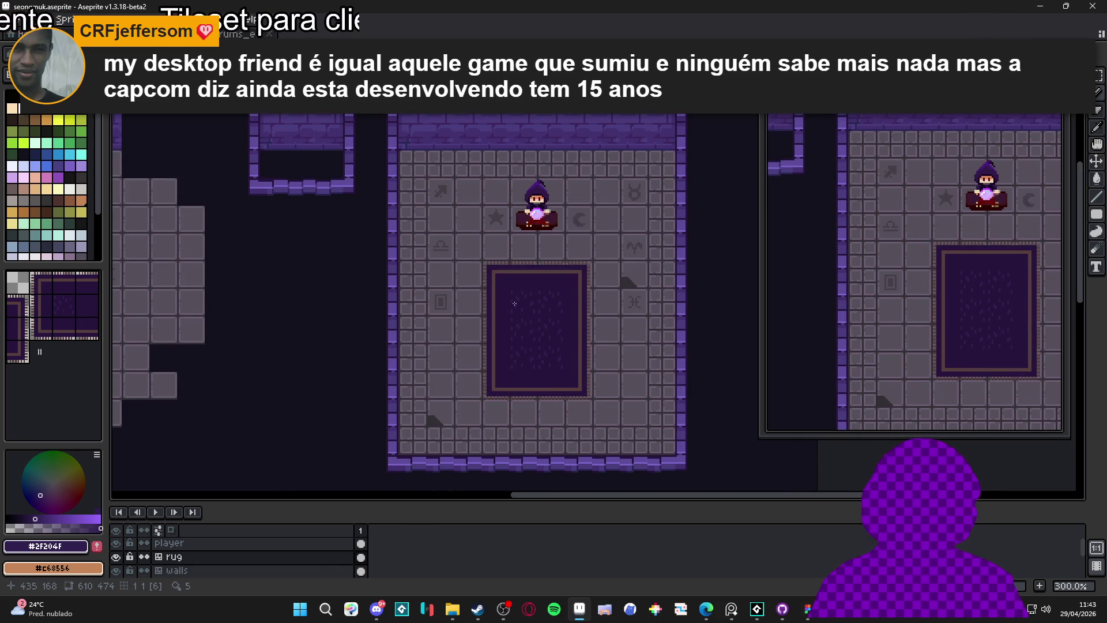
scroll(513, 290, "up", 6)
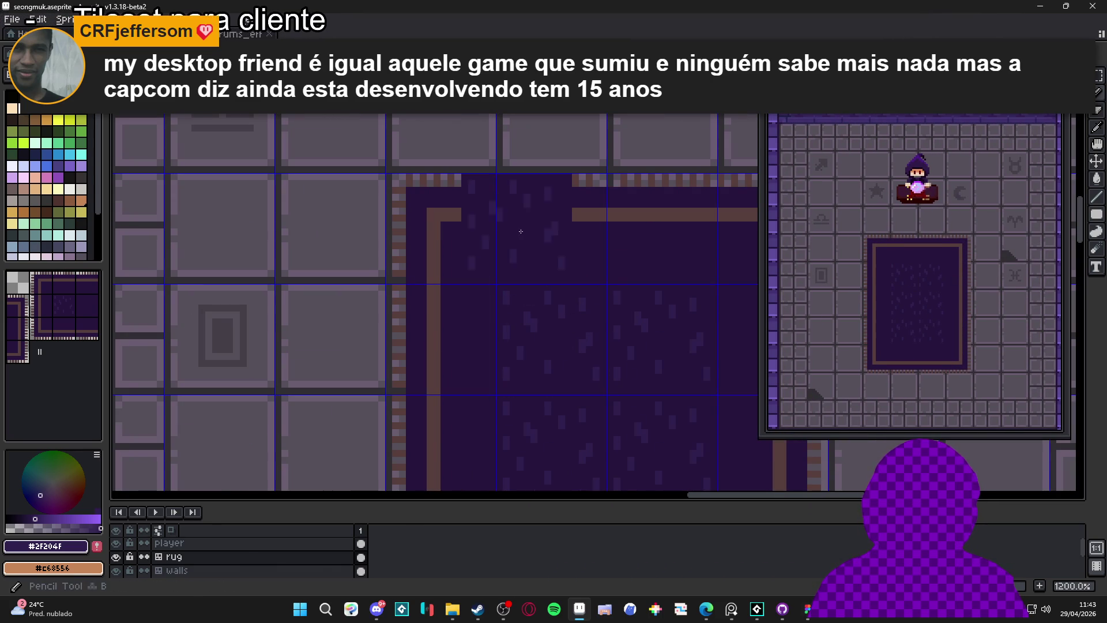
Stamp the border tile at the rug's top-left corner and zoom out to check the room.
left_click(495, 263)
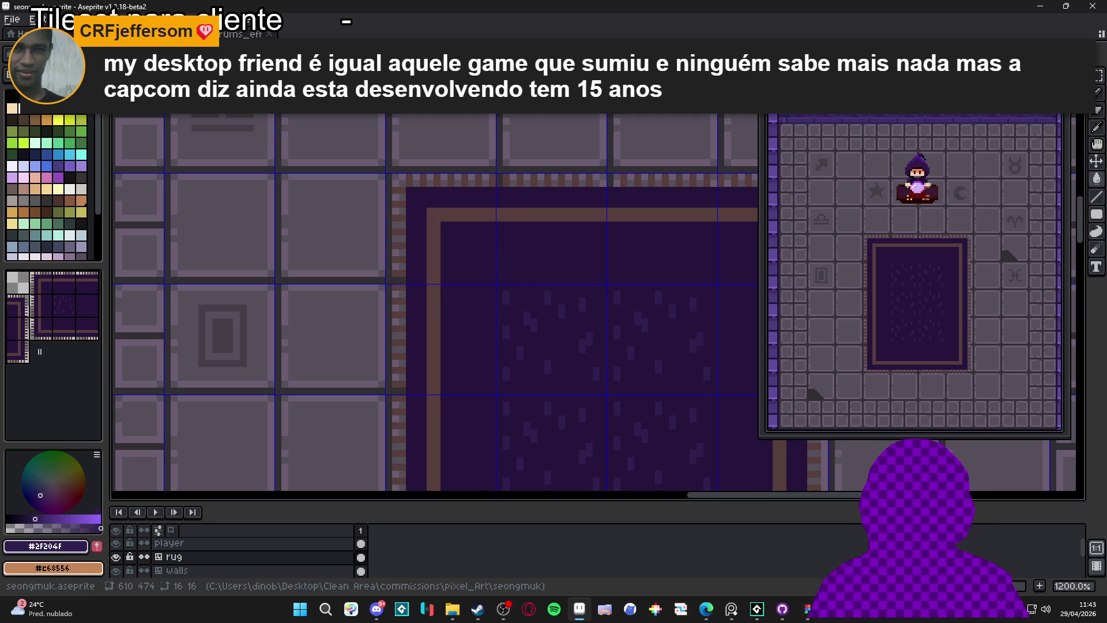
key("ctrl")
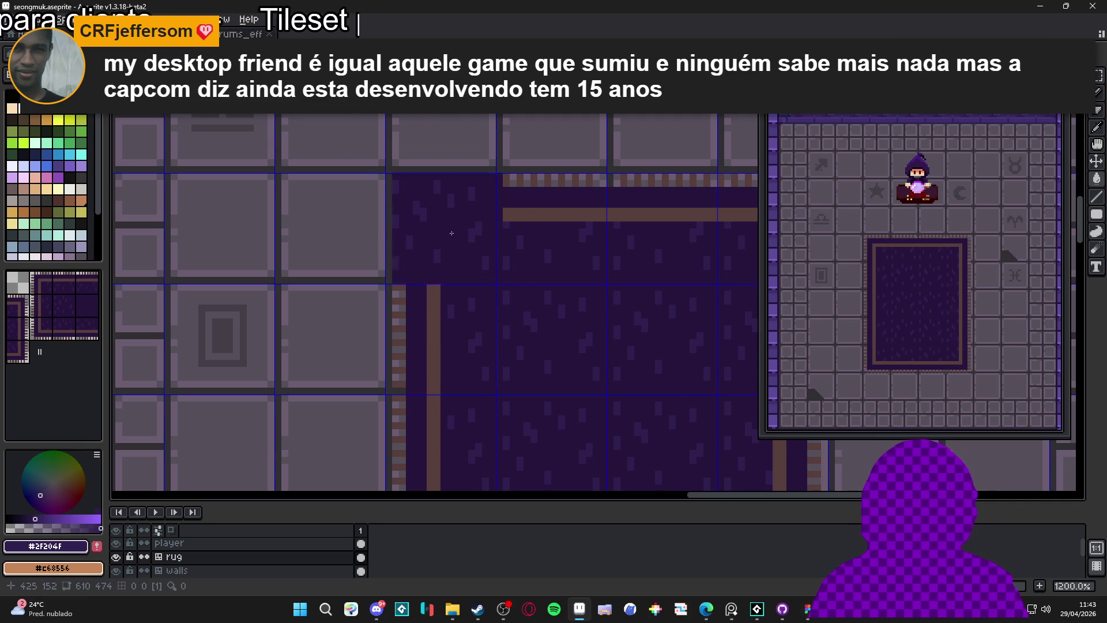
scroll(455, 173, "down", 2)
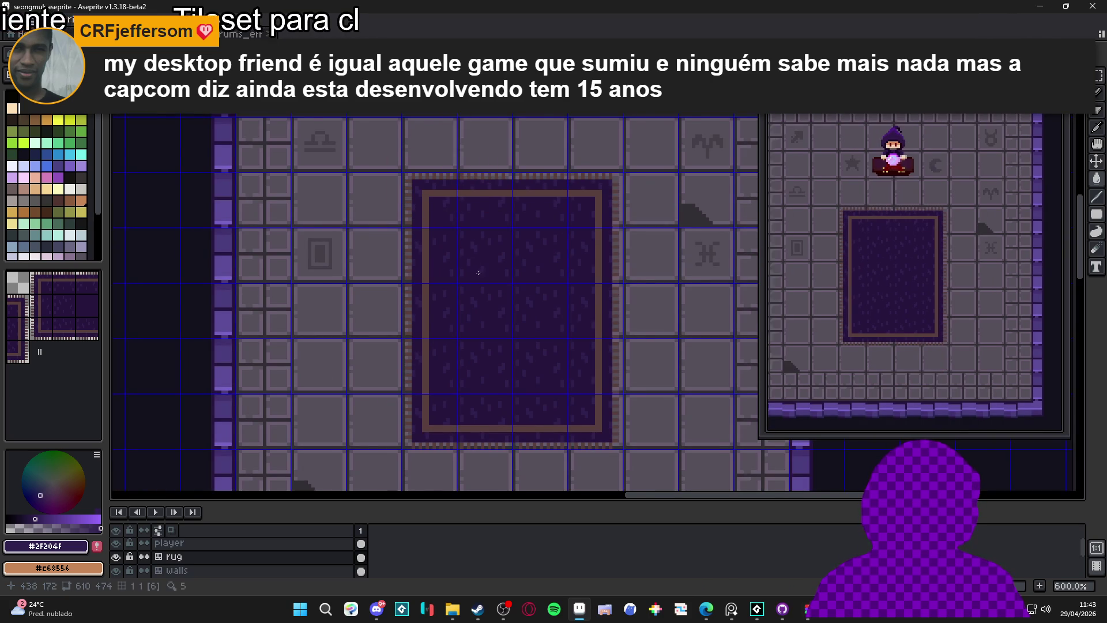
scroll(513, 319, "down", 3)
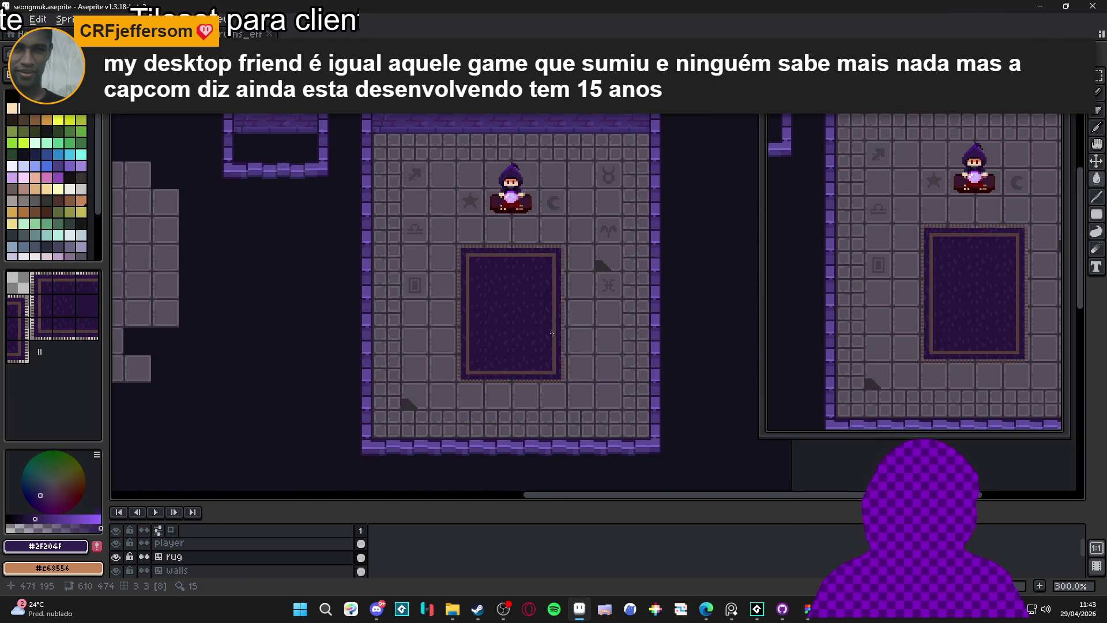
Undo the speck strokes and tilemap conversion for a plain dark purple rug, and save.
key("ctrl+z")
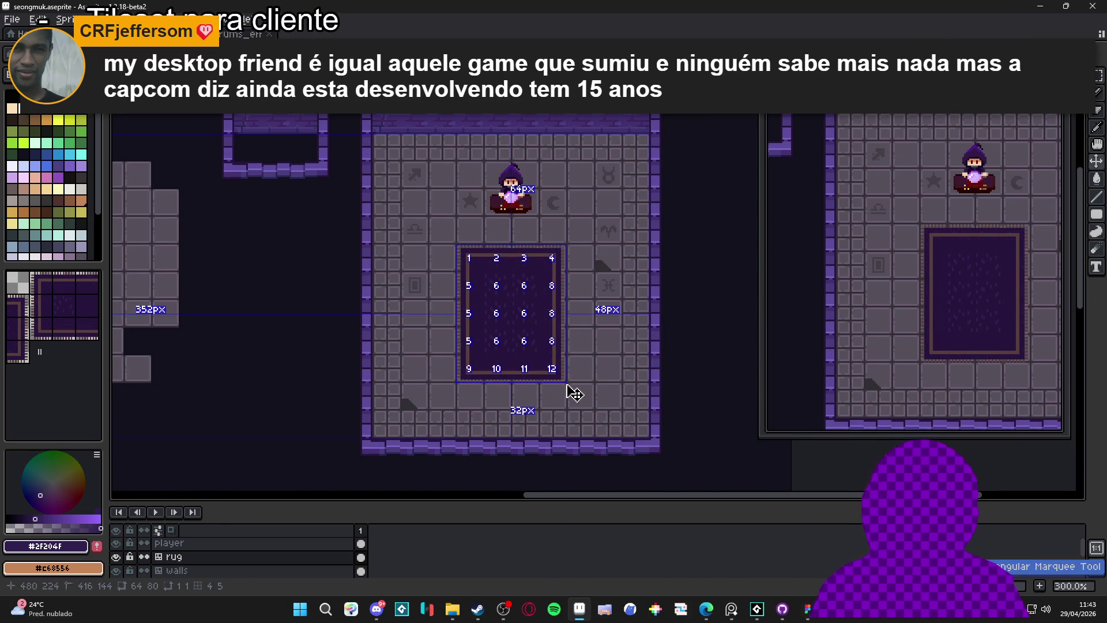
key("ctrl+z")
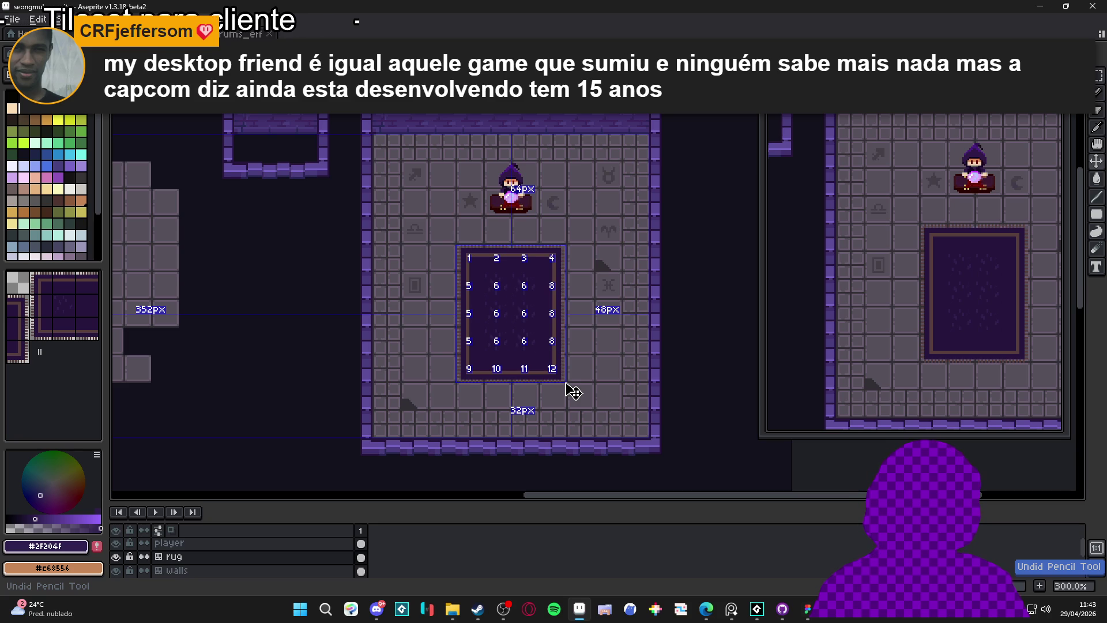
key("ctrl+z")
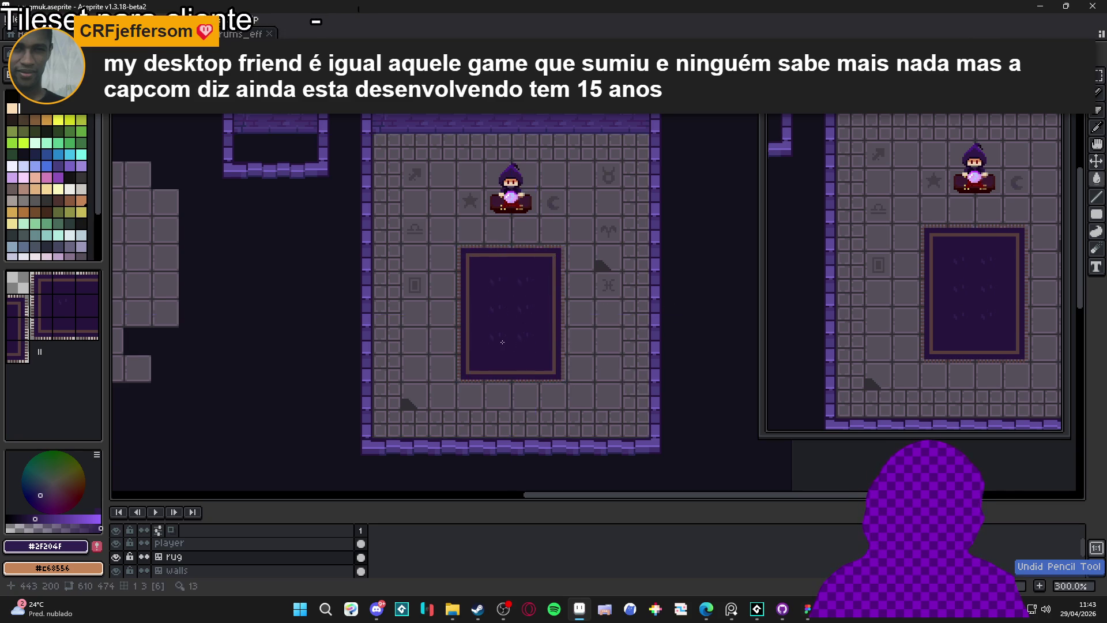
scroll(621, 377, "up", 3)
key("ctrl+z")
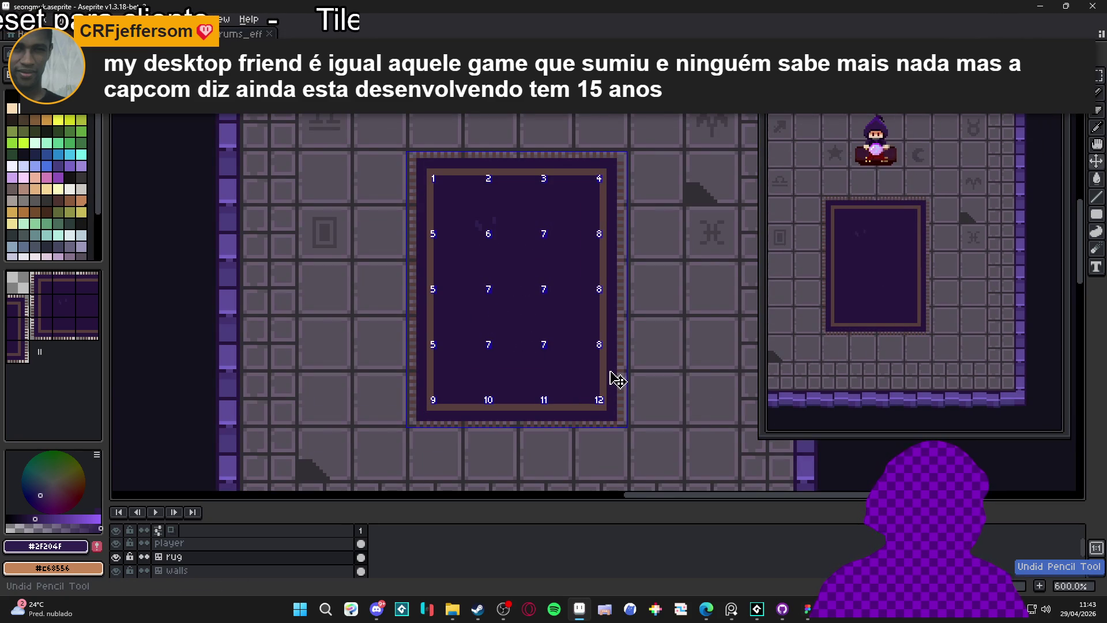
key("ctrl+z")
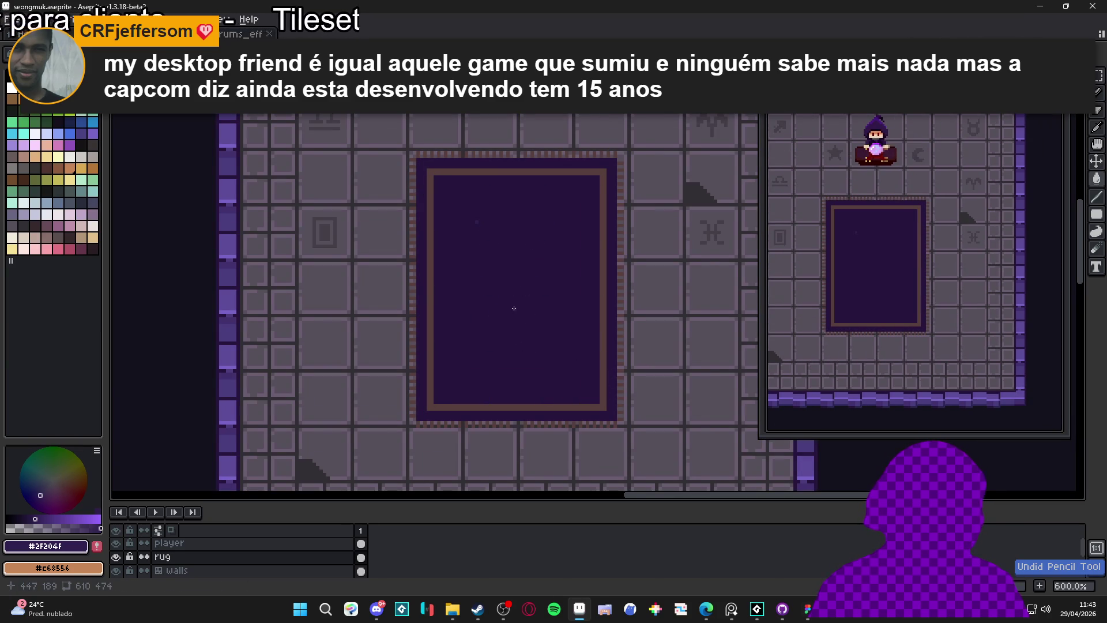
left_click_drag(487, 291, 487, 298)
key("ctrl+s")
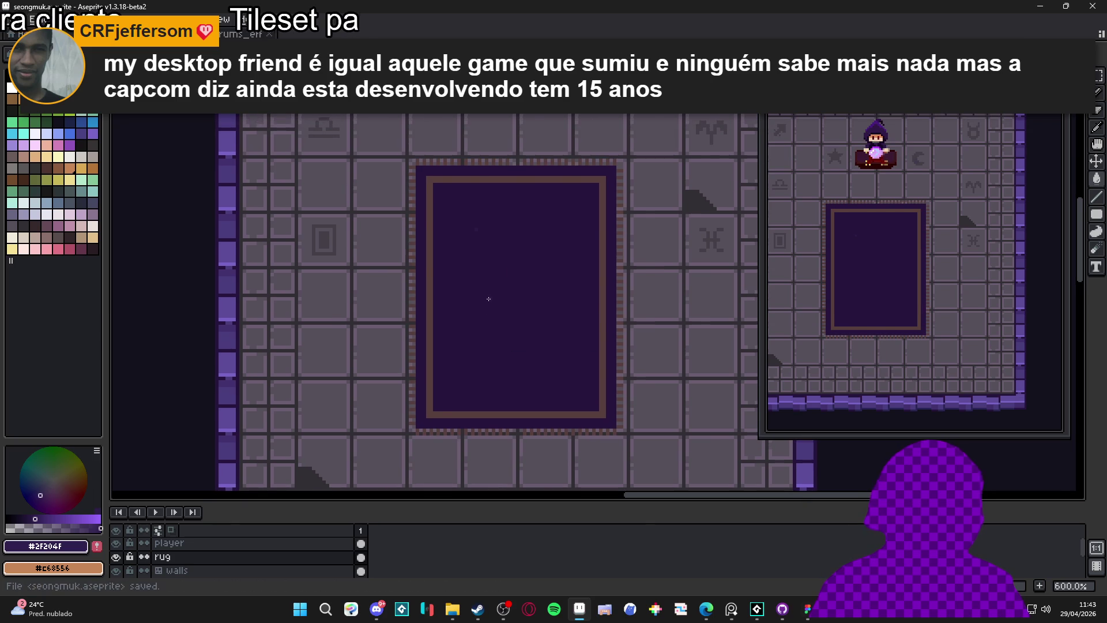
scroll(487, 298, "down", 2)
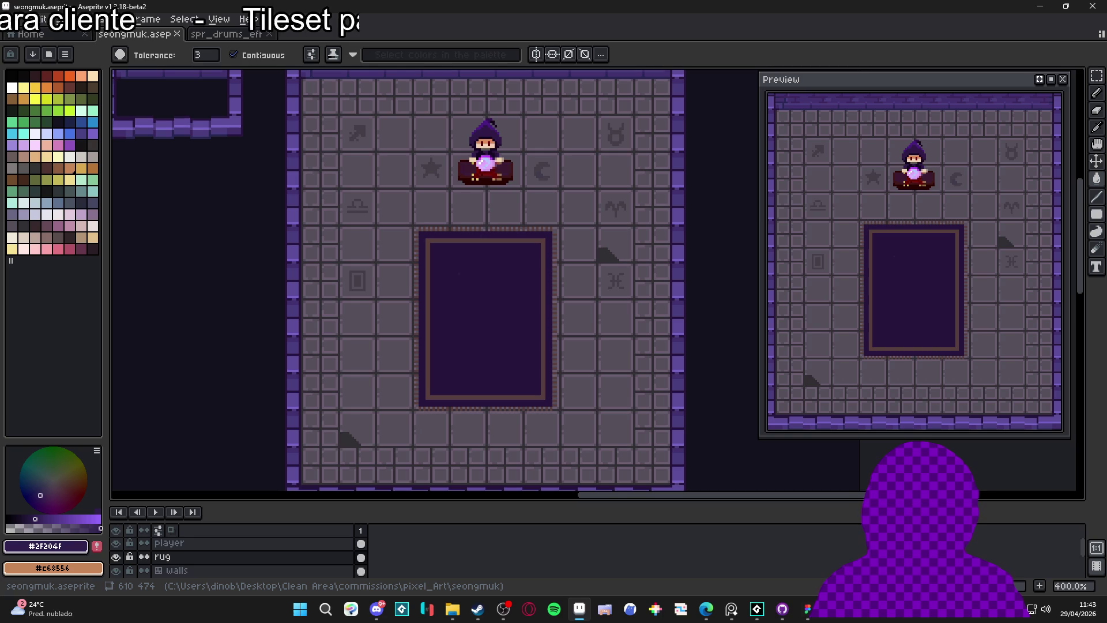
Paint over the rug's L-shaped top-left border corner in dark purple.
key("b")
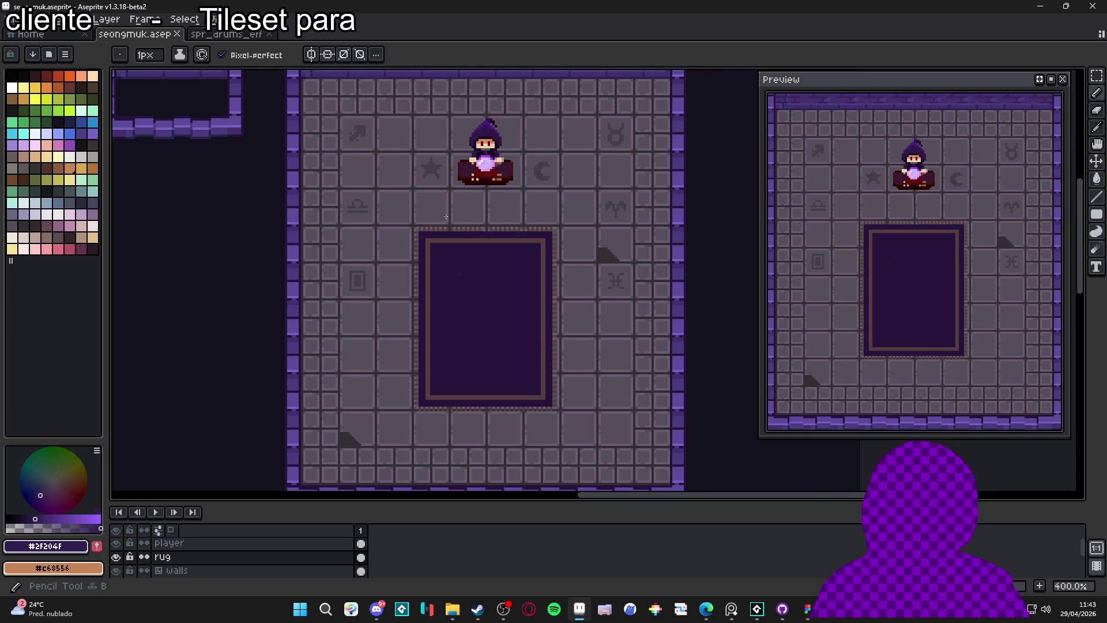
scroll(441, 241, "up", 7)
left_click(424, 248, "alt")
key("plus")
key("plus")
left_click(418, 241)
key("plus")
key("plus")
left_click(420, 242)
key("ctrl+z")
key("ctrl+z")
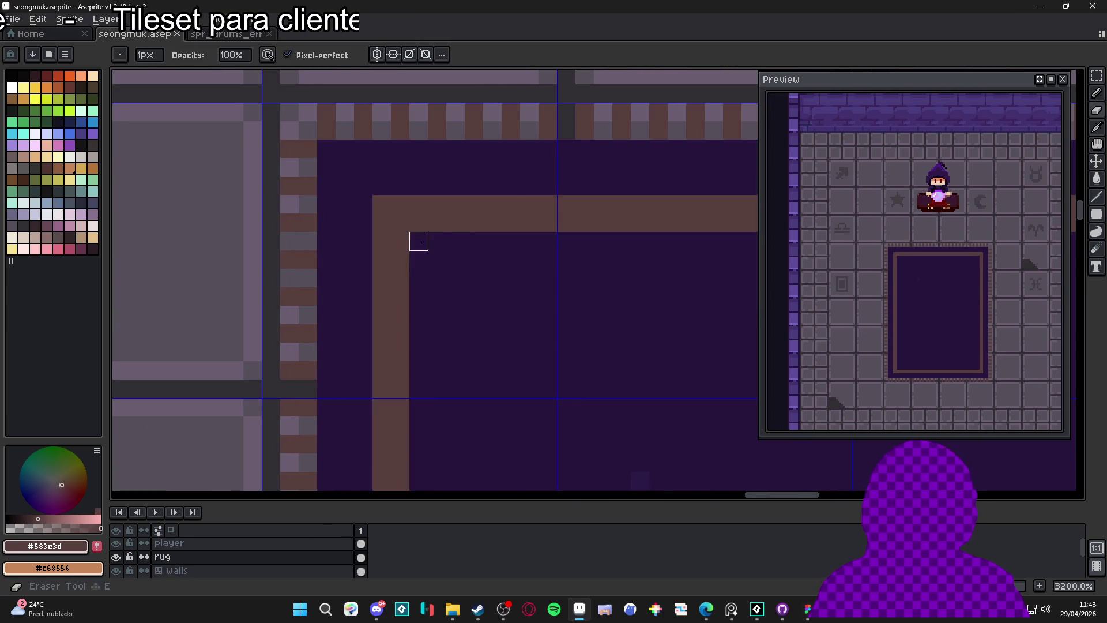
left_click(418, 240, "alt")
left_click_drag(419, 241, 438, 253)
key("alt")
left_click(487, 219, "alt")
left_click(409, 213)
key("ctrl+z")
key("minus")
key("minus")
key("minus")
Draw a small brown star in the rug's top-left corner and shift it down-right.
left_click(400, 204)
mouse_move(400, 223)
left_mouse_down()
mouse_move(385, 224)
mouse_move(418, 241)
left_mouse_up()
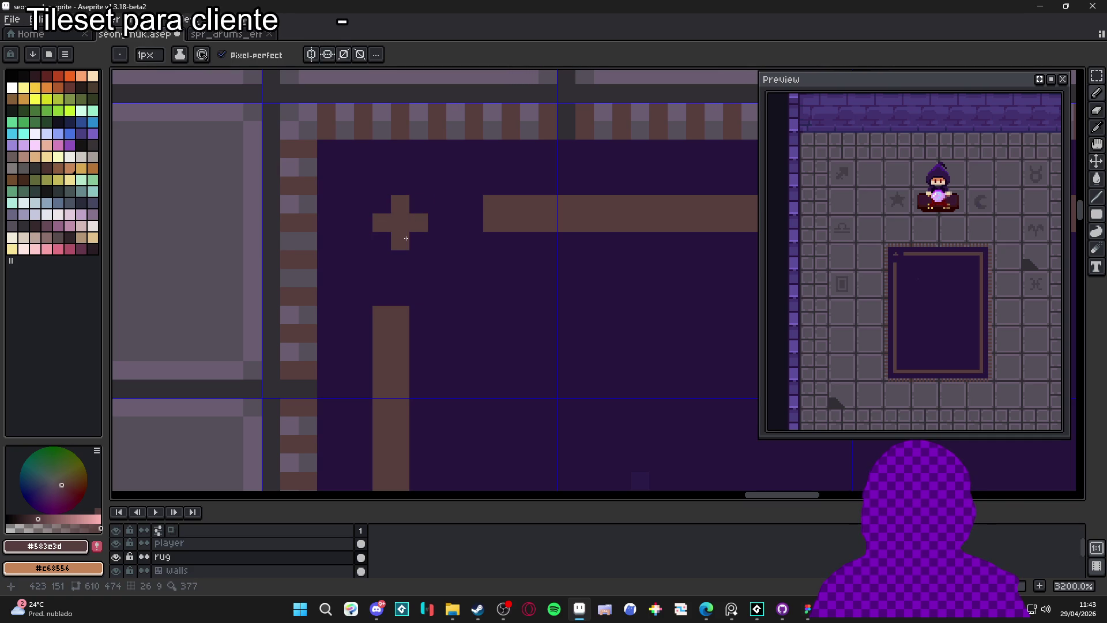
left_click(381, 241)
left_click_drag(437, 204, 366, 206)
scroll(402, 186, "down", 5)
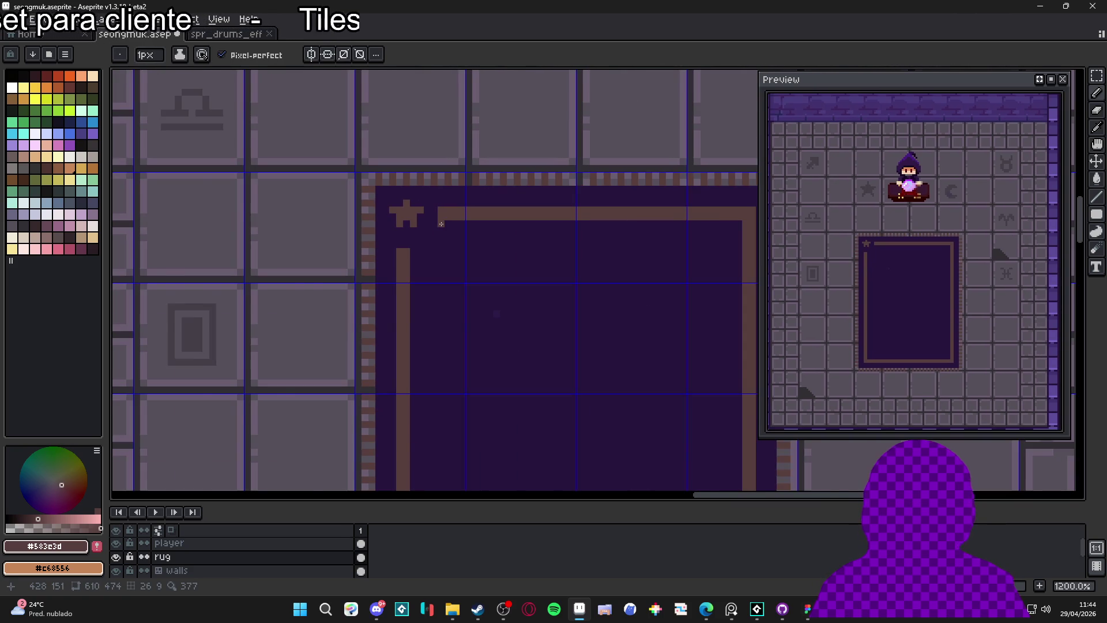
scroll(441, 224, "down", 3)
scroll(405, 199, "up", 4)
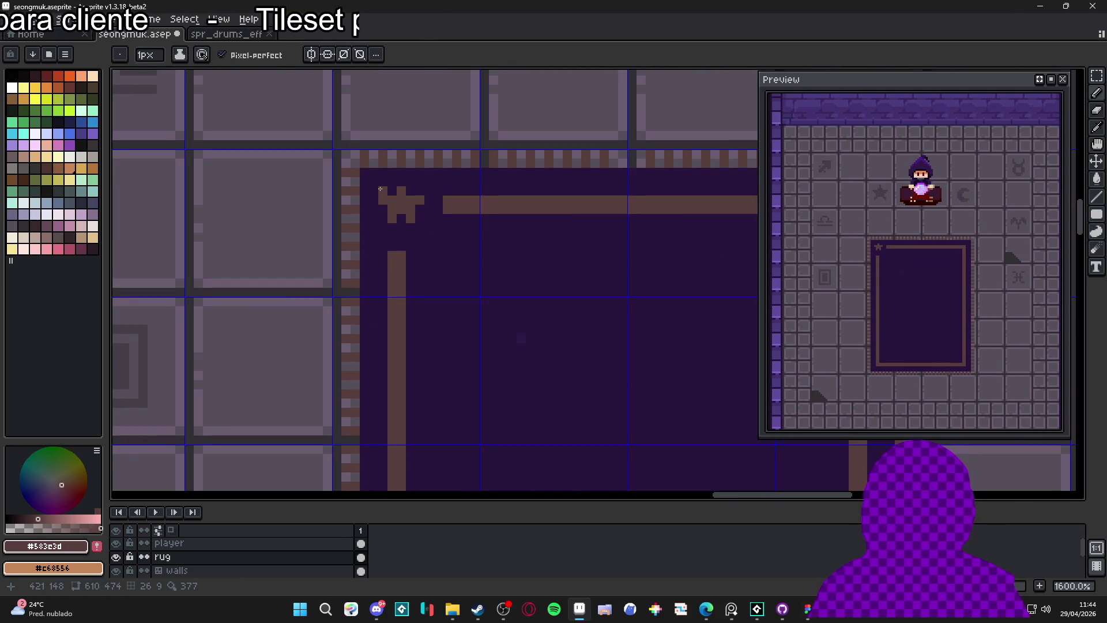
key("m")
mouse_move(380, 188)
left_mouse_down()
mouse_move(447, 257)
mouse_move(398, 255)
left_mouse_up()
key("ctrl+d")
key("b")
Straighten the border line toward the corner and paint out the star's grey top in purple.
left_click(448, 190)
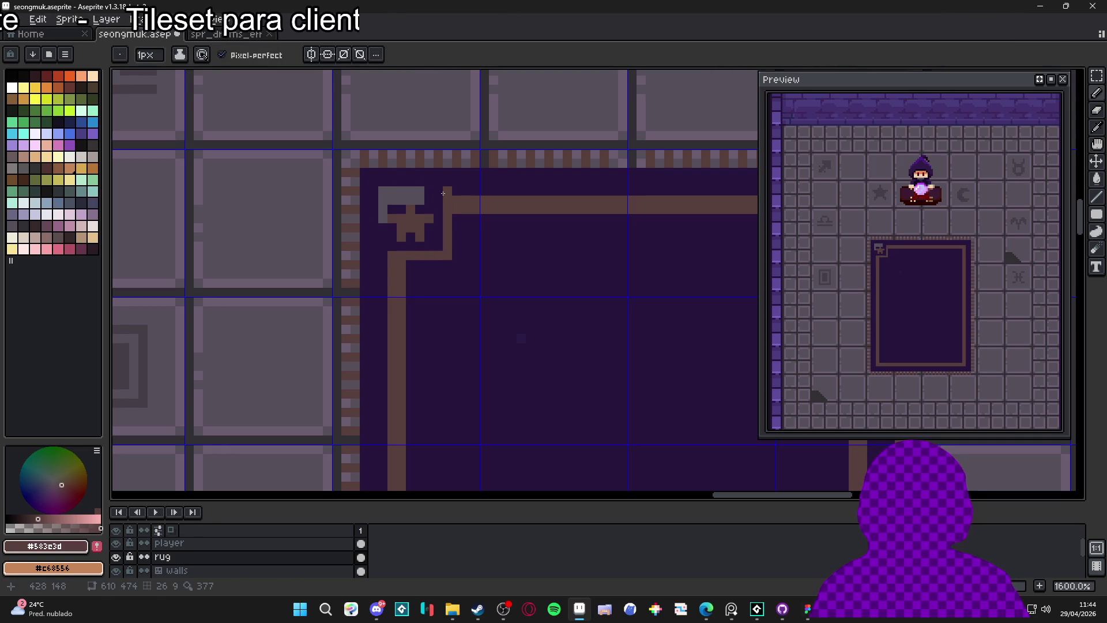
left_click(421, 199, "alt")
key("plus")
mouse_move(420, 203)
left_mouse_down()
mouse_move(386, 198)
mouse_move(450, 251)
mouse_move(425, 204)
left_mouse_up()
scroll(381, 214, "down", 1)
scroll(382, 214, "up", 1)
scroll(382, 214, "up", 2)
key("m")
key("Down")
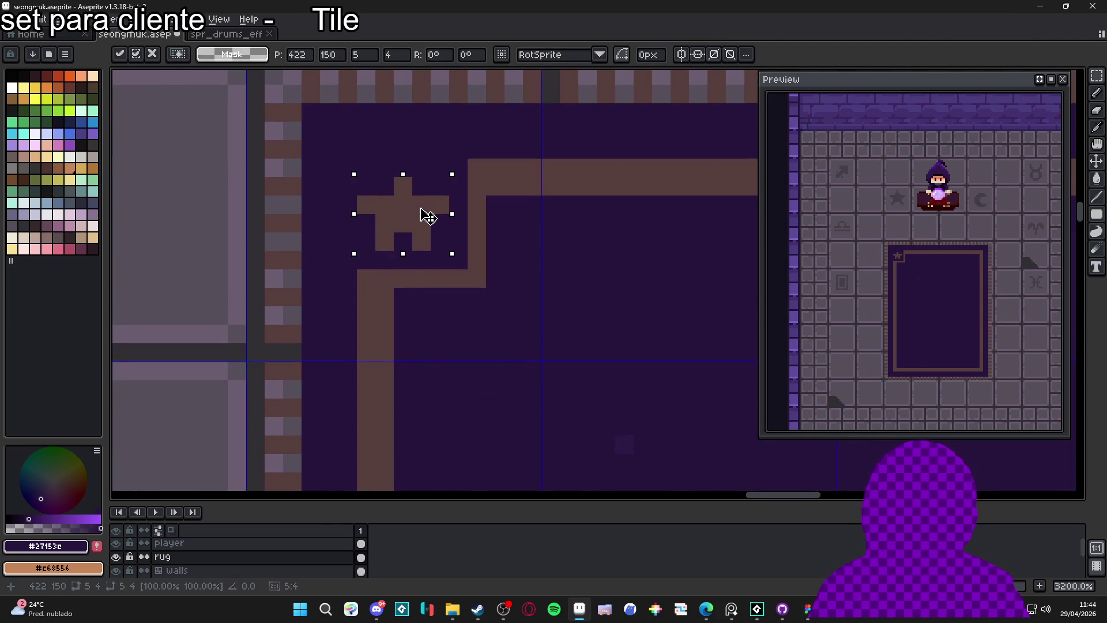
key("Return")
key("b")
left_click(470, 187, "alt")
left_click(470, 188)
key("ctrl+z")
key("minus")
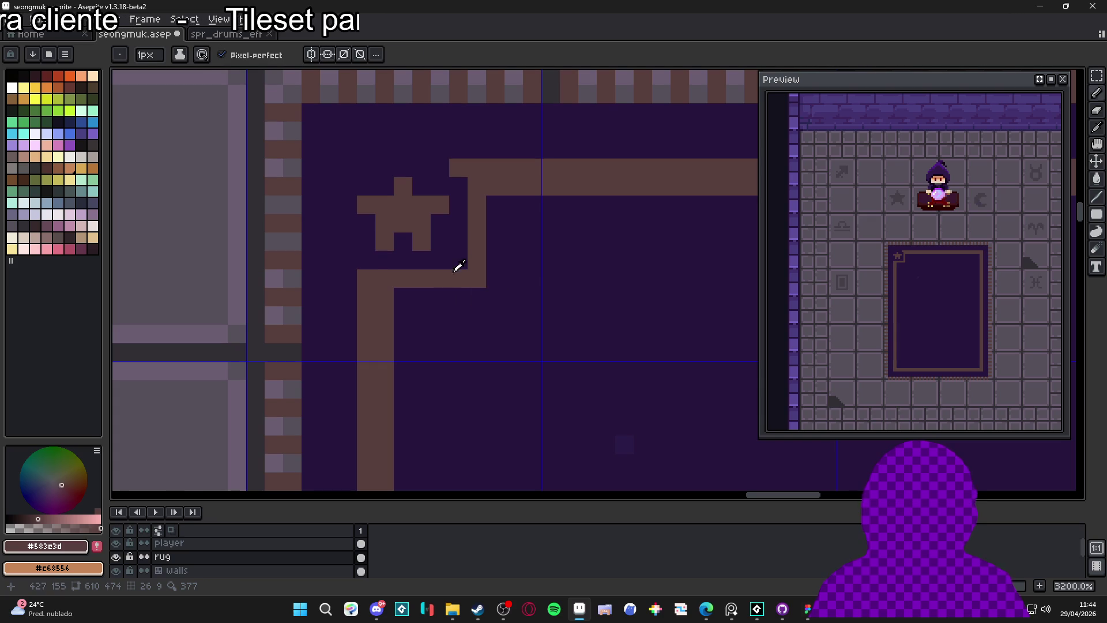
Refine the corner border pixels, adding brown beside the line and clearing stray brown.
left_click(459, 296, "alt")
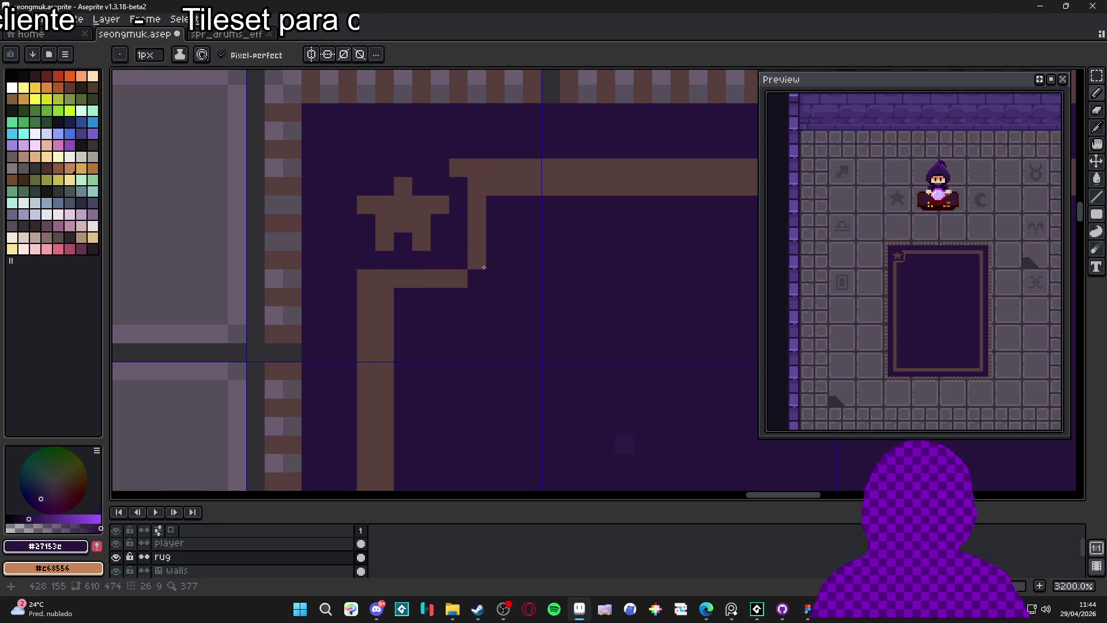
left_click(479, 210, "alt")
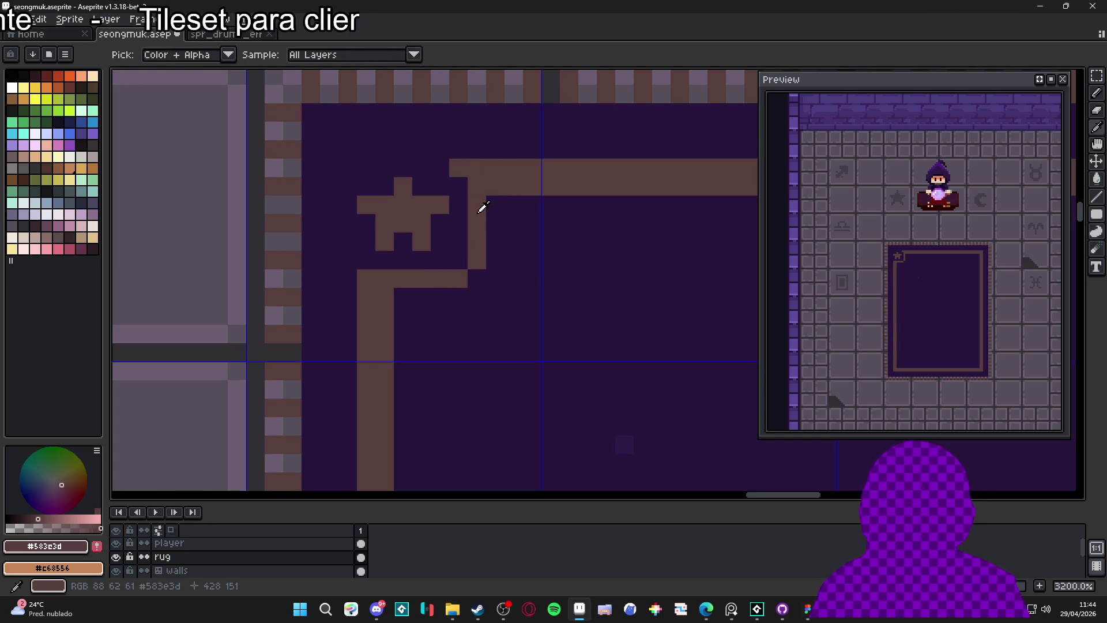
left_click(495, 205)
left_click(495, 223)
left_click(402, 296)
left_click(420, 297)
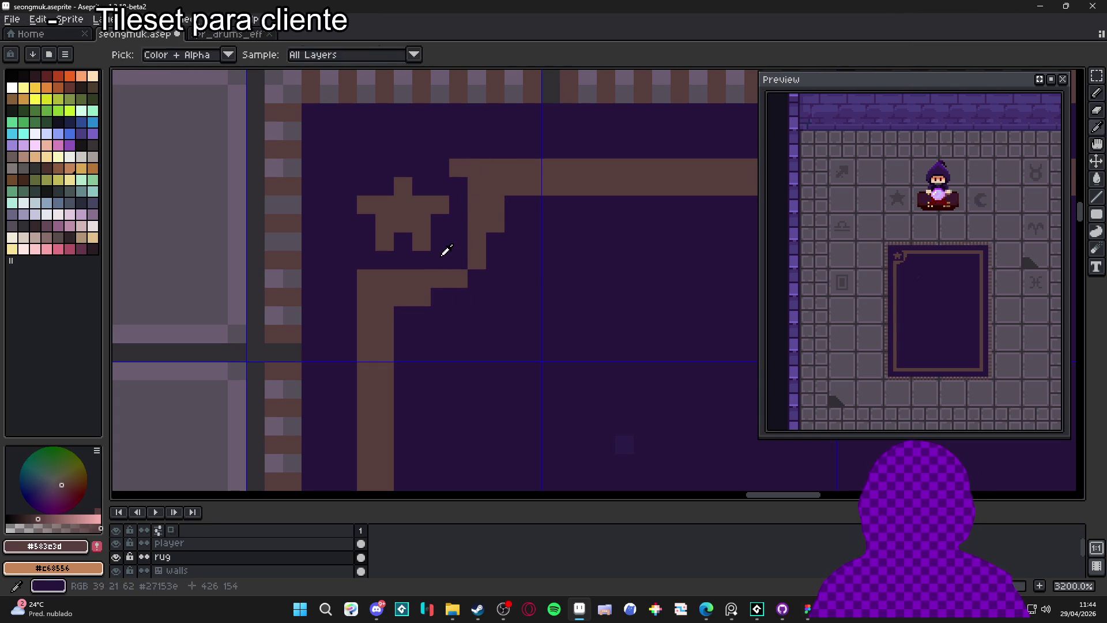
left_click(446, 252, "alt")
left_click_drag(420, 278, 366, 278)
left_click_drag(477, 205, 476, 223)
left_click(477, 186)
left_click(458, 168)
left_click(476, 167)
Fill the gap in the border's stepped diagonal with brown, then resample the rug purple.
scroll(450, 235, "down", 4)
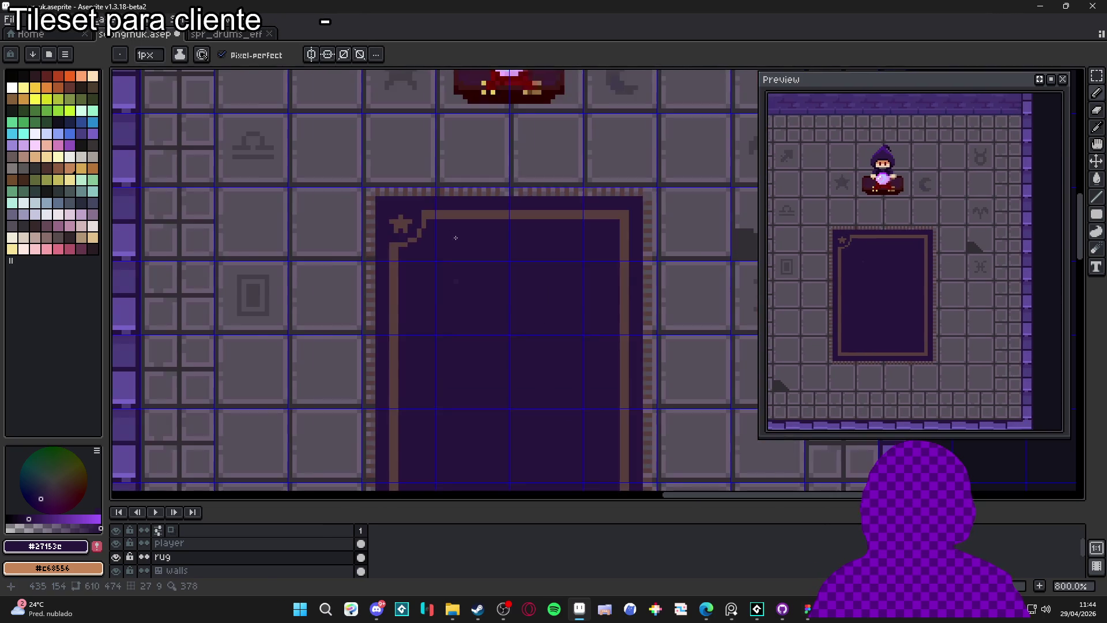
scroll(450, 236, "down", 1)
scroll(461, 260, "right", 2)
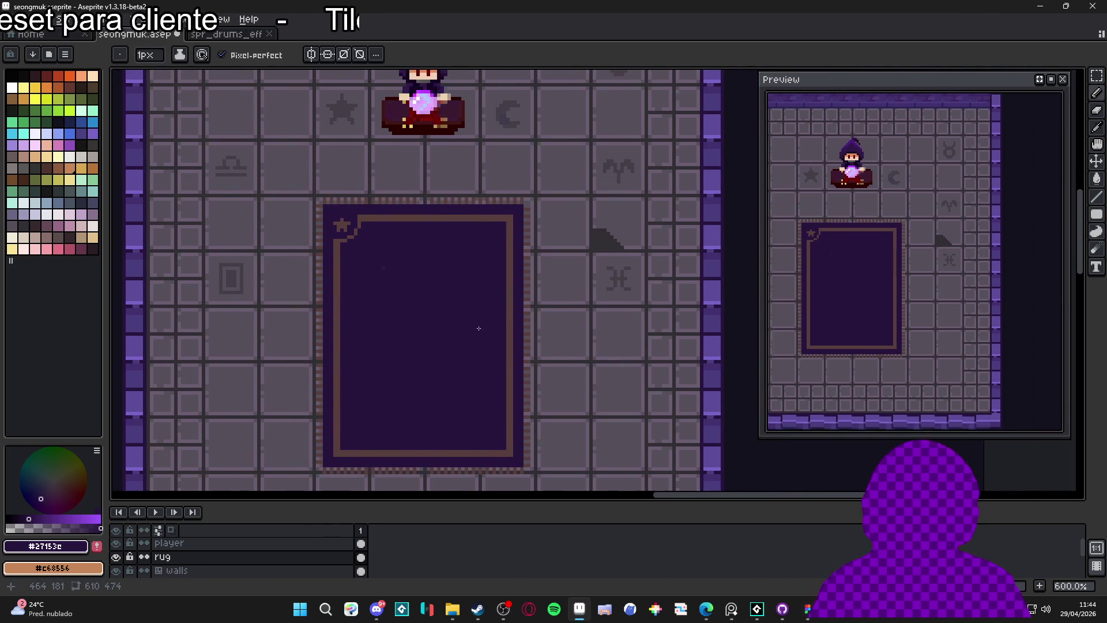
scroll(481, 327, "down", 1)
scroll(380, 239, "up", 5)
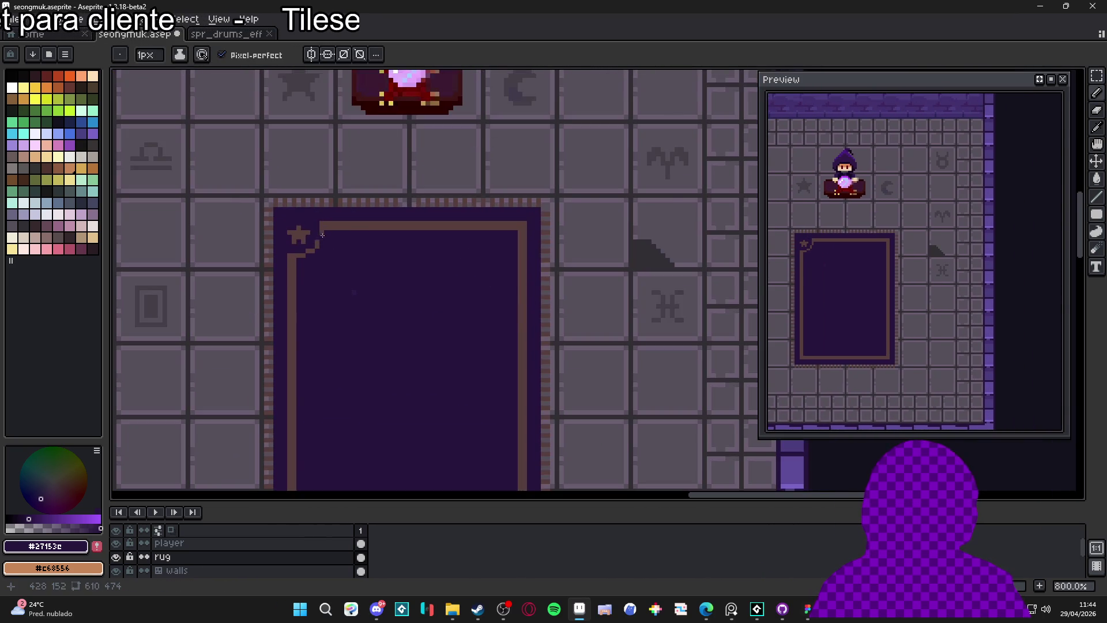
left_click(322, 232, "alt")
left_click(317, 251)
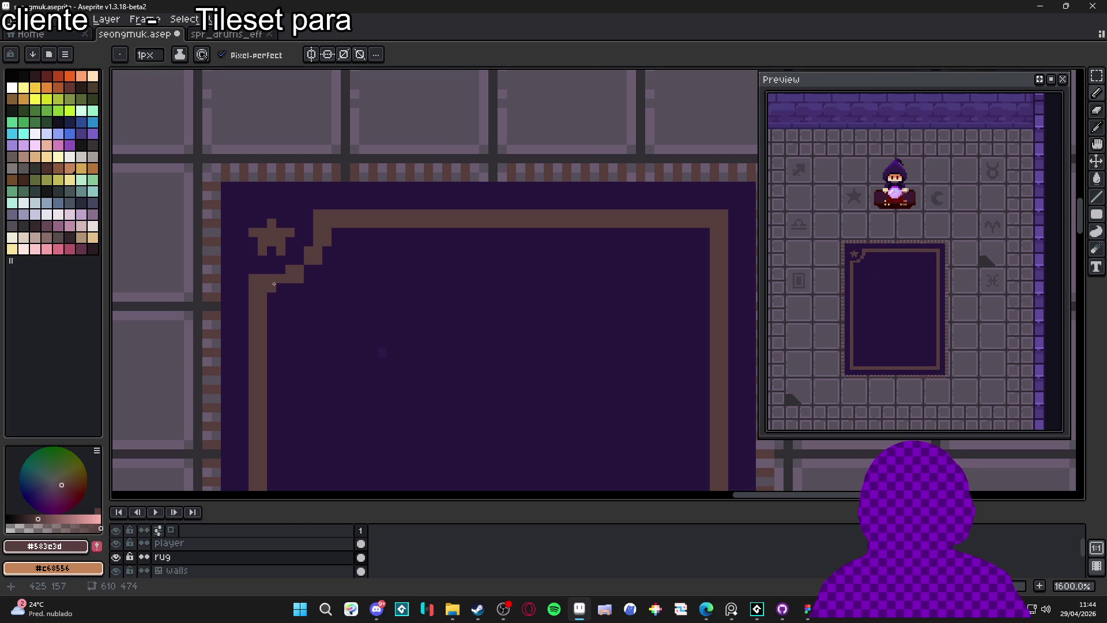
scroll(305, 272, "down", 5)
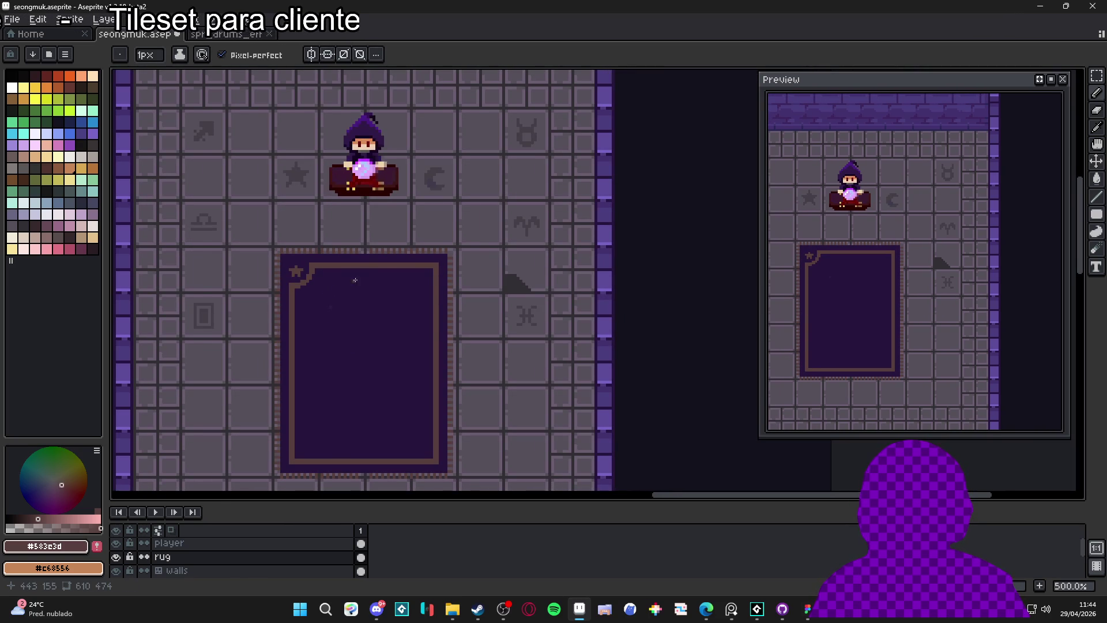
scroll(296, 268, "up", 2)
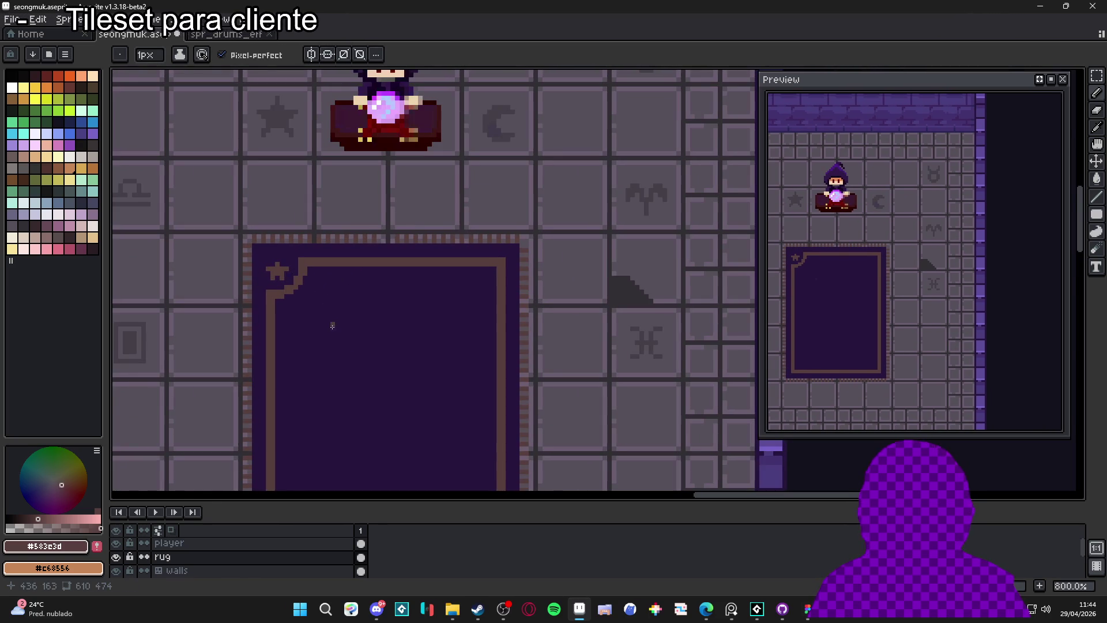
scroll(340, 320, "up", 1)
left_click(331, 324, "alt")
scroll(283, 283, "up", 1)
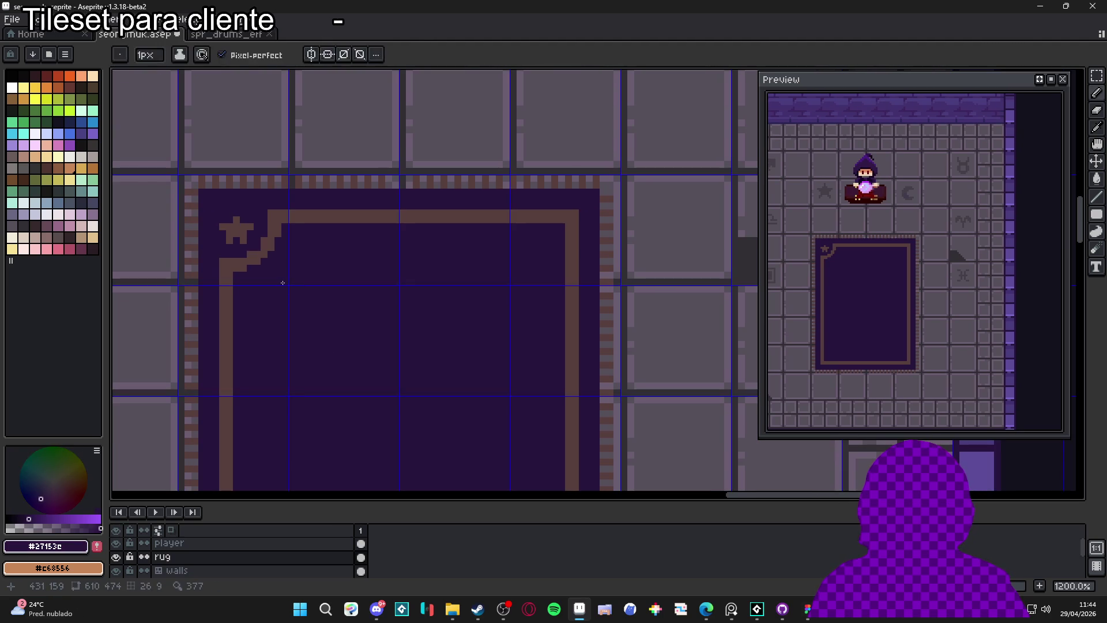
Copy the rug's top-left star corner, mirror it horizontally, and place it at the top-right.
key("m")
left_click_drag(199, 189, 288, 288)
key("shift+h")
key("shift+Right")
key("shift+Right")
key("shift+Right")
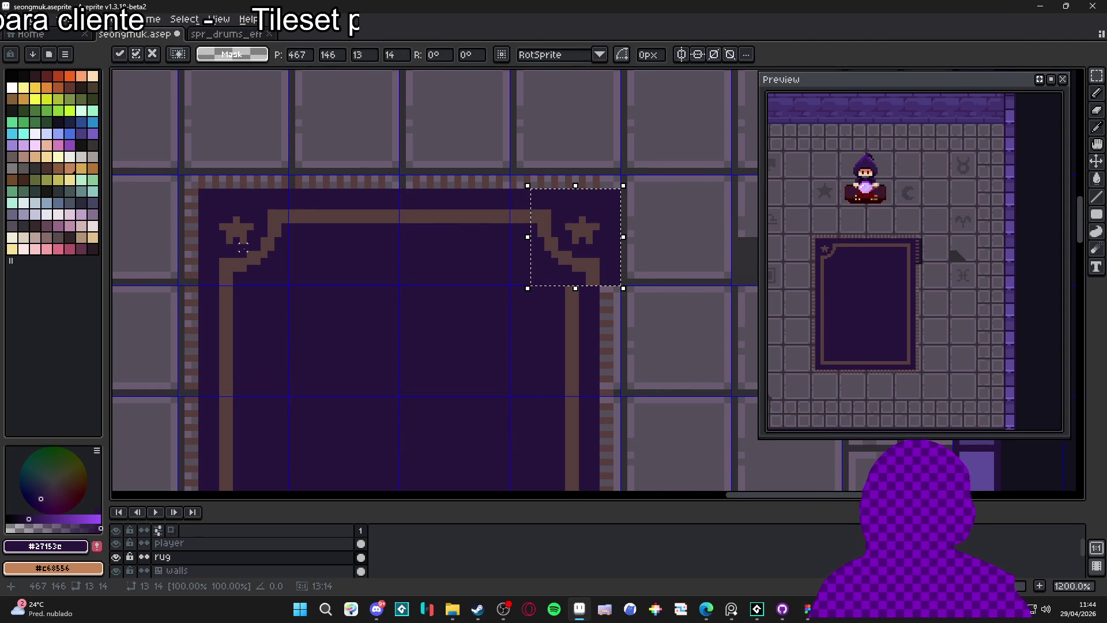
left_click_drag(564, 256, 544, 258)
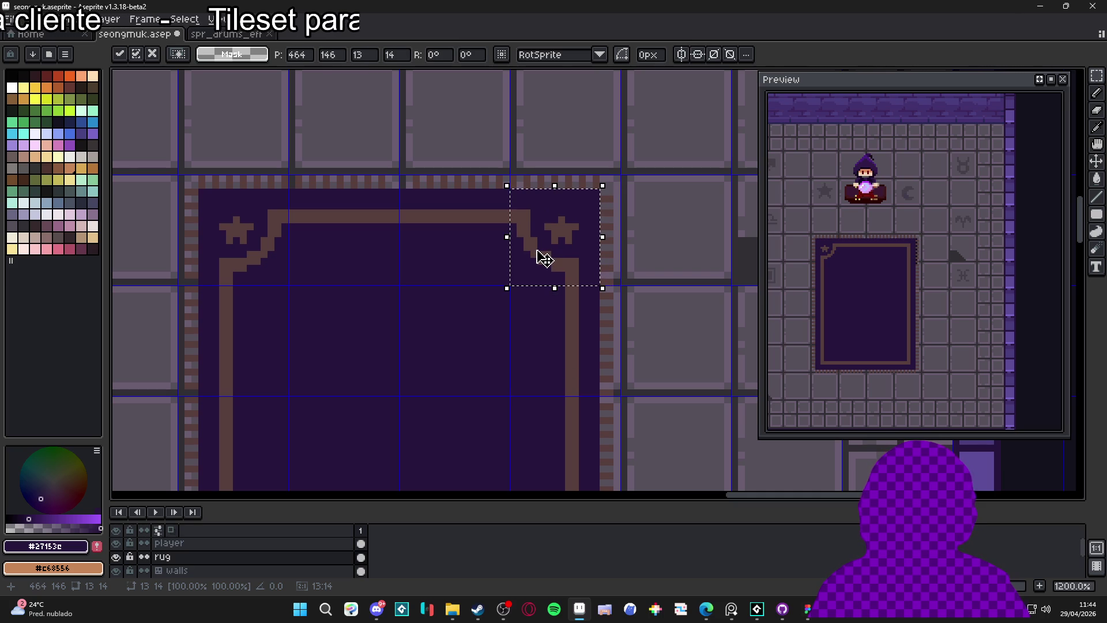
key("ctrl+d")
Copy the rug's whole top edge with both stars and move the copy to the rug's bottom.
scroll(539, 178, "down", 3)
scroll(542, 171, "up", 3)
scroll(519, 190, "down", 3)
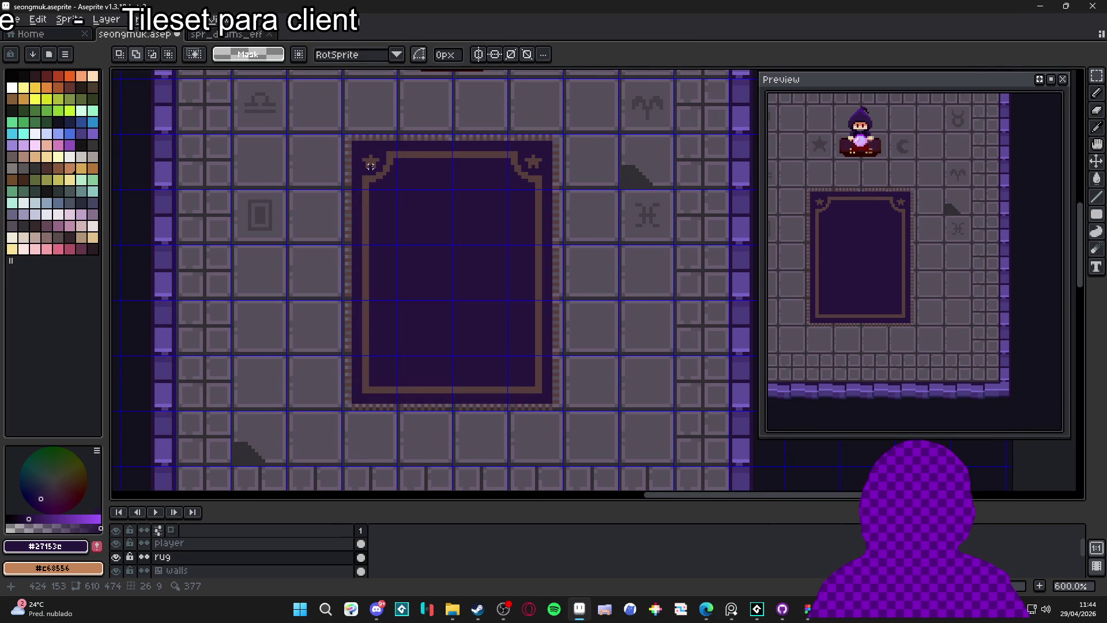
scroll(511, 147, "up", 2)
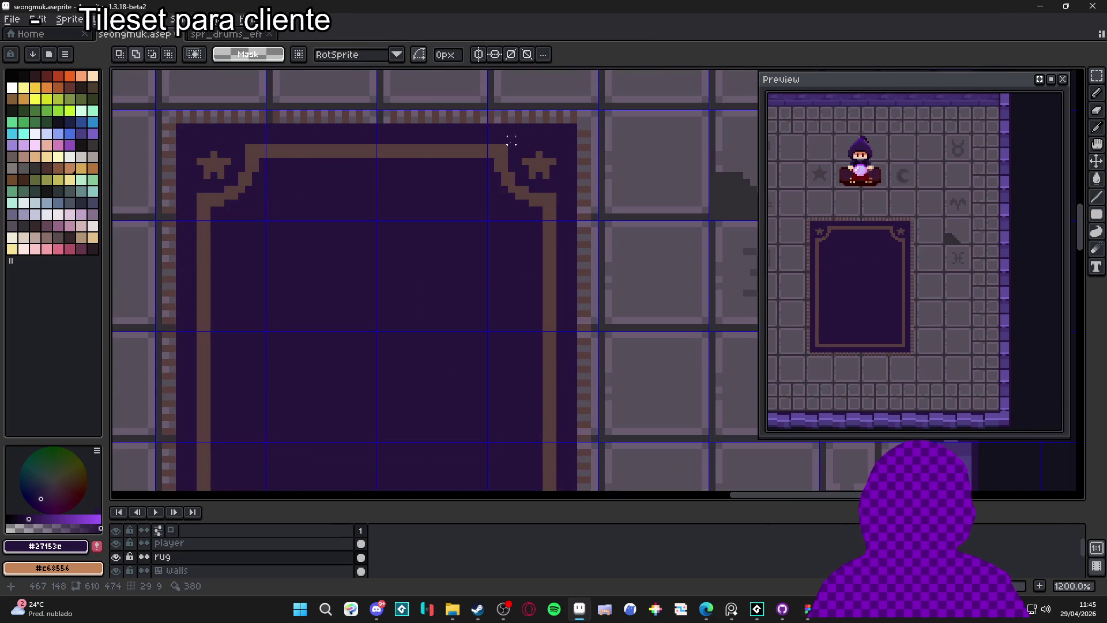
left_click_drag(573, 124, 186, 223)
scroll(311, 213, "down", 2)
left_click(329, 208)
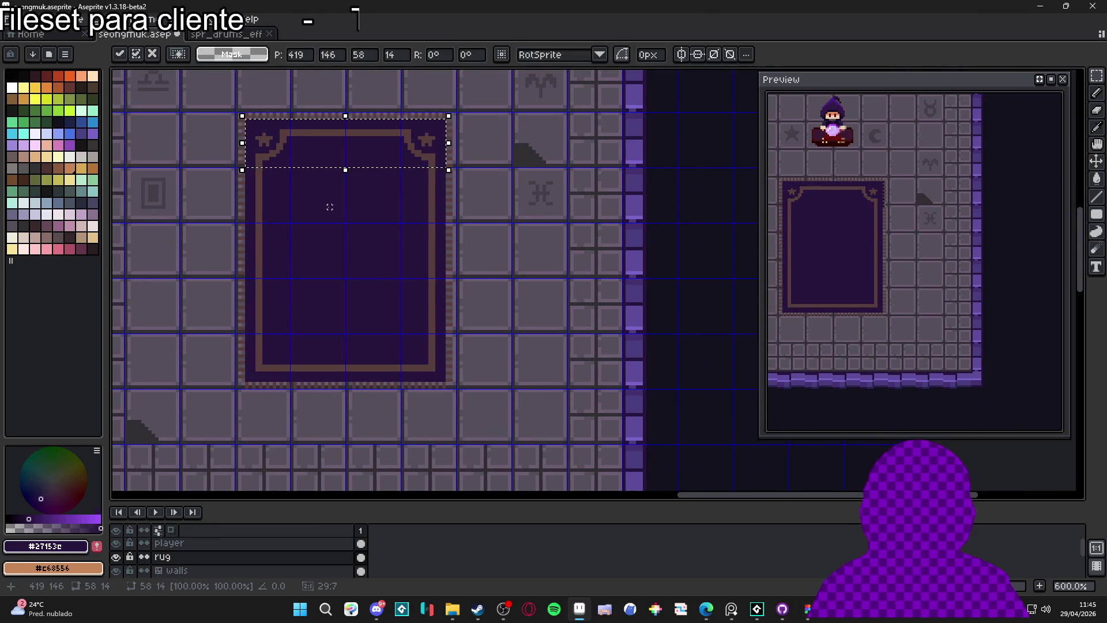
key("shift+Down")
key("shift+Down")
key("shift+Down")
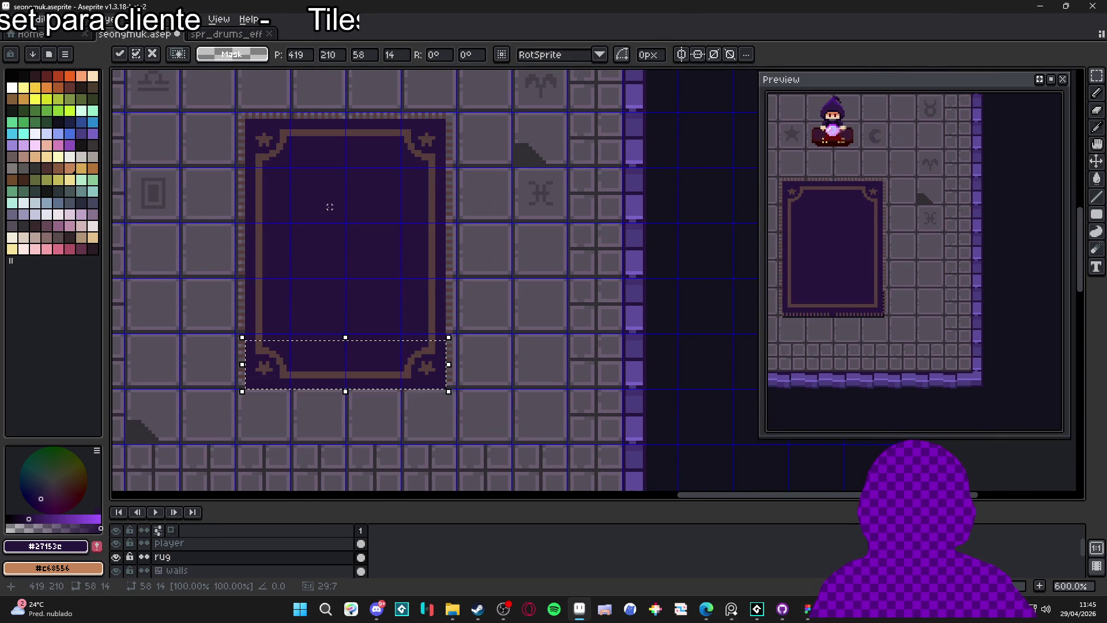
scroll(338, 370, "up", 4)
mouse_move(360, 368)
left_mouse_down()
mouse_move(357, 336)
mouse_move(354, 363)
left_mouse_up()
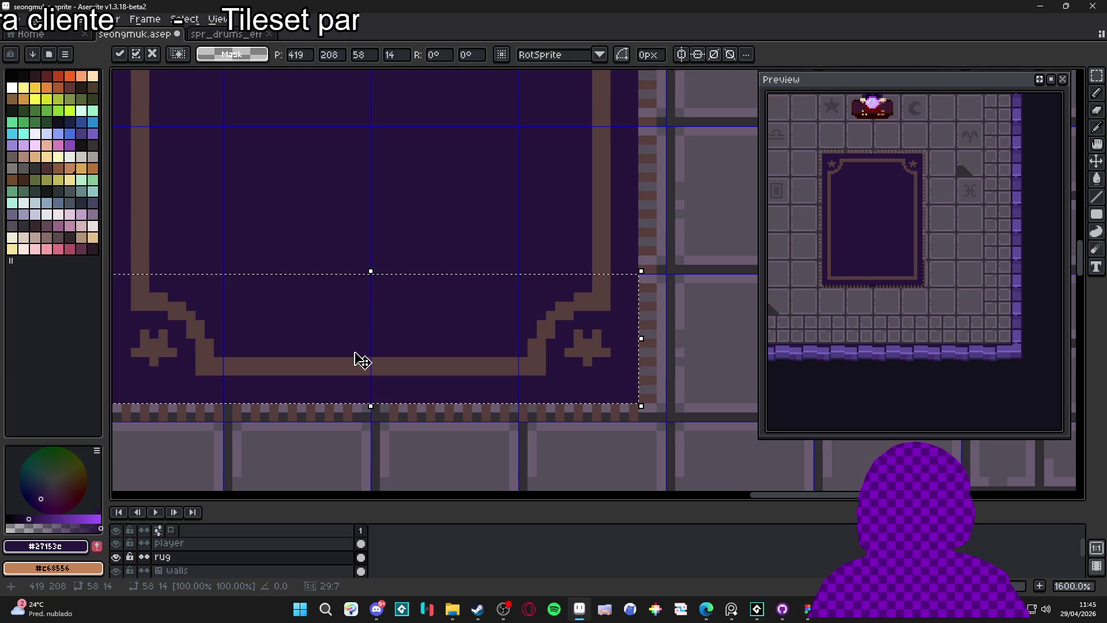
key("Return")
Try flipping the bottom-left star upright, then undo and redo to restore both bottom stars.
scroll(362, 355, "down", 3)
scroll(428, 356, "up", 6)
left_click_drag(415, 321, 490, 382)
scroll(489, 378, "down", 4)
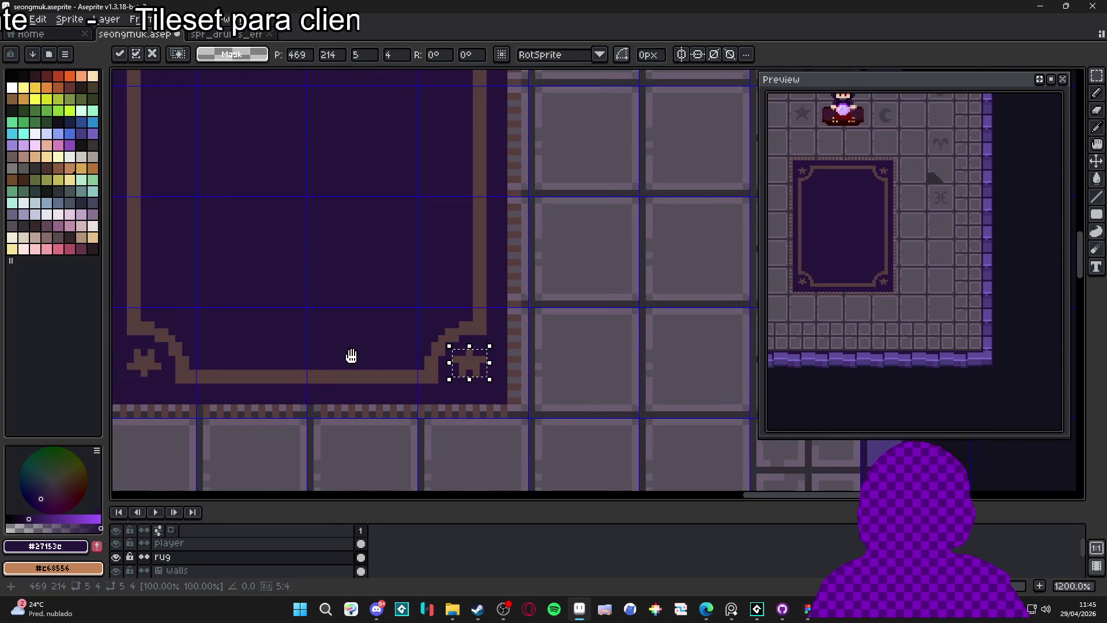
scroll(346, 353, "up", 4)
left_click_drag(280, 345, 213, 399)
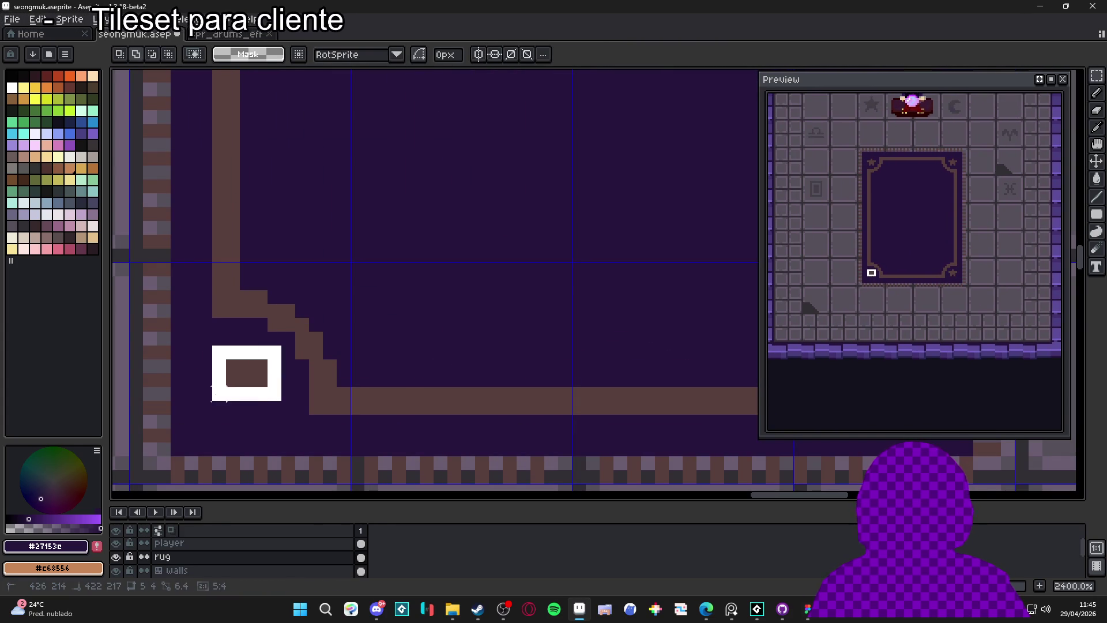
key("shift+v")
key("Return")
scroll(343, 380, "down", 7)
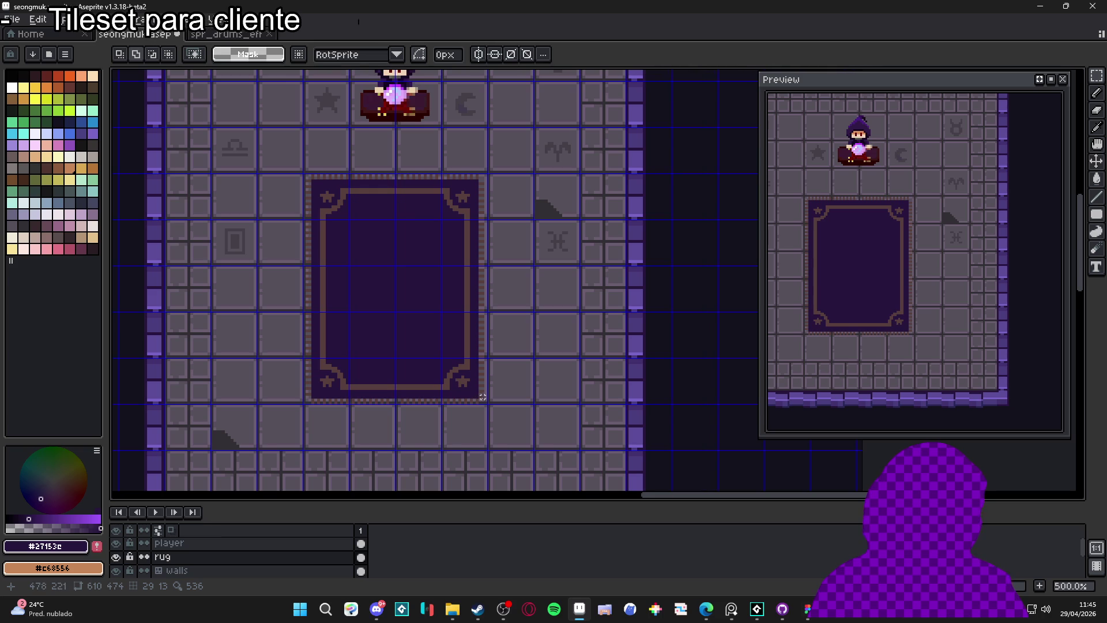
key("ctrl+z")
key("ctrl+z")
key("ctrl+z")
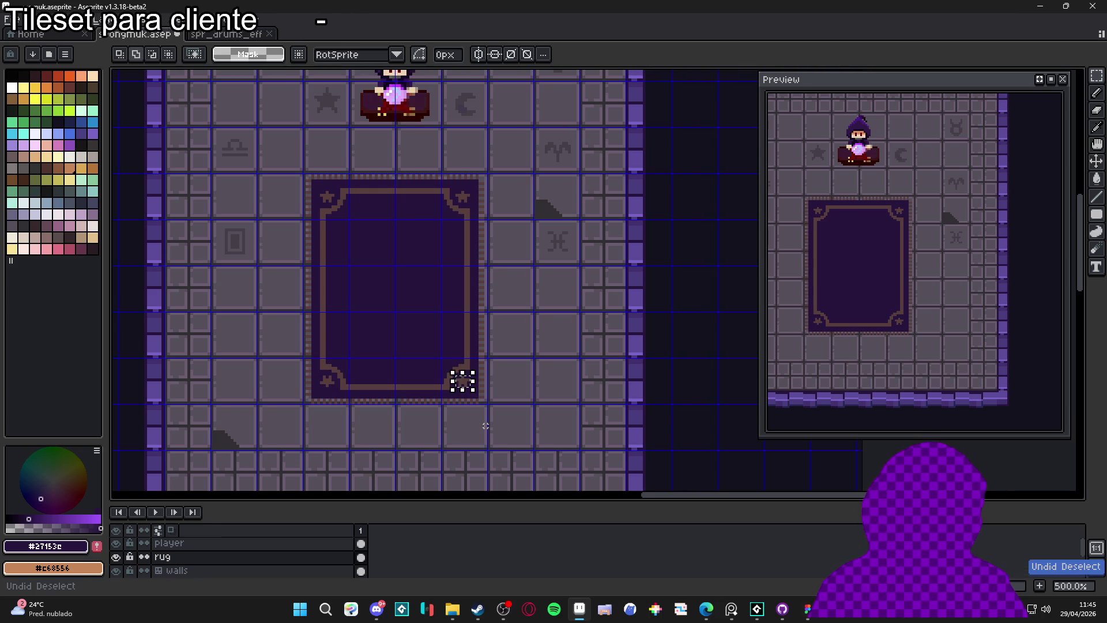
key("ctrl+d")
key("ctrl+apostrophe")
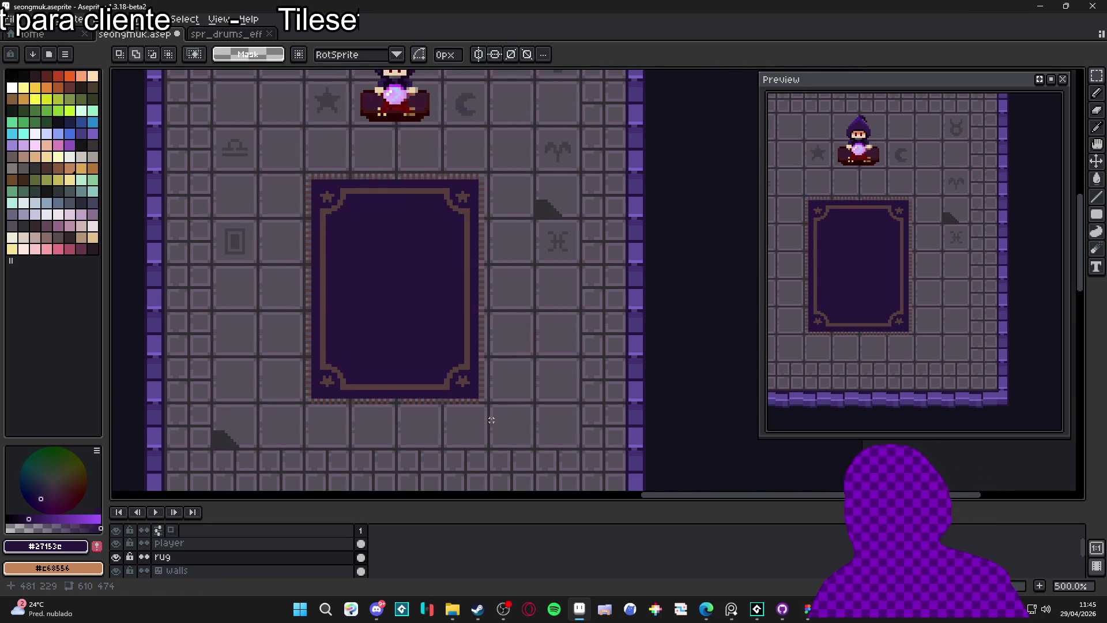
key("ctrl+z")
key("ctrl+z")
key("ctrl+z")
key("ctrl+y")
key("ctrl+y")
Flip the rug's bottom-right star vertically, then select the bottom-left star.
scroll(461, 383, "up", 7)
left_click_drag(447, 346, 499, 385)
key("ctrl+v")
scroll(495, 397, "down", 2)
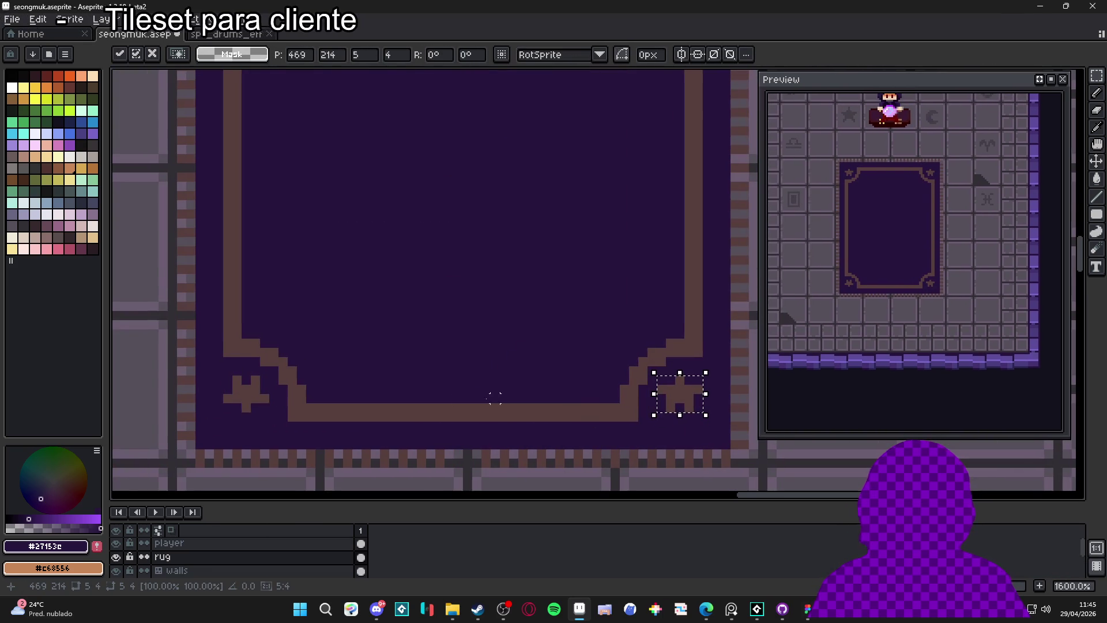
key("Return")
left_click_drag(222, 373, 271, 413)
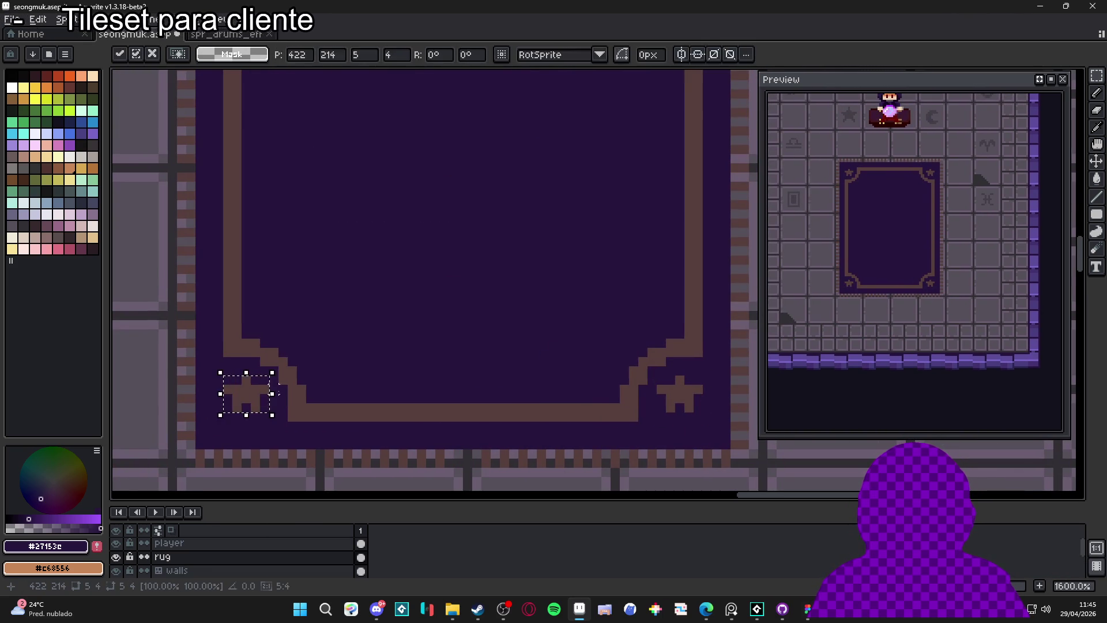
scroll(400, 425, "down", 6)
left_click_drag(380, 399, 399, 424)
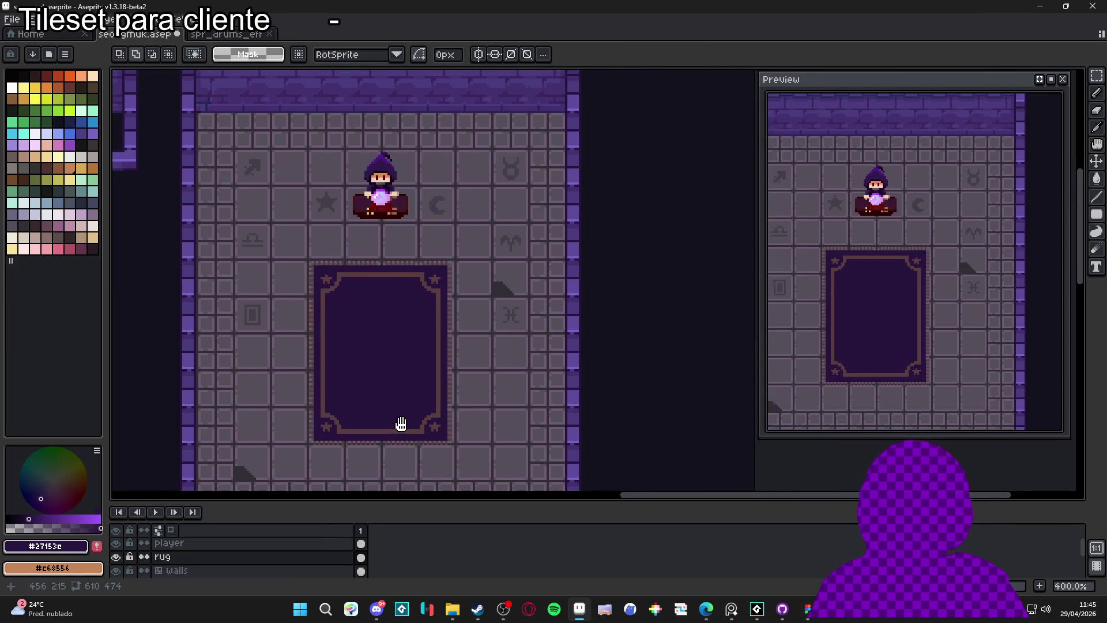
scroll(399, 425, "down", 1)
scroll(393, 373, "up", 9)
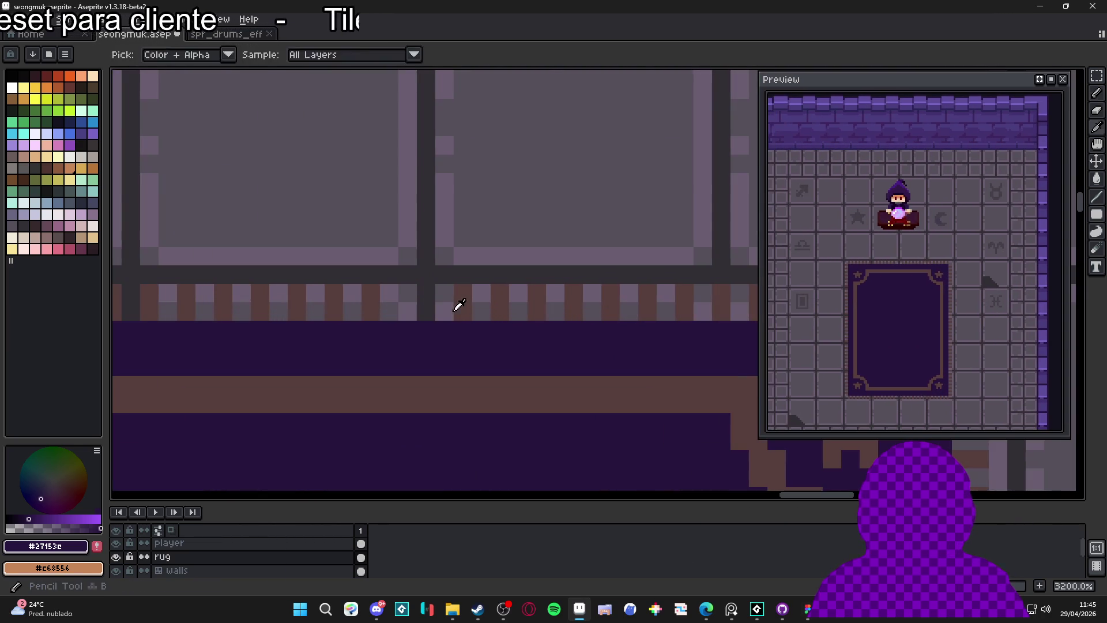
Paint a brown pixel on the rug's top fringe, using the sampled border colour.
left_click(426, 312, "alt")
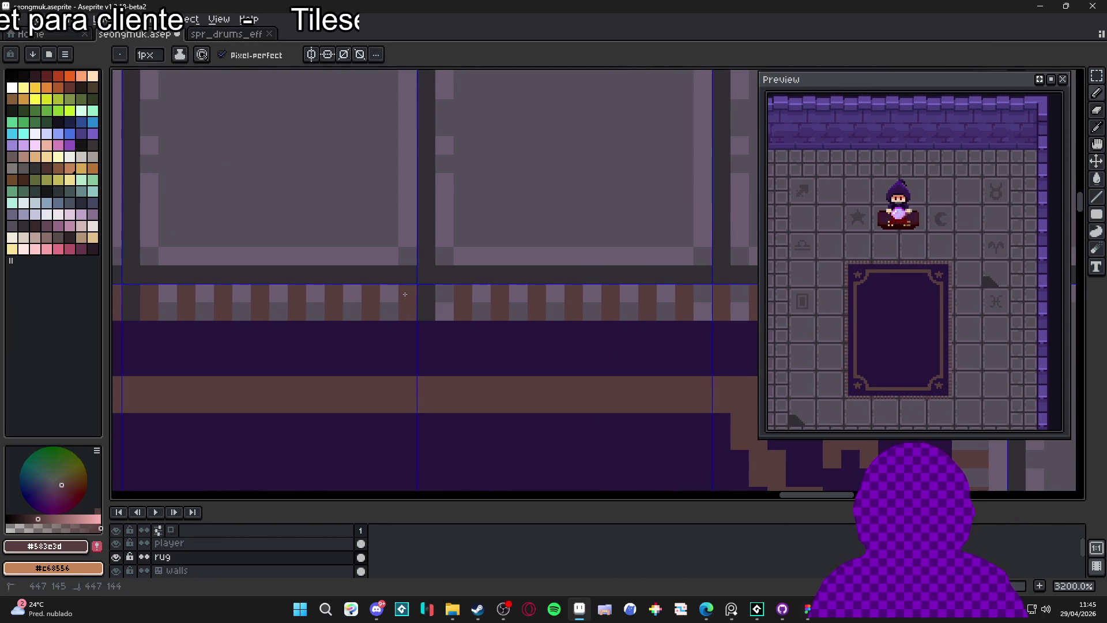
left_click(439, 314)
left_click(430, 317)
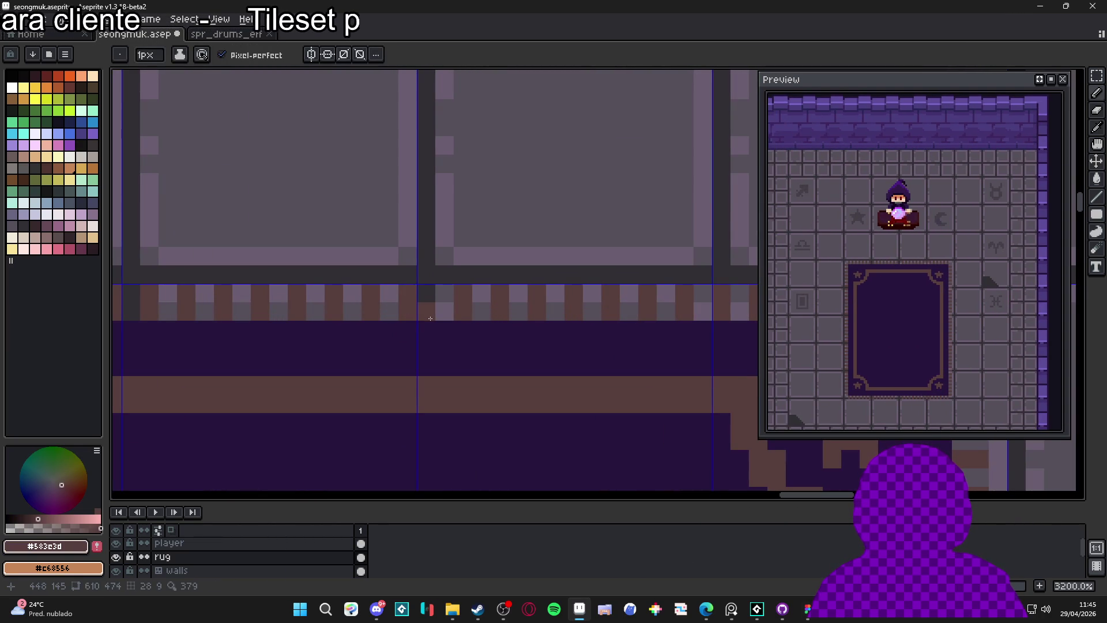
scroll(430, 318, "down", 8)
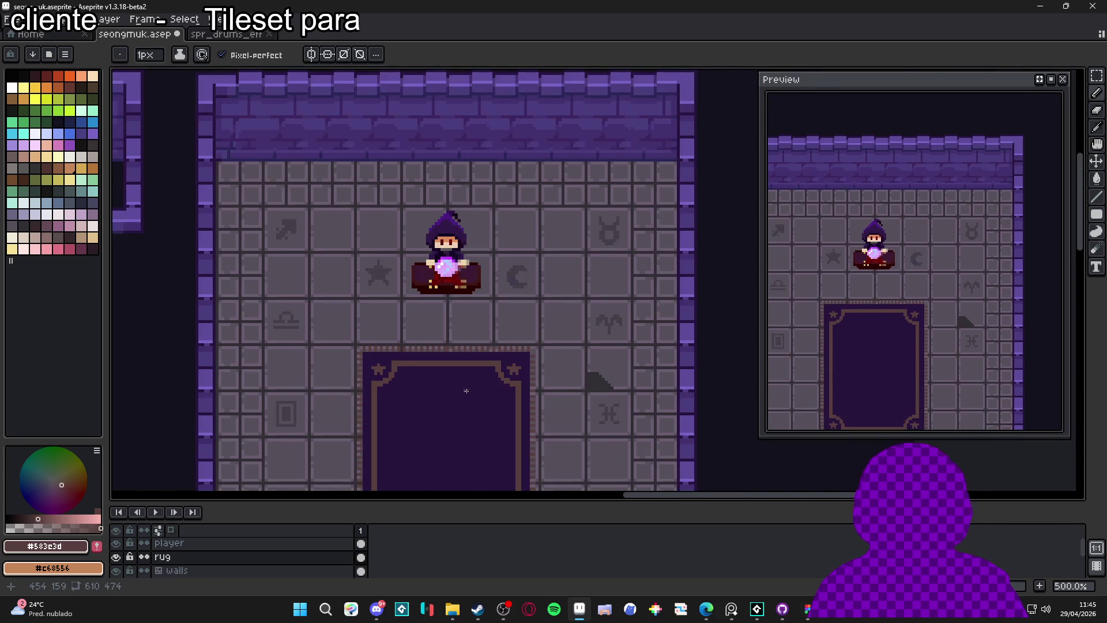
scroll(464, 388, "down", 1)
left_click_drag(464, 388, 436, 269)
scroll(416, 392, "up", 9)
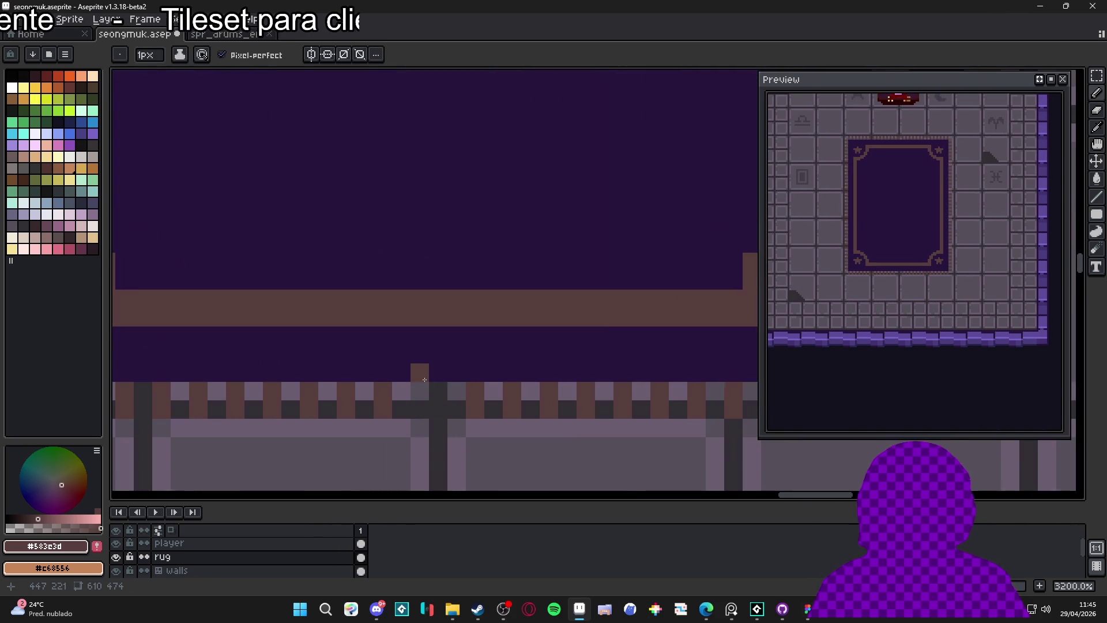
scroll(436, 410, "down", 4)
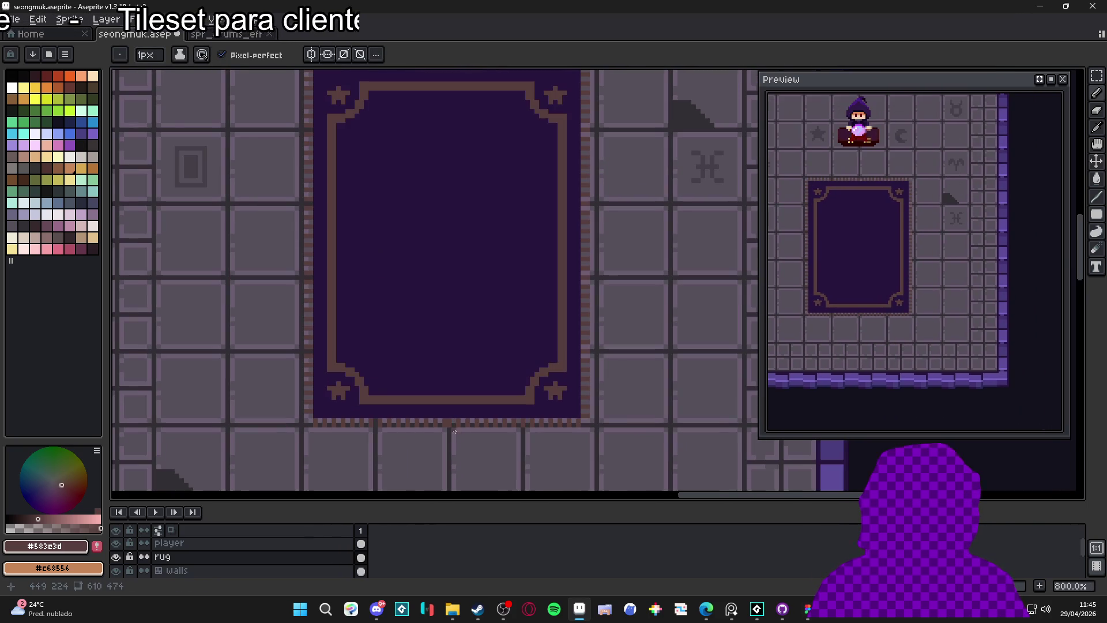
scroll(413, 410, "down", 3)
left_click_drag(415, 336, 422, 386)
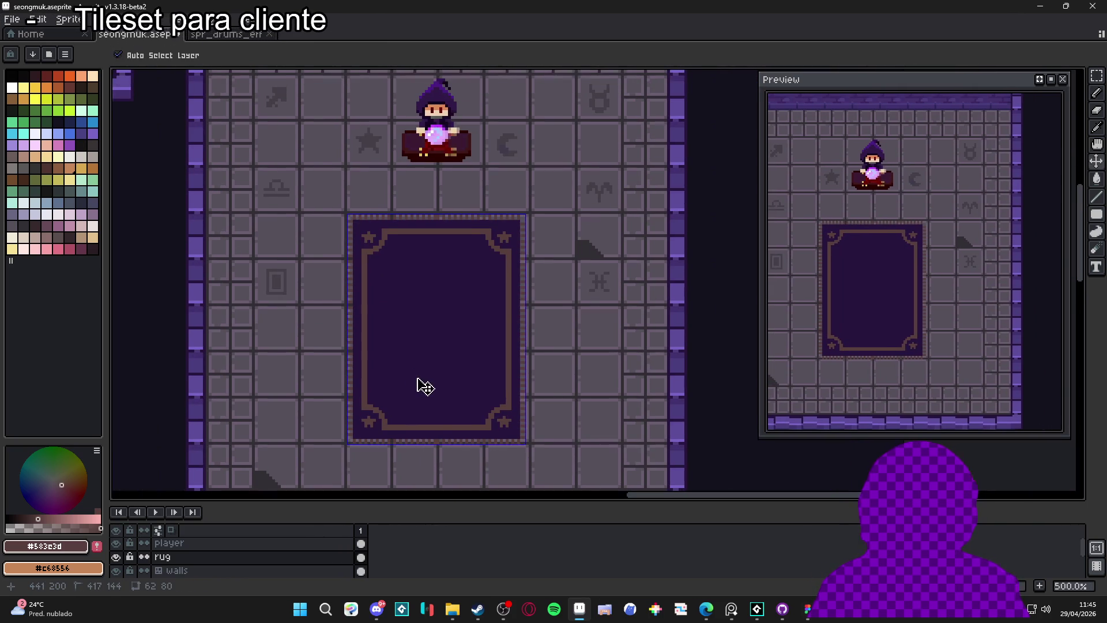
scroll(431, 370, "up", 1)
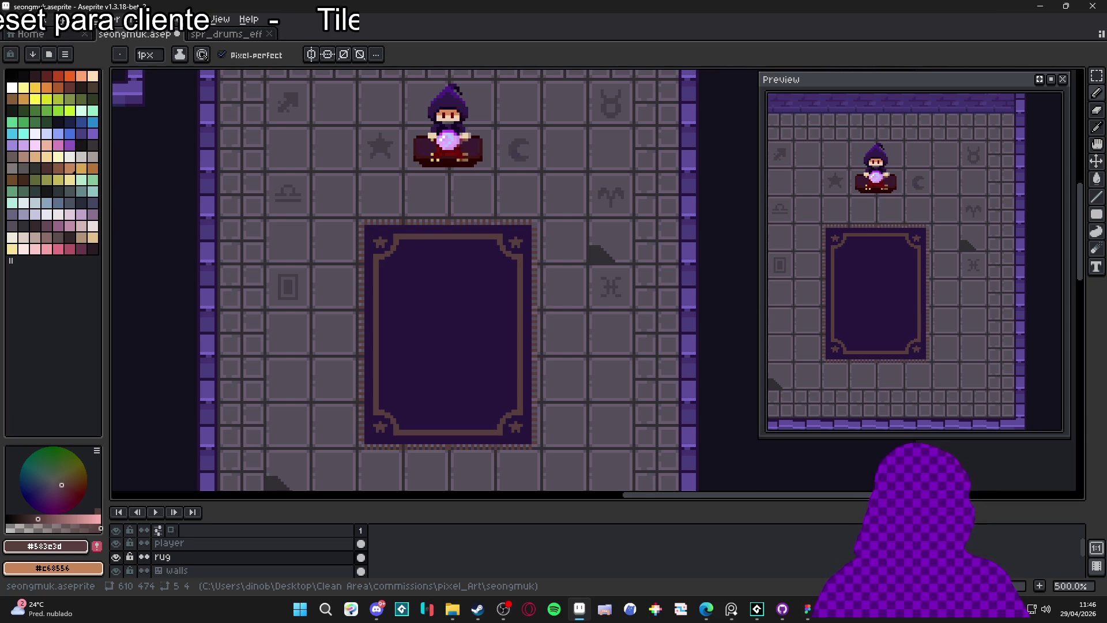
key("alt+Tab")
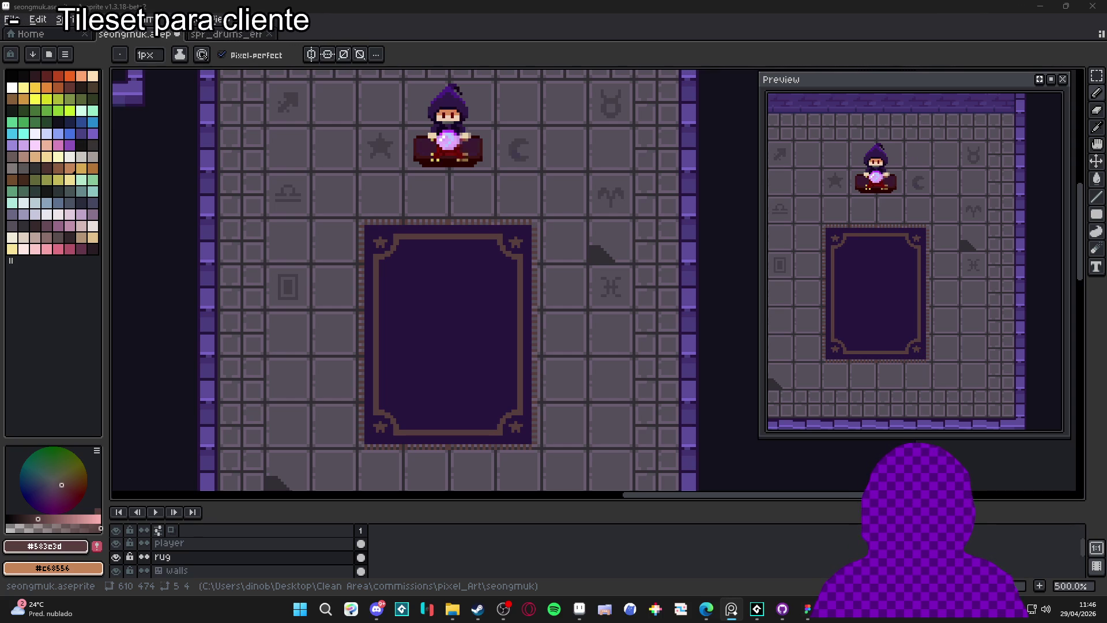
scroll(462, 307, "down", 2)
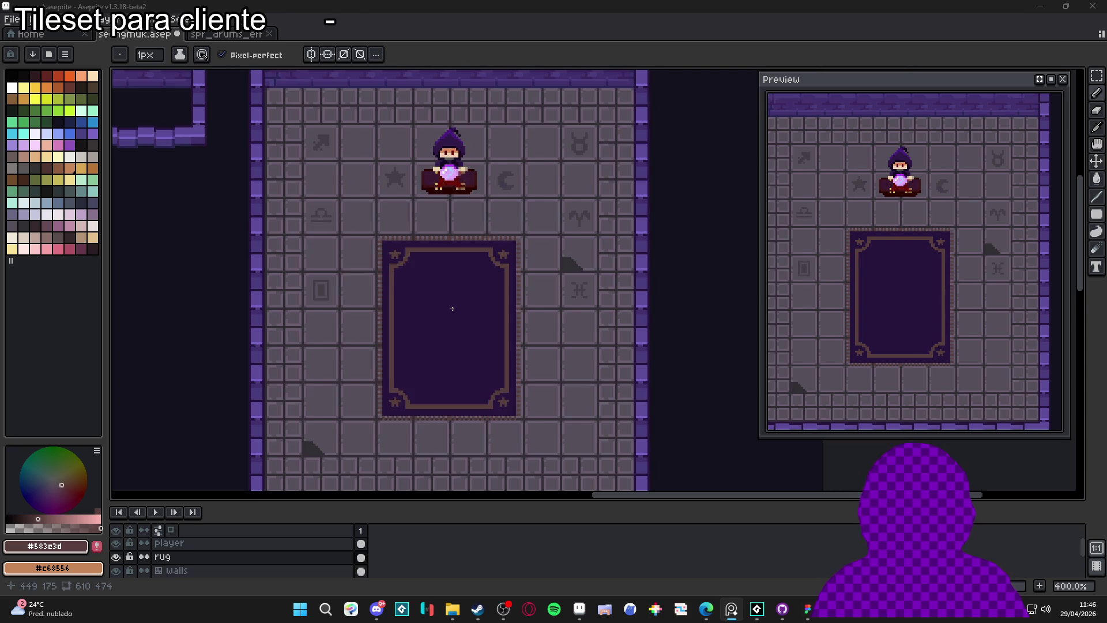
scroll(451, 308, "up", 1)
scroll(450, 308, "down", 1)
left_click_drag(428, 320, 455, 319)
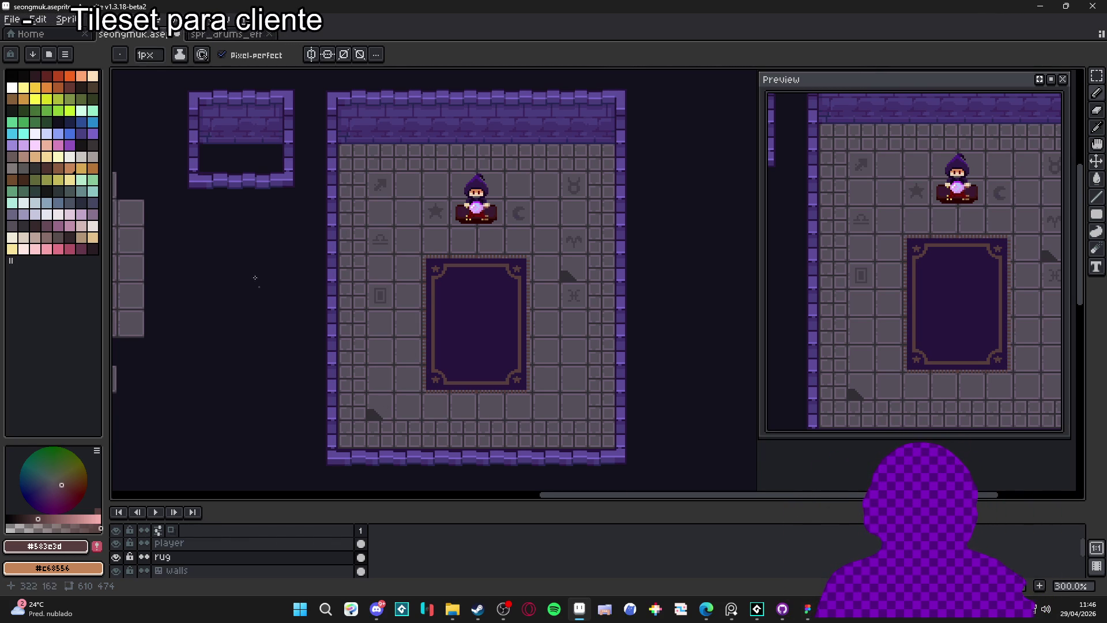
Put the walls layer into tile editing mode and pick a wall tile from the tileset.
left_click(58, 191)
key("ctrl+apostrophe")
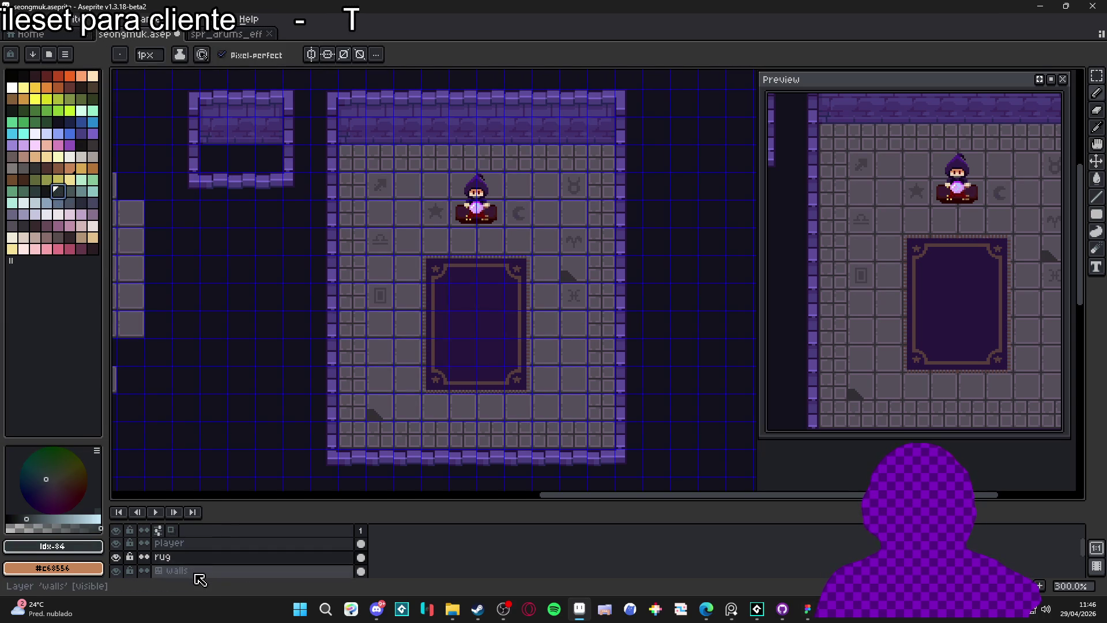
left_click(176, 570)
key("Tab")
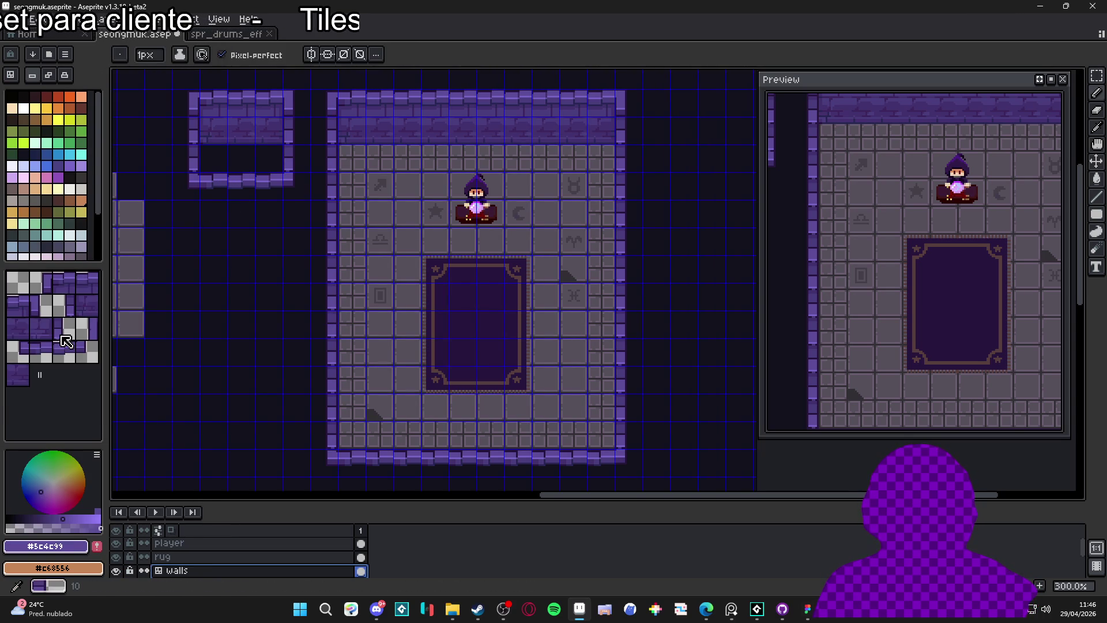
left_click(66, 357)
key("ctrl")
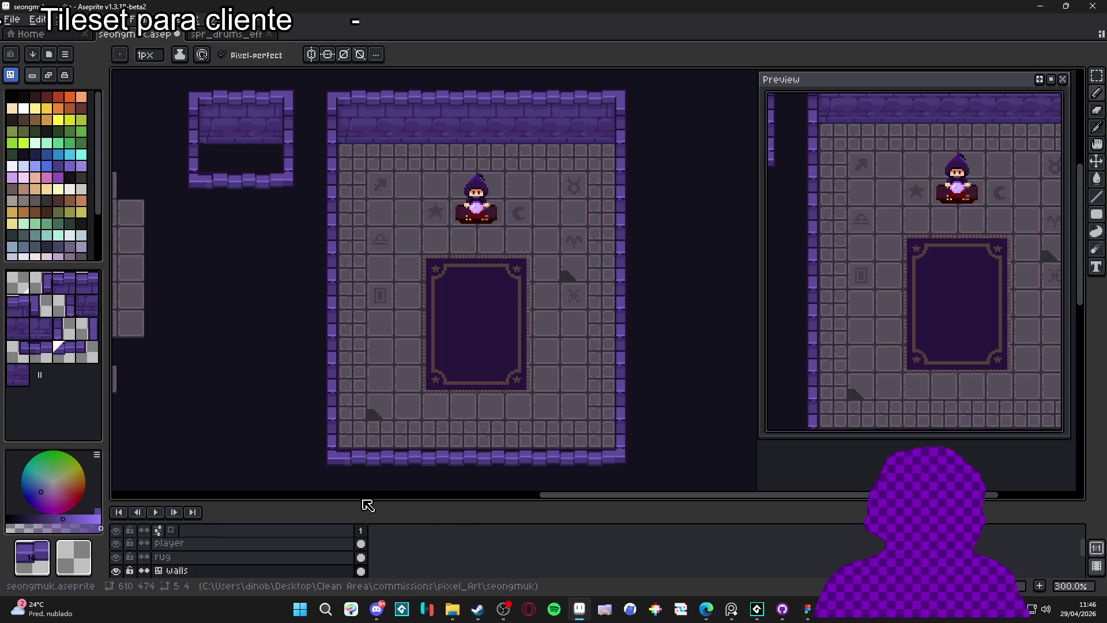
Try a couple of palette colours, then save the tileset file.
left_click(58, 119)
left_click_drag(646, 280, 644, 279)
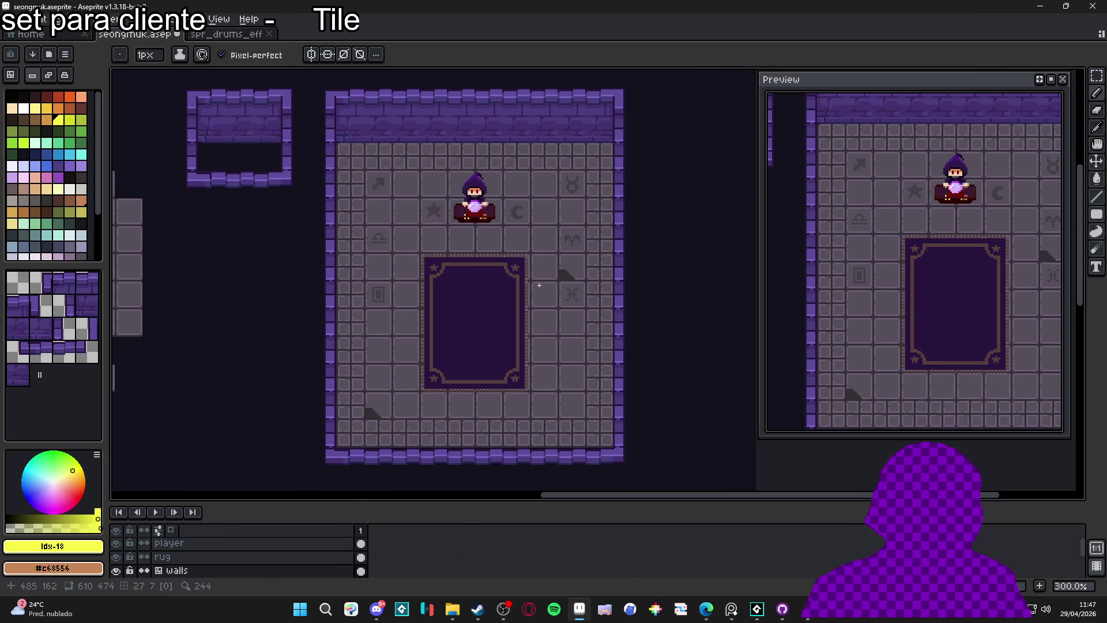
left_click(47, 131)
left_click_drag(363, 222, 355, 217)
key("ctrl+s")
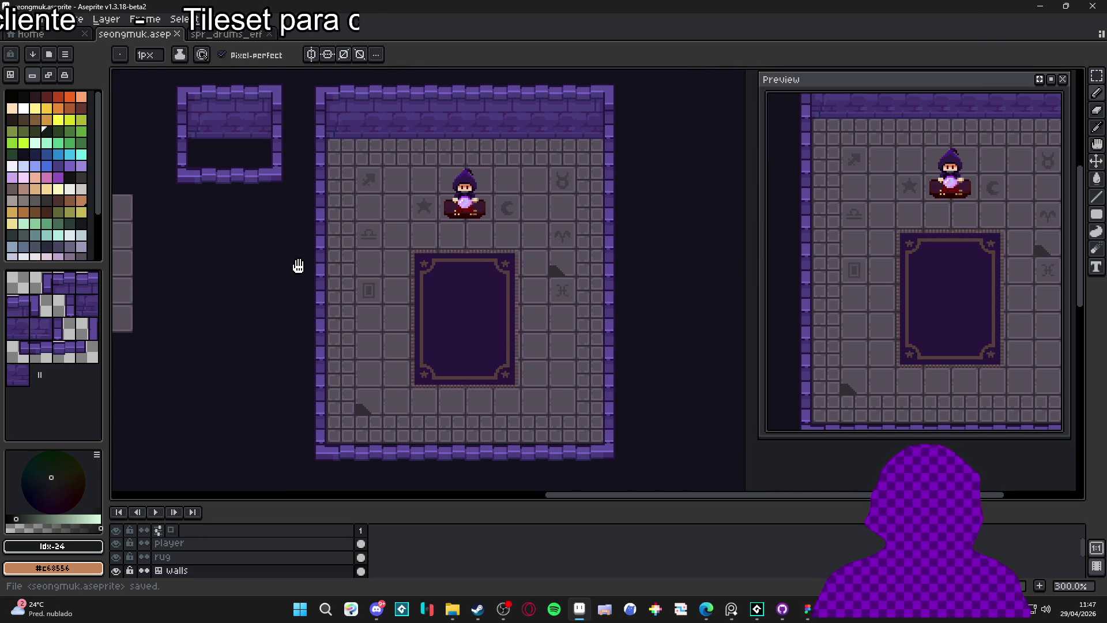
Show the tile grid over the room, sample the floor's dark grey, and move to the floor layer.
scroll(315, 266, "up", 6)
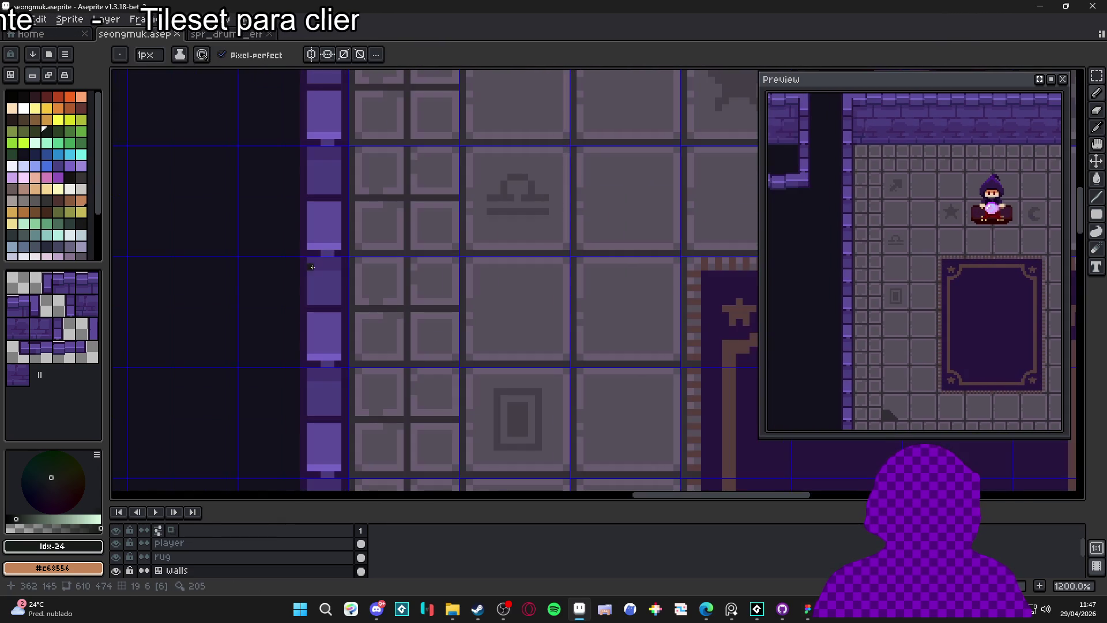
key("m")
scroll(341, 260, "up", 1)
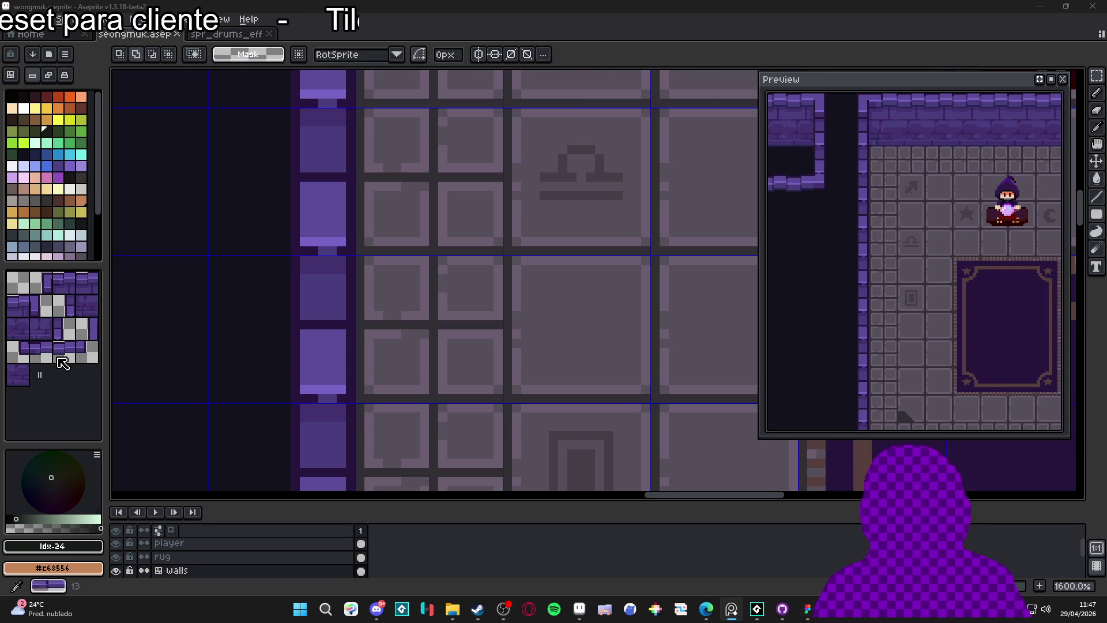
scroll(352, 330, "down", 6)
mouse_move(184, 368)
left_mouse_down()
mouse_move(261, 324)
mouse_move(301, 250)
mouse_move(312, 262)
left_mouse_up()
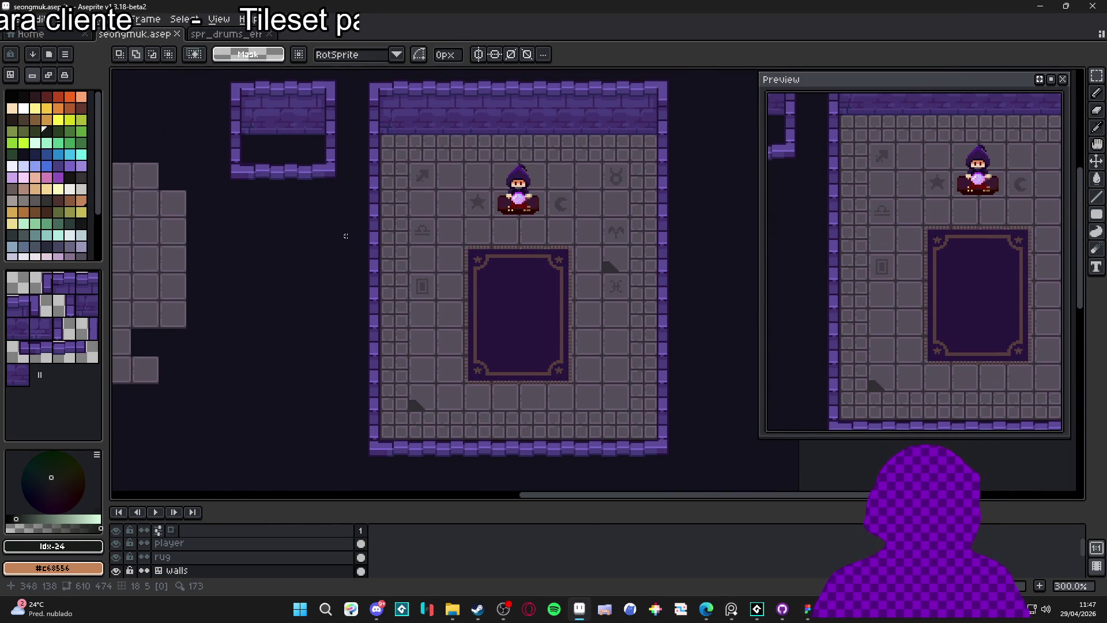
key("ctrl+apostrophe")
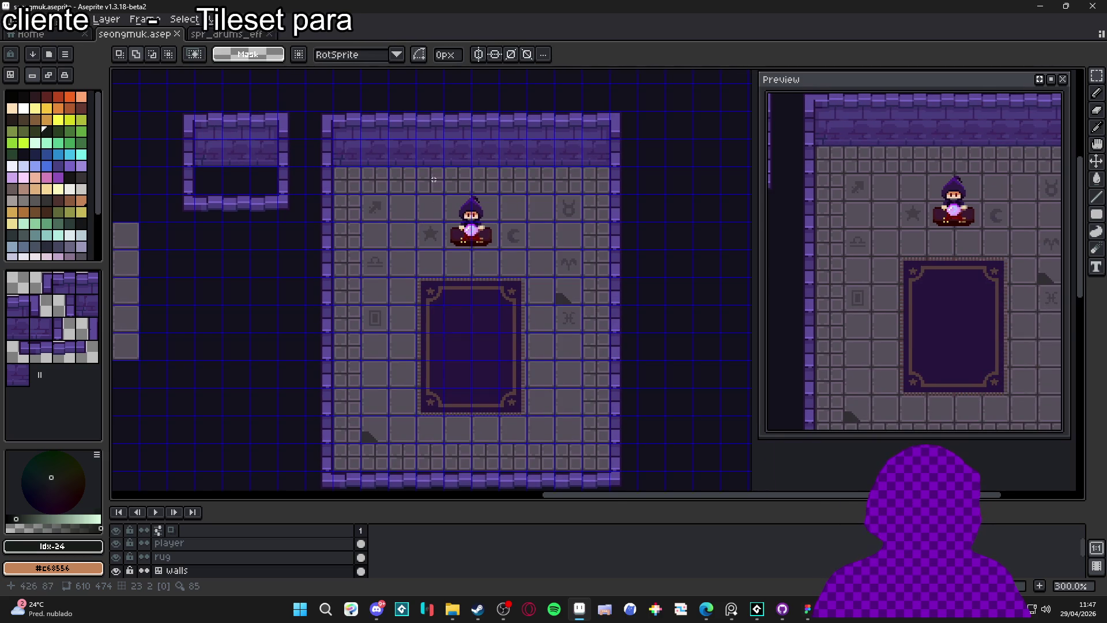
scroll(434, 179, "up", 4)
key("b")
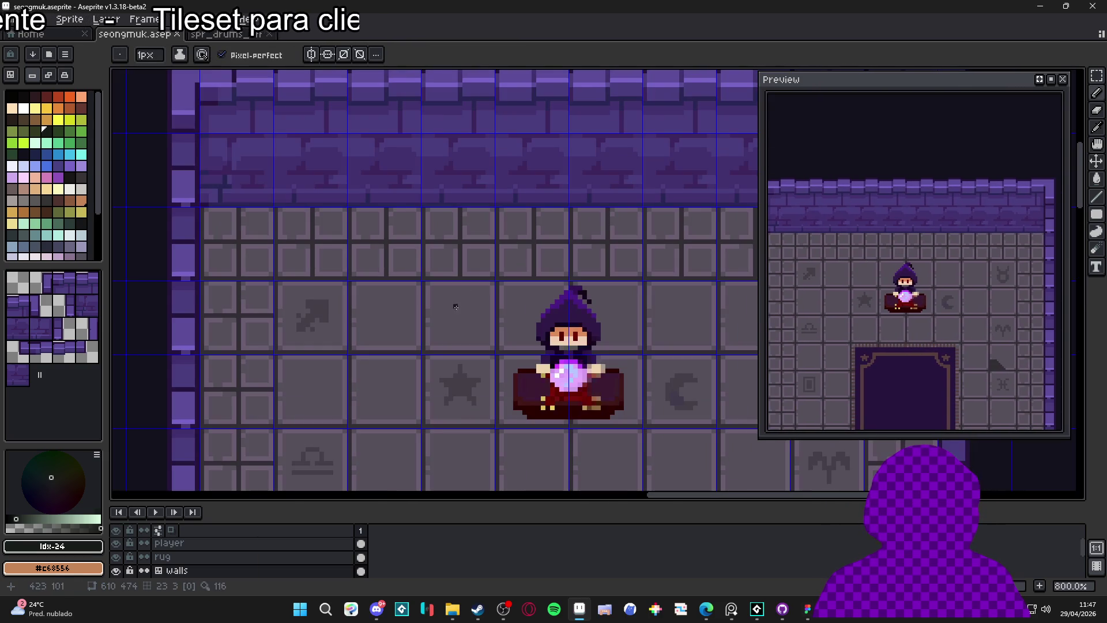
left_click(459, 303, "alt")
scroll(459, 302, "up", 3)
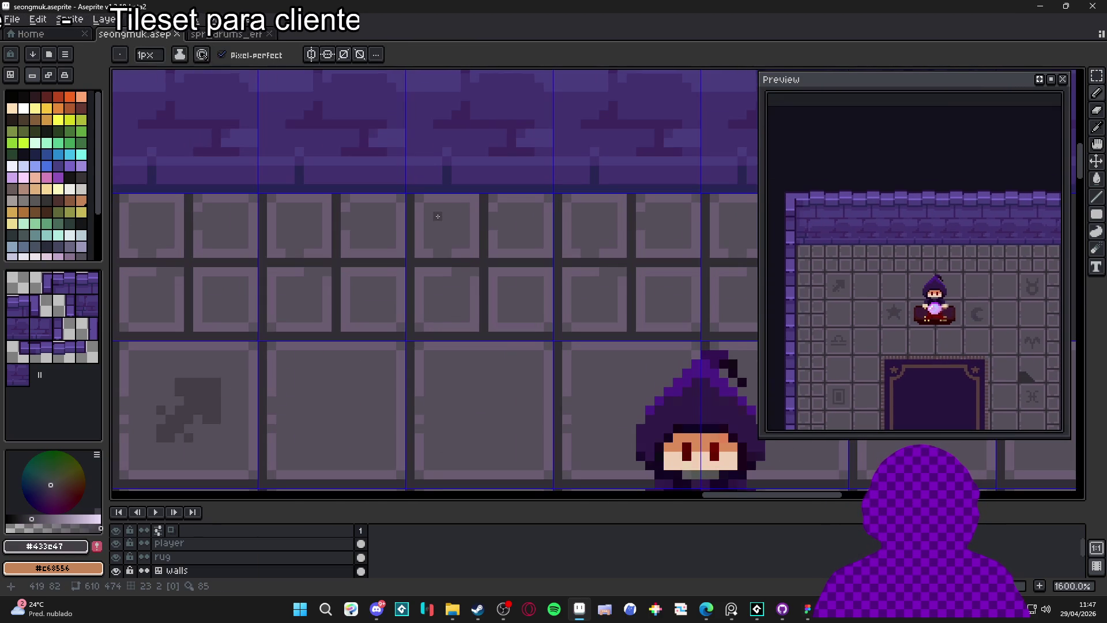
scroll(438, 216, "down", 4)
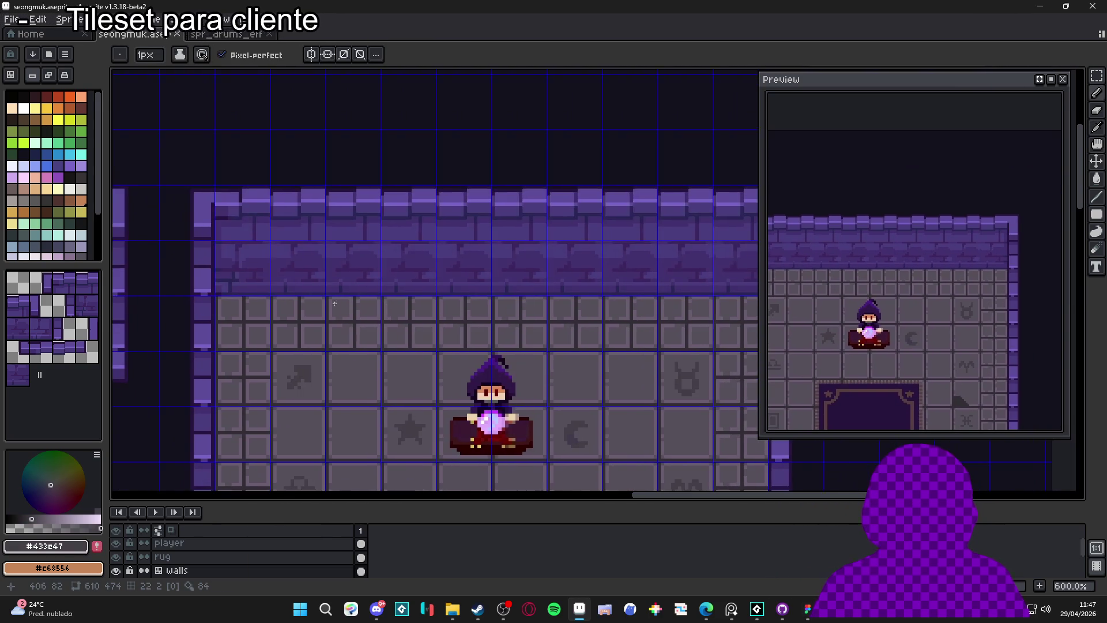
scroll(235, 306, "up", 3)
scroll(235, 306, "up", 1)
key("alt+Down")
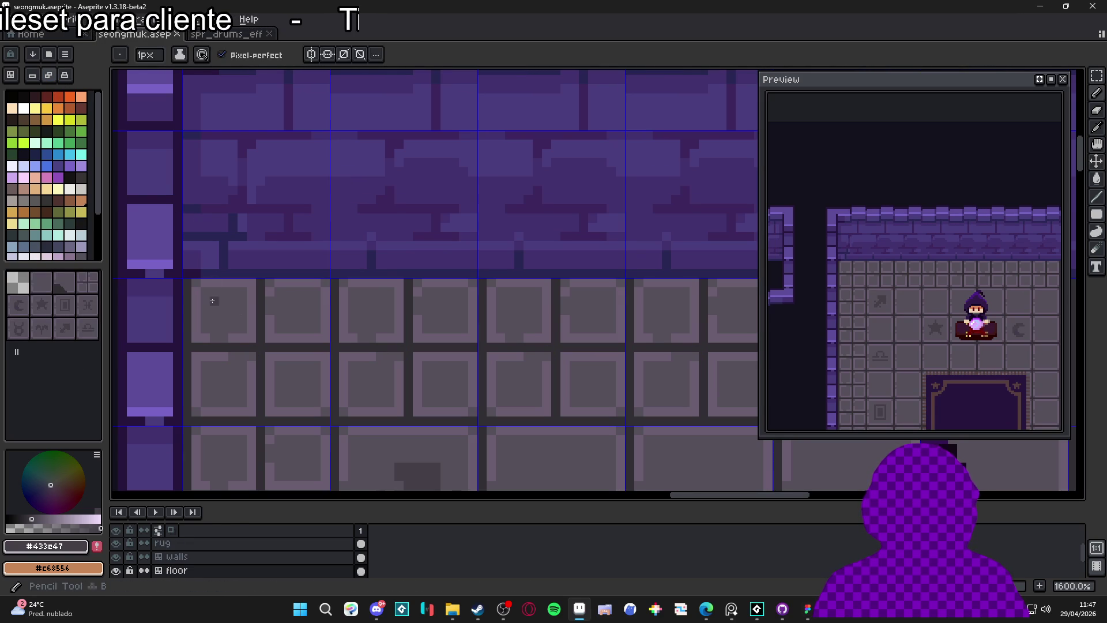
Paint a dark grey band across the top of the floor tiles, checking light areas with a non-contiguous Magic Wand.
left_click_drag(211, 301, 254, 303)
left_click_drag(244, 303, 373, 305)
key("w")
left_click(373, 304)
left_click(531, 55)
left_click(394, 296)
key("ctrl+d")
key("b")
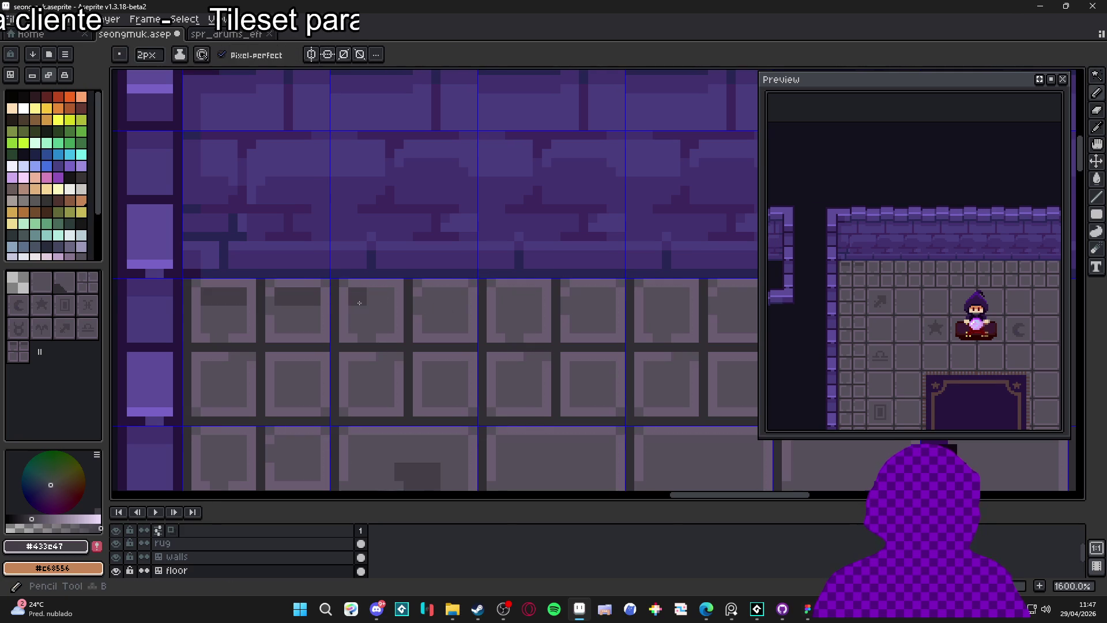
Sample the floor's mid grey and Magic Wand-select those pixels to check them.
scroll(696, 323, "down", 3)
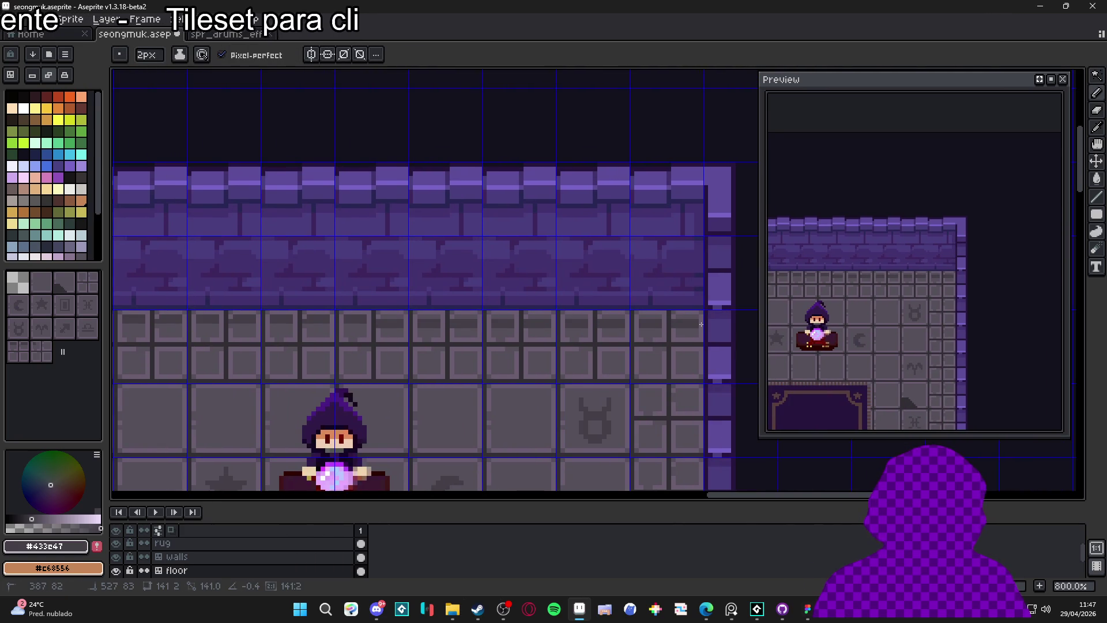
scroll(463, 341, "down", 3)
left_click_drag(462, 342, 441, 288)
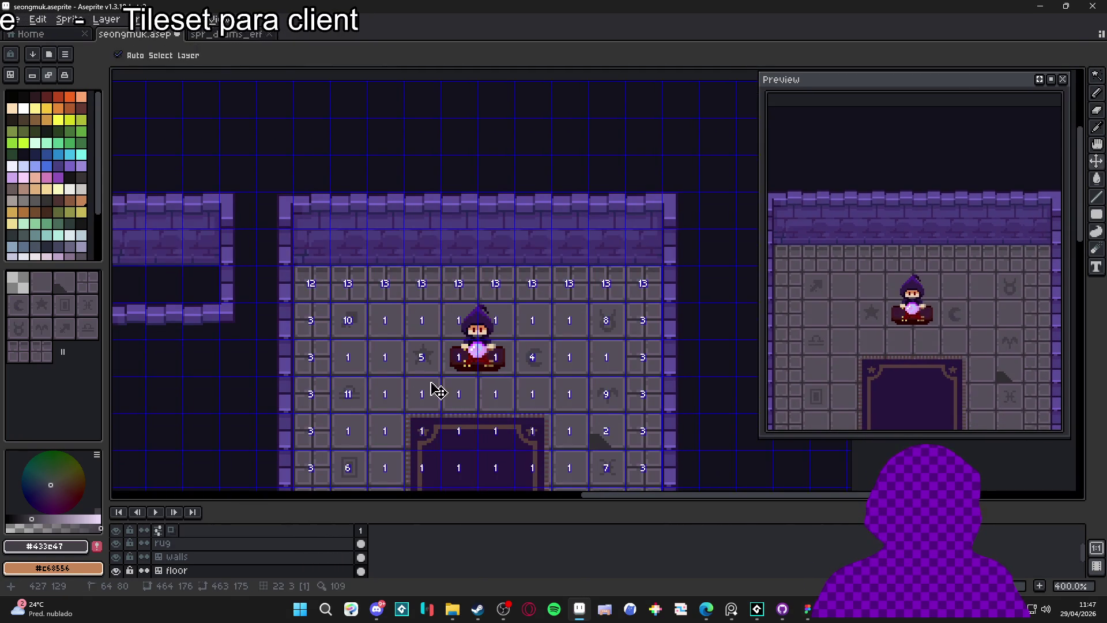
scroll(346, 288, "up", 8)
left_click(345, 301, "alt")
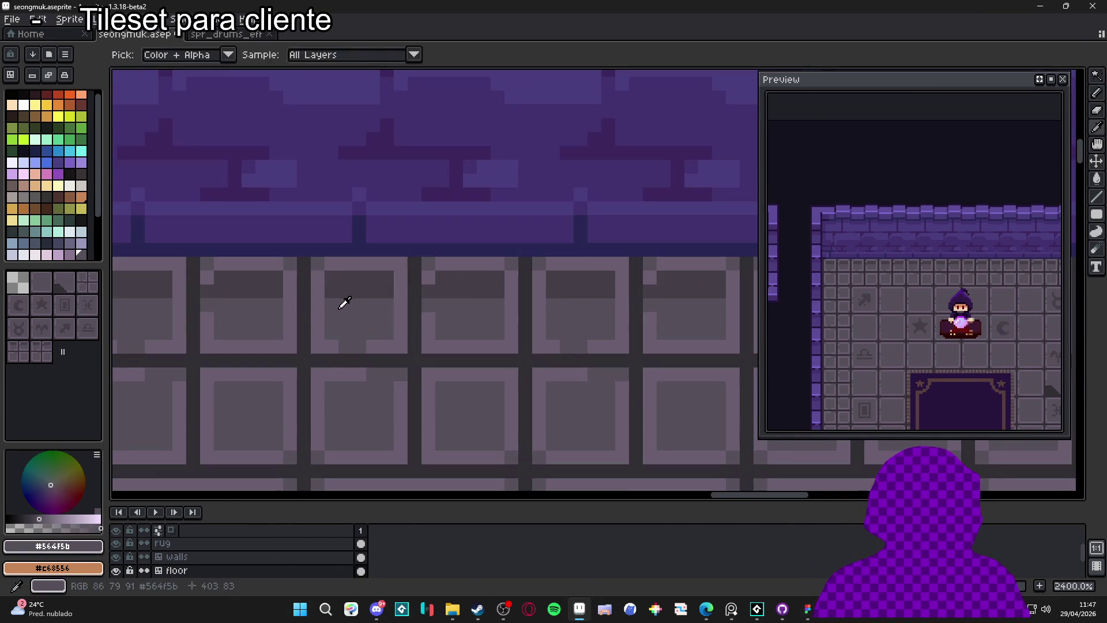
key("w")
left_click(326, 290)
key("ctrl+d")
key("b")
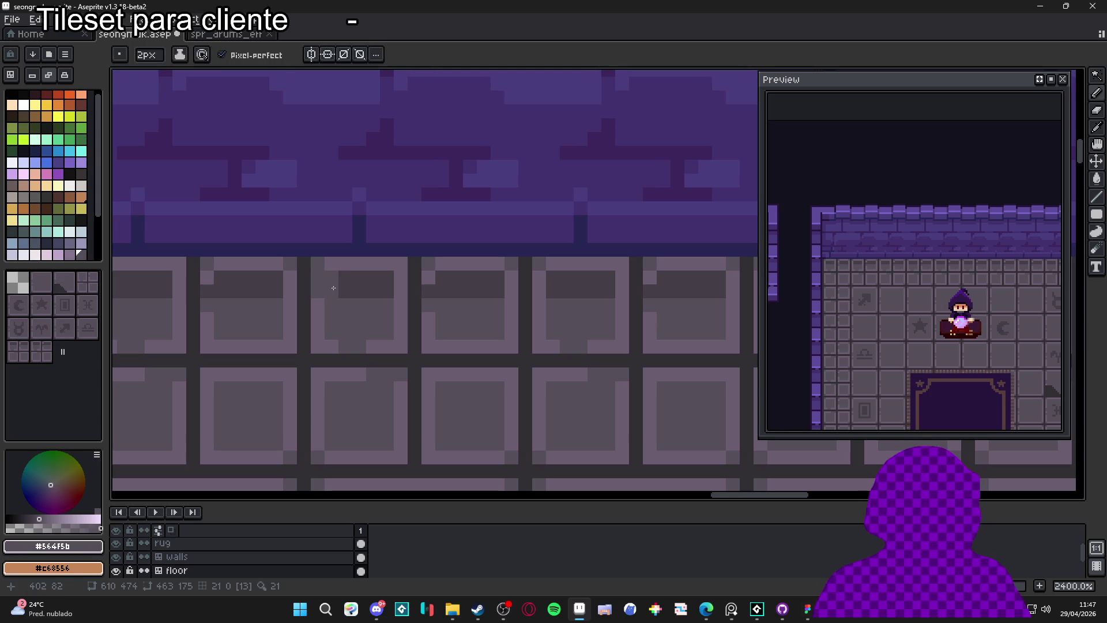
Pick a blue palette colour and bring the whole room back into view.
scroll(328, 286, "down", 6)
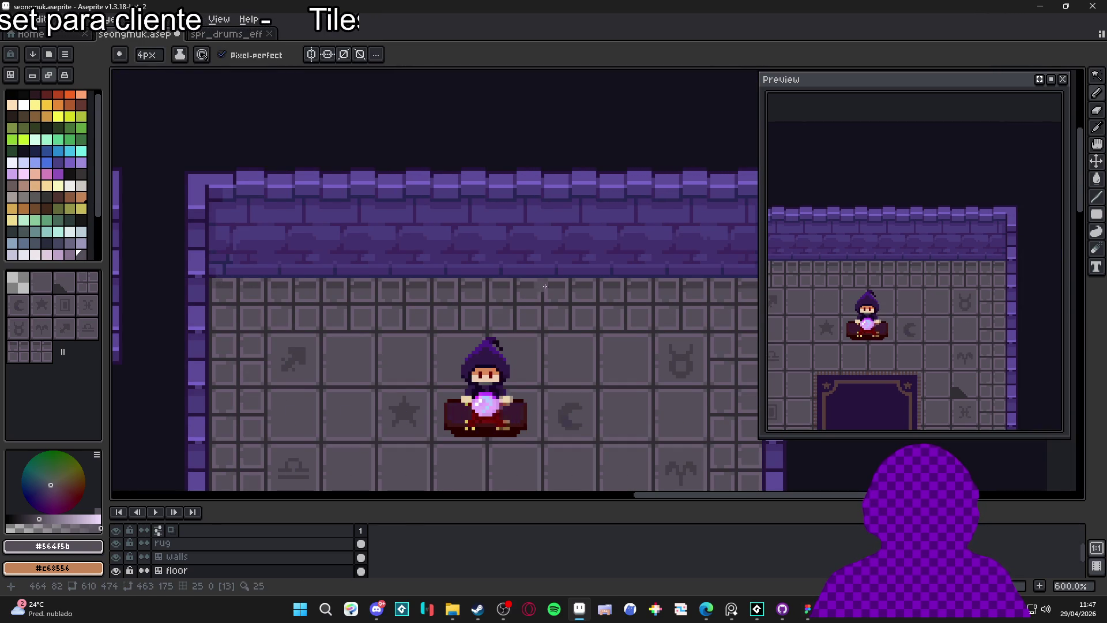
scroll(460, 321, "right", 5)
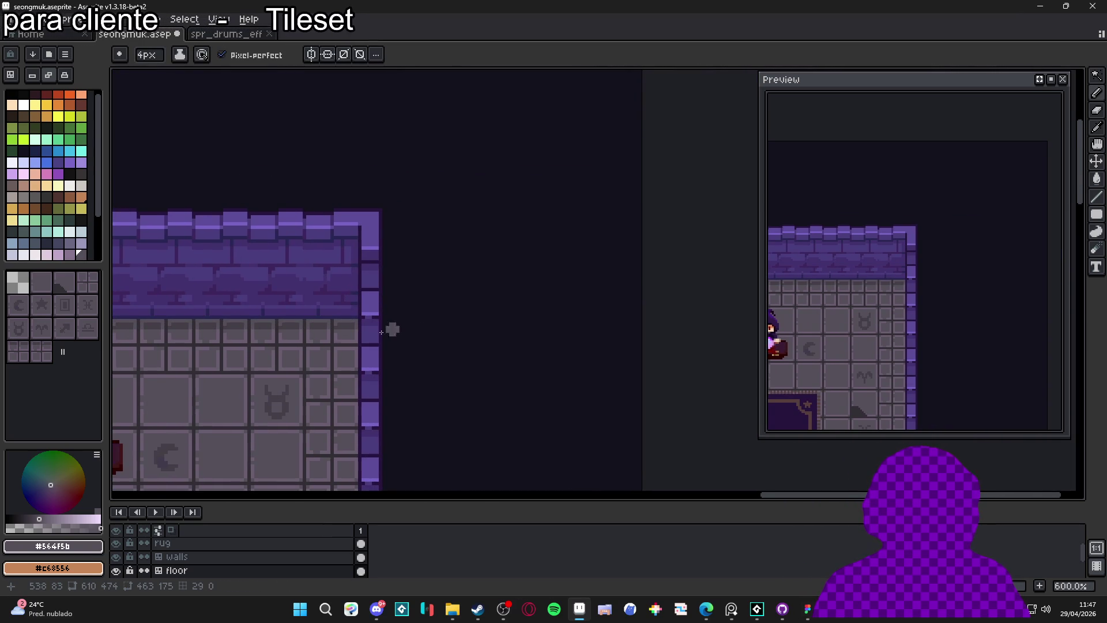
scroll(461, 315, "down", 3)
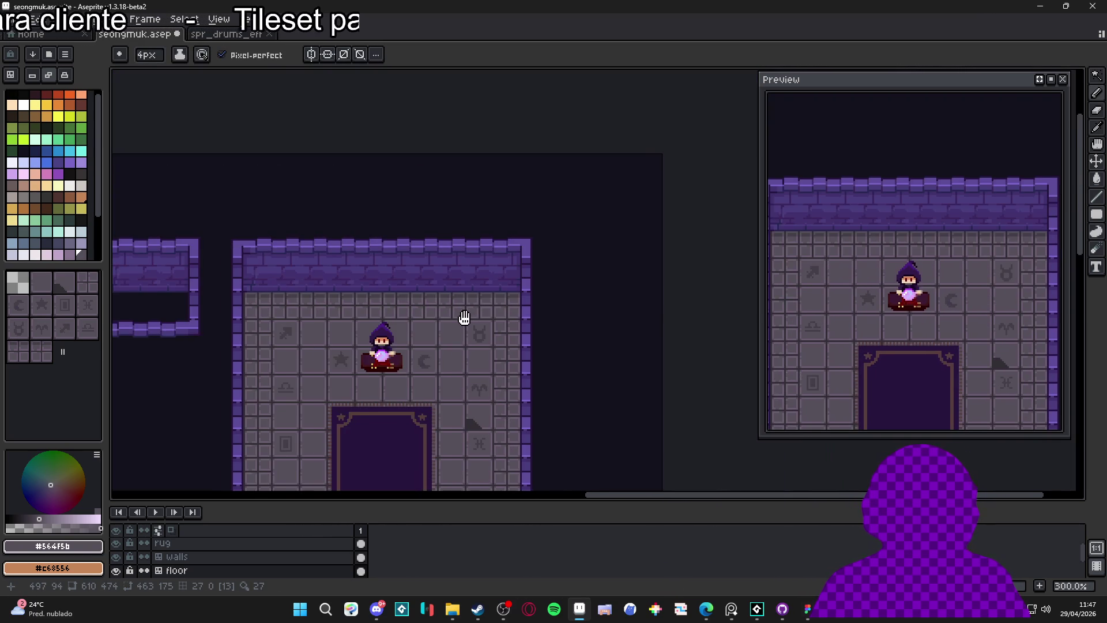
left_click_drag(464, 317, 452, 313)
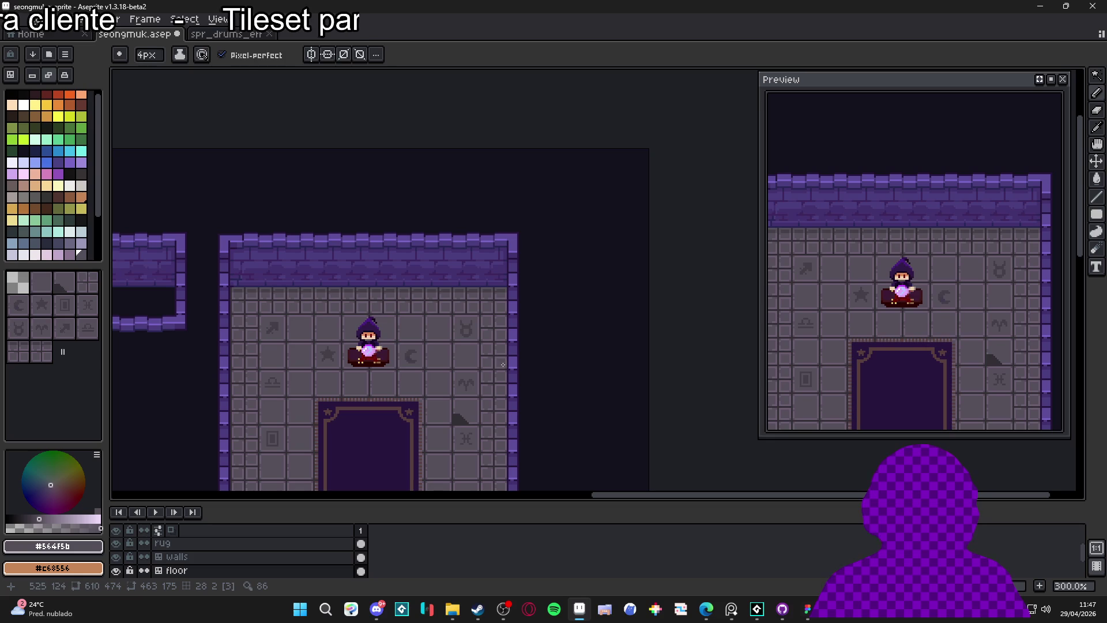
left_click(57, 151)
mouse_move(406, 375)
left_mouse_down()
mouse_move(424, 280)
mouse_move(407, 248)
left_mouse_up()
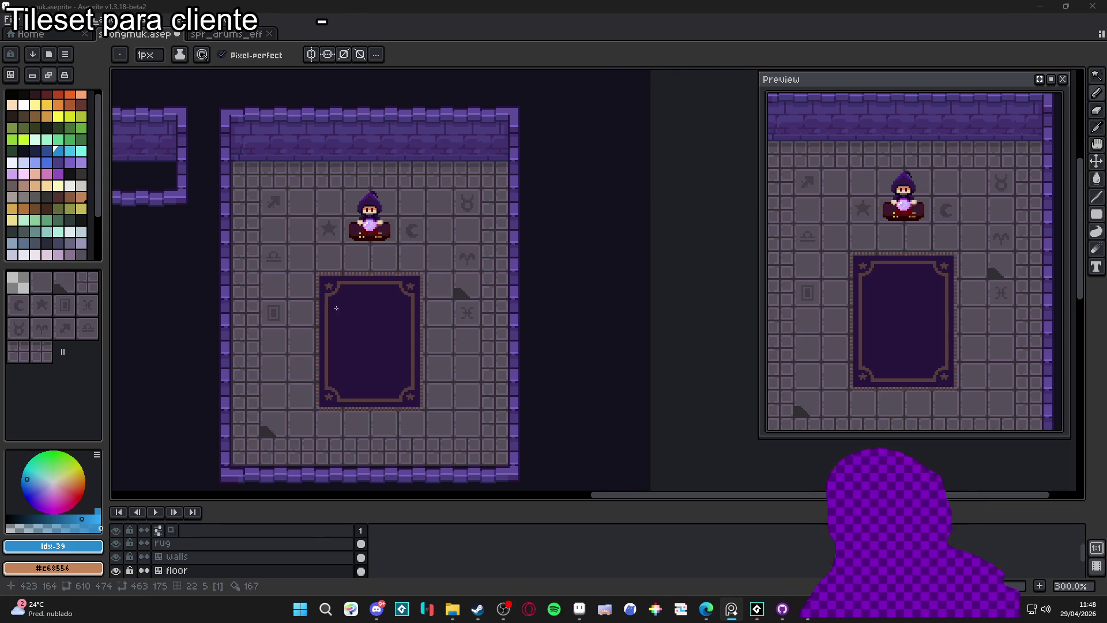
scroll(541, 329, "down", 1)
scroll(468, 269, "up", 1)
mouse_move(468, 269)
left_mouse_down()
mouse_move(440, 207)
mouse_move(485, 256)
left_mouse_up()
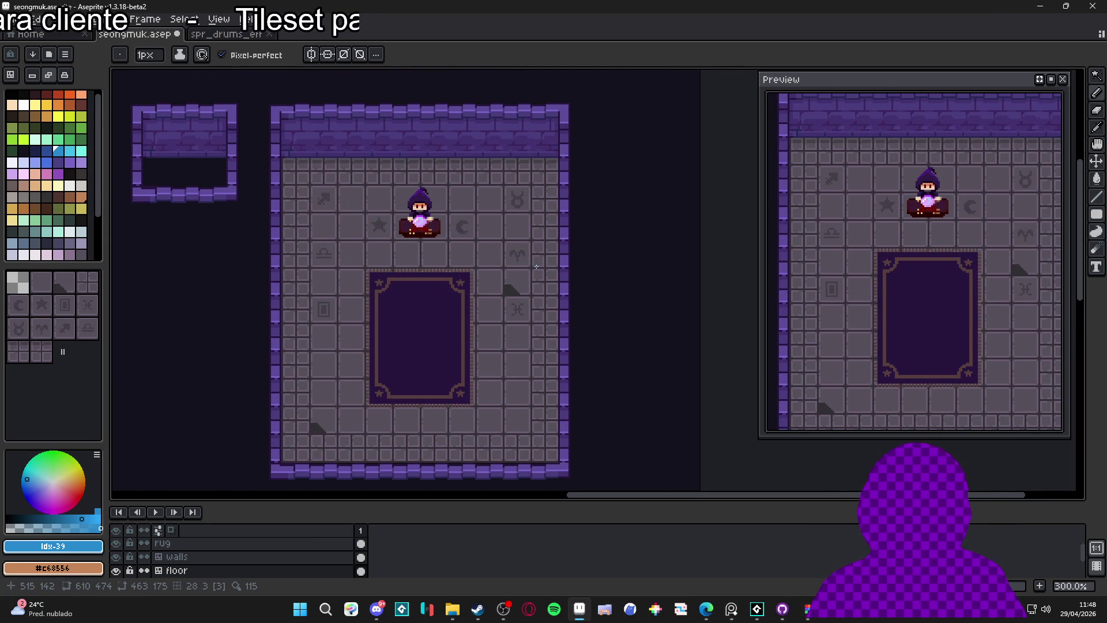